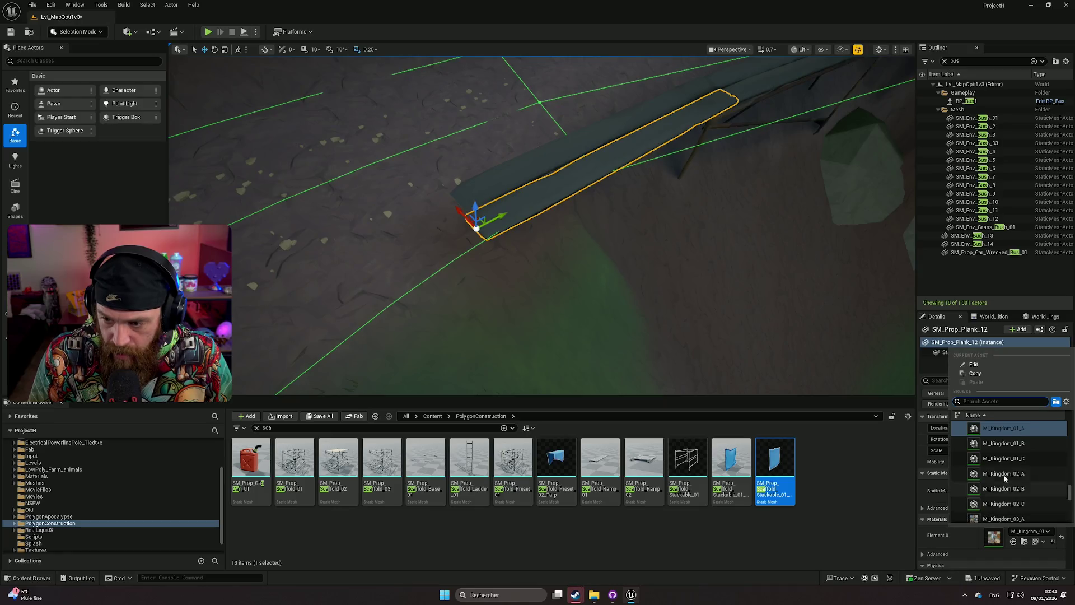
Assign M_Planks to the first plank, then paste it onto Plank_11, Plank_13 and Plank_10.
text(wood)
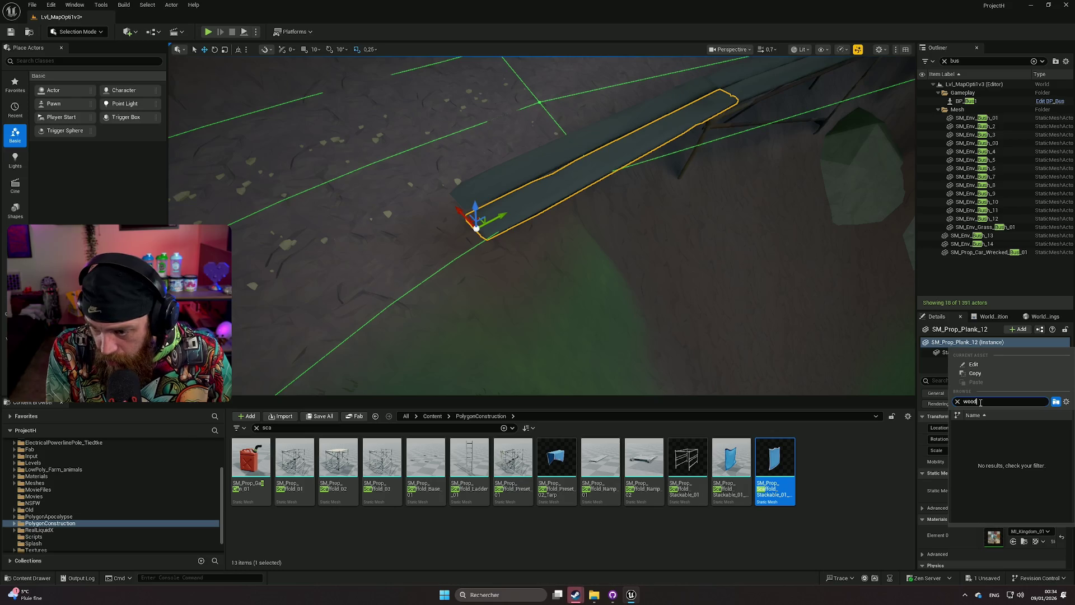
key(BackSpace)
key(BackSpace)
key(BackSpace)
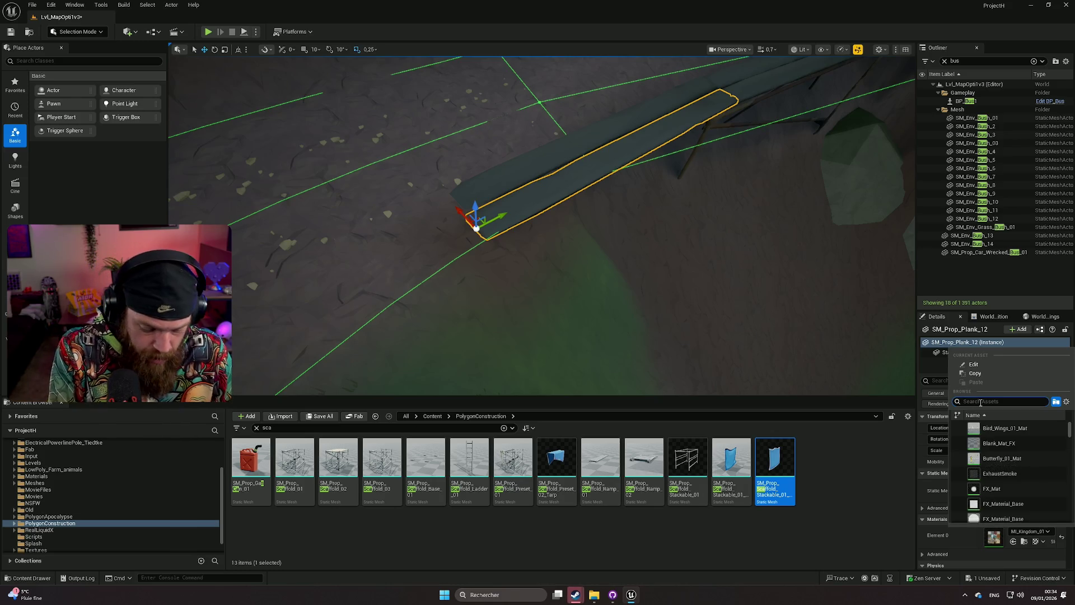
text(pla)
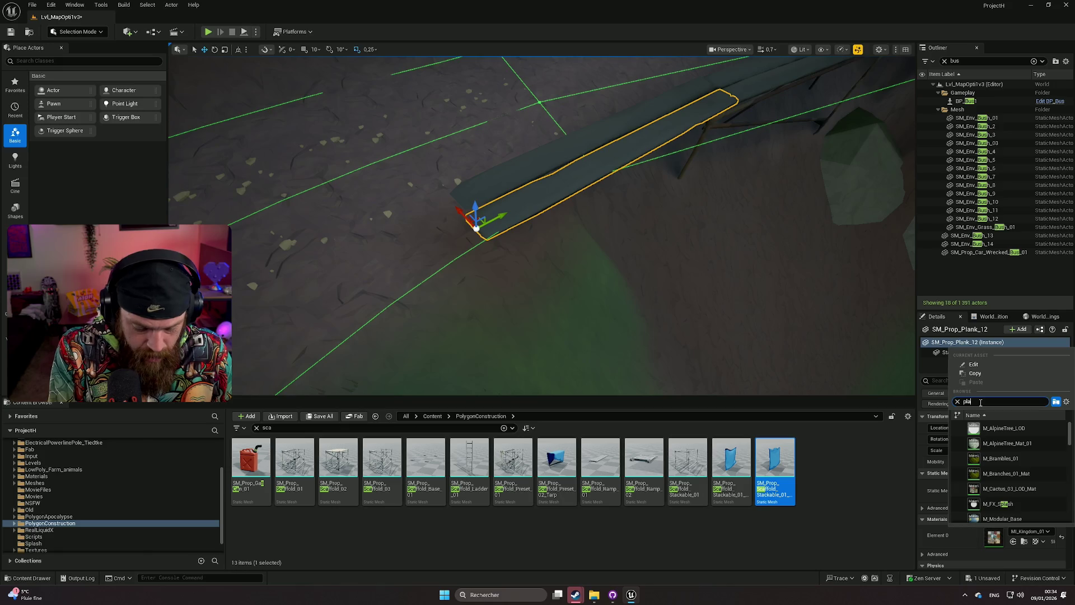
text(nk)
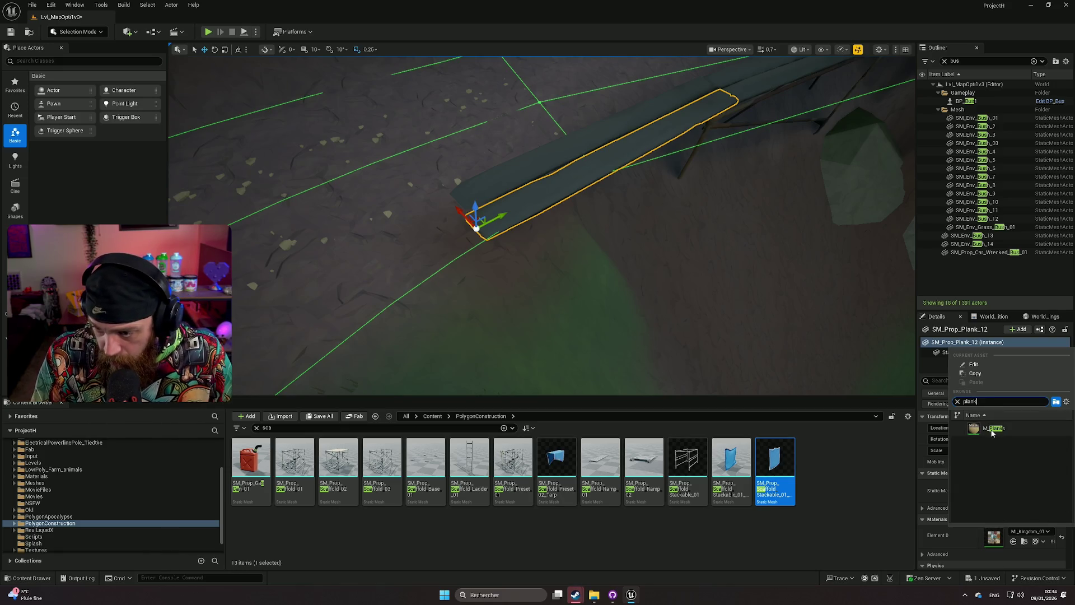
click(992, 430)
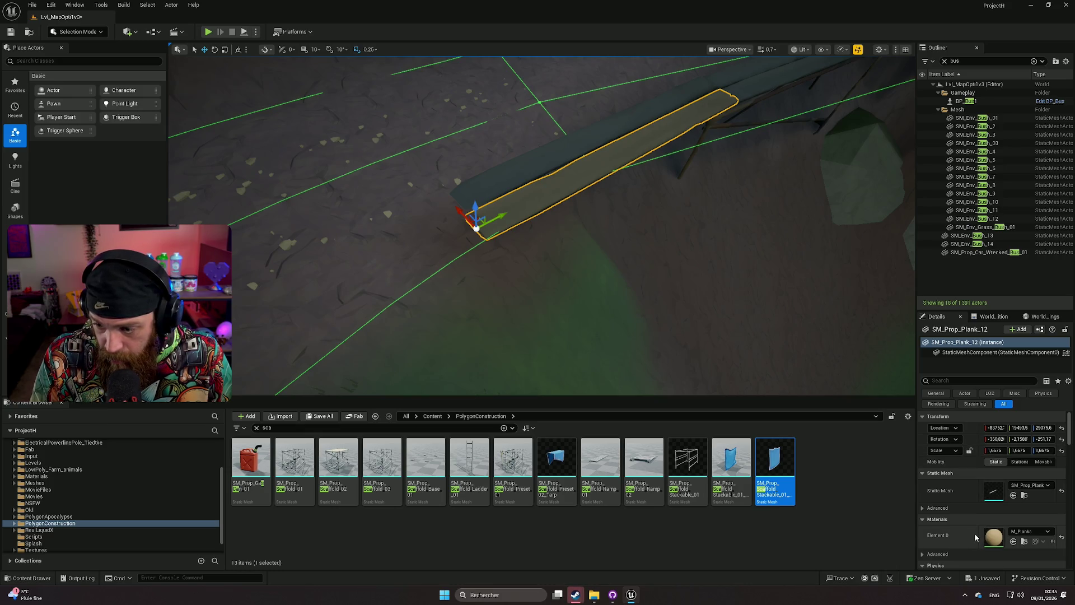
click(518, 177)
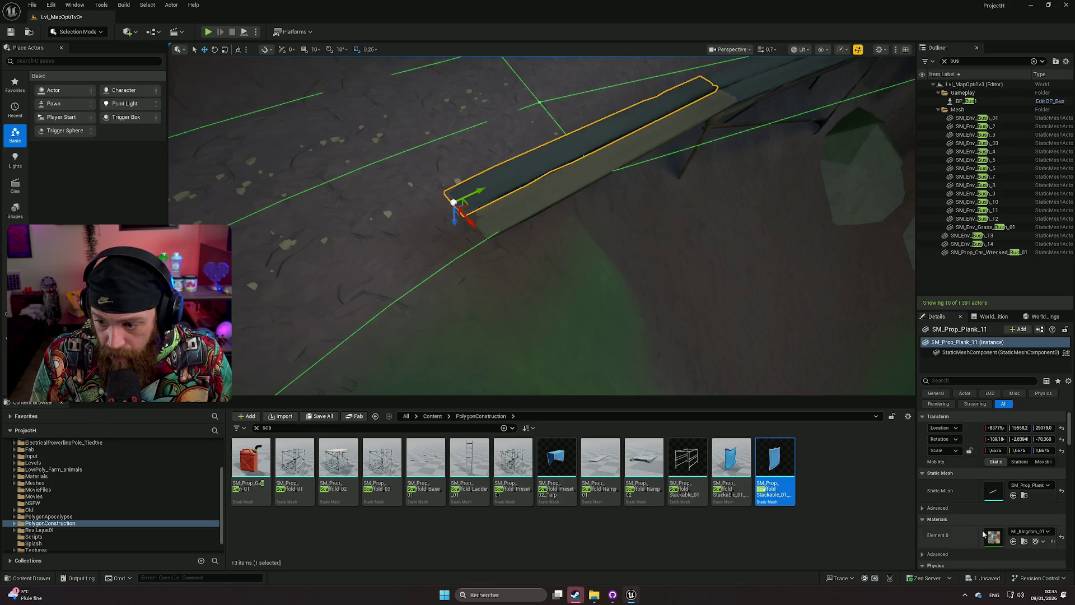
key(ctrl+v)
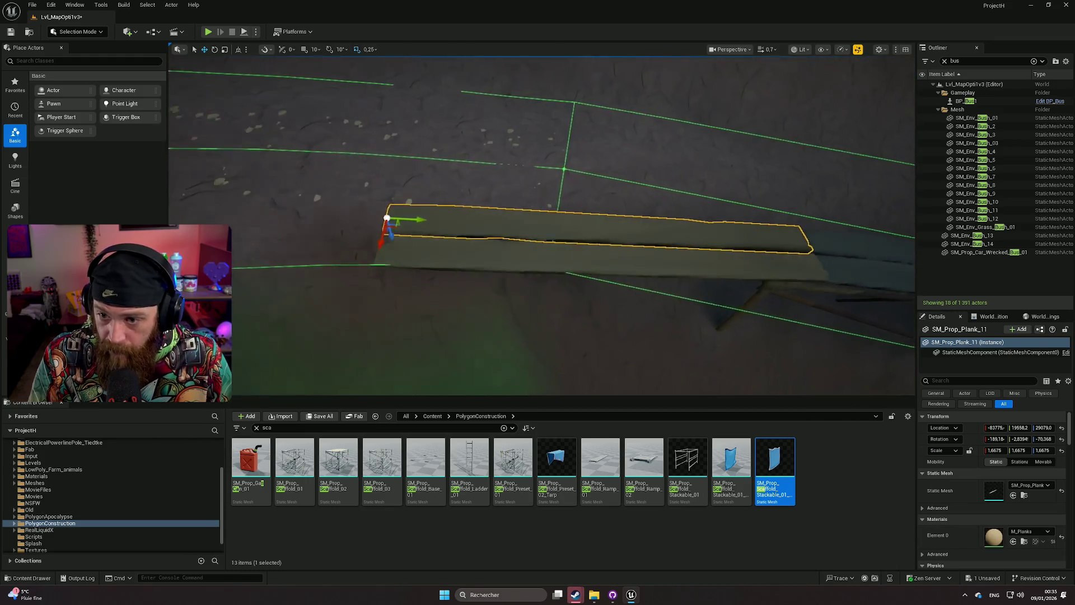
click(698, 226)
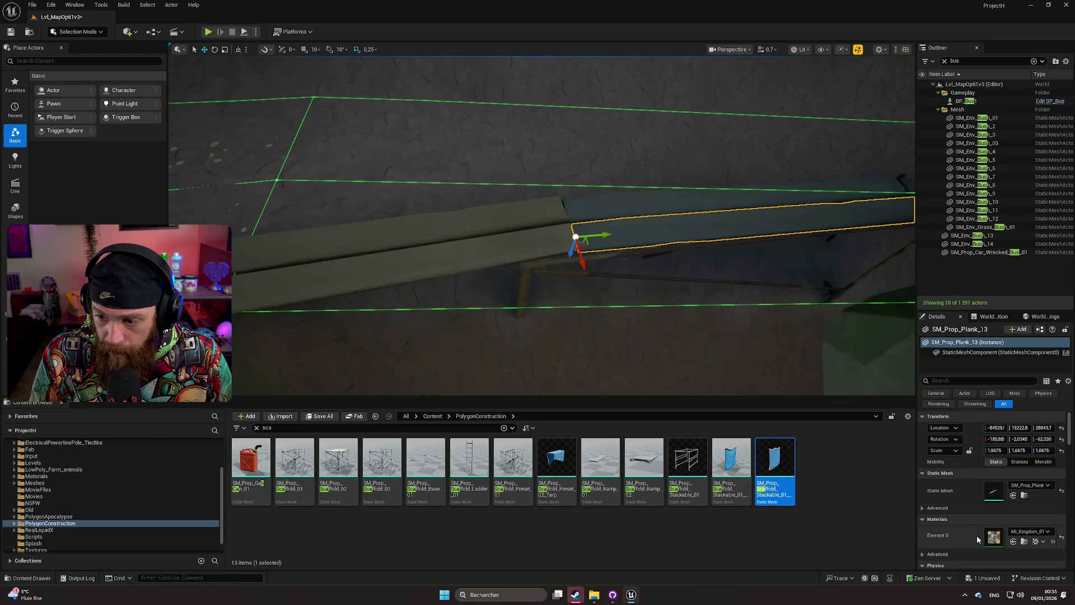
key(ctrl+v)
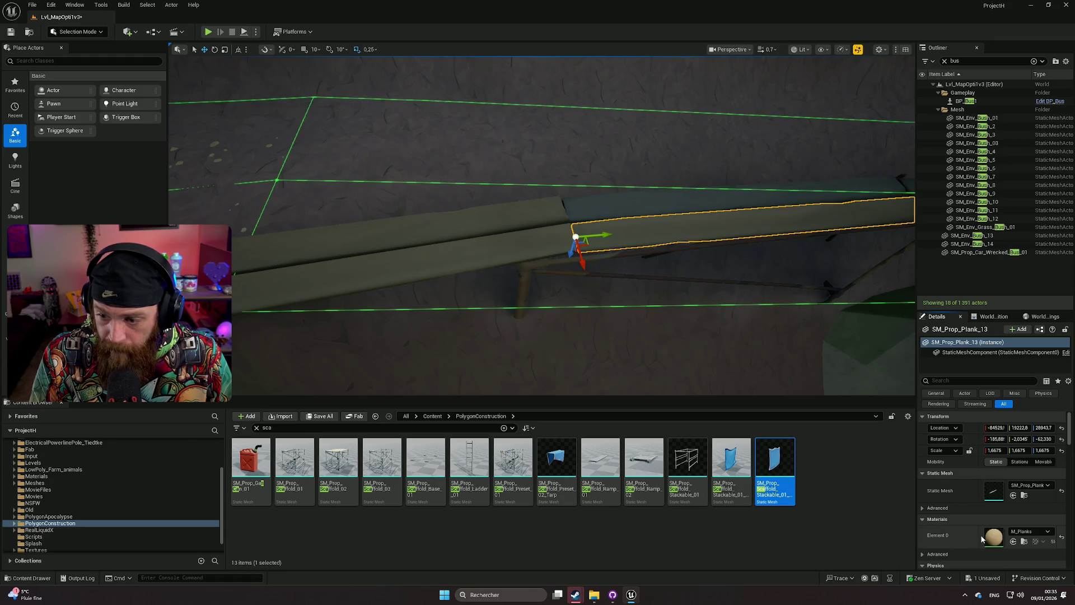
click(617, 207)
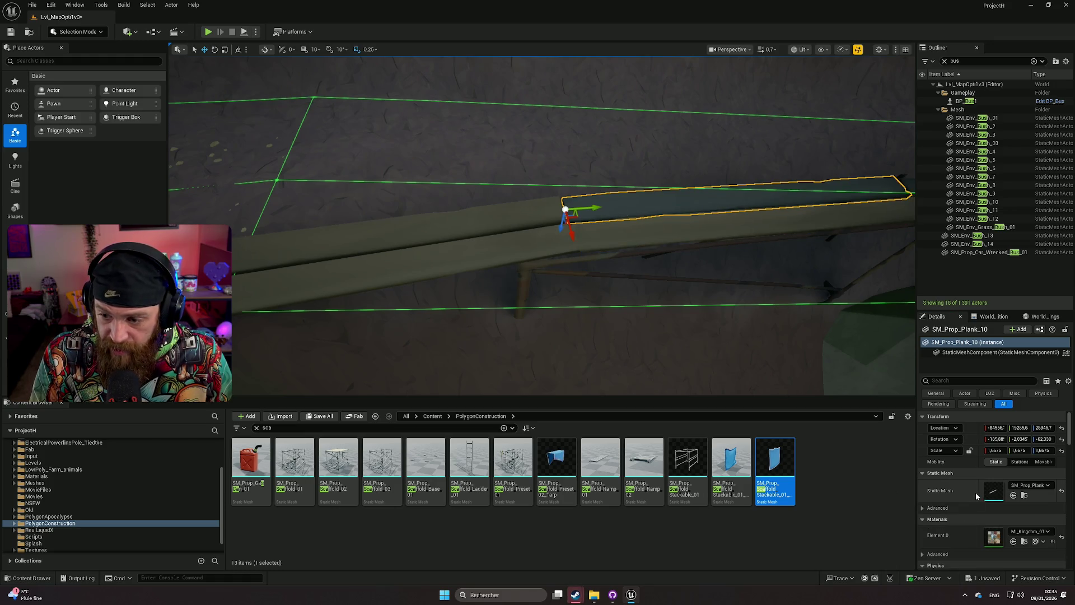
key(ctrl+v)
Raise and tilt Plank_14 so it lines up with the neighbouring planks.
mouse_move(772, 348)
mouse_down()
mouse_move(616, 336)
mouse_move(658, 300)
mouse_up()
click(658, 300)
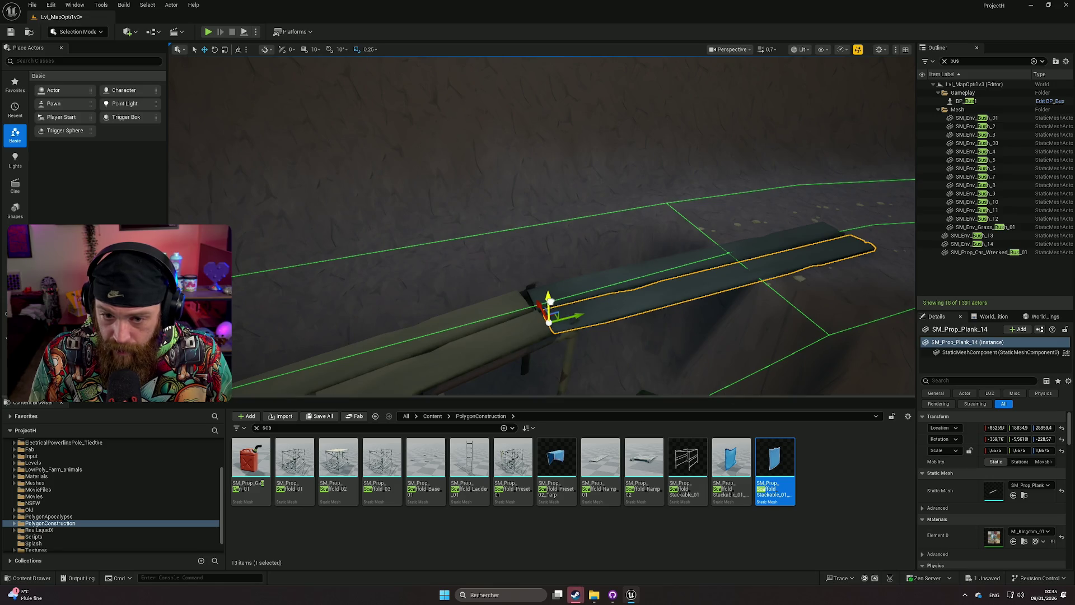
drag(565, 316, 543, 308)
key(e)
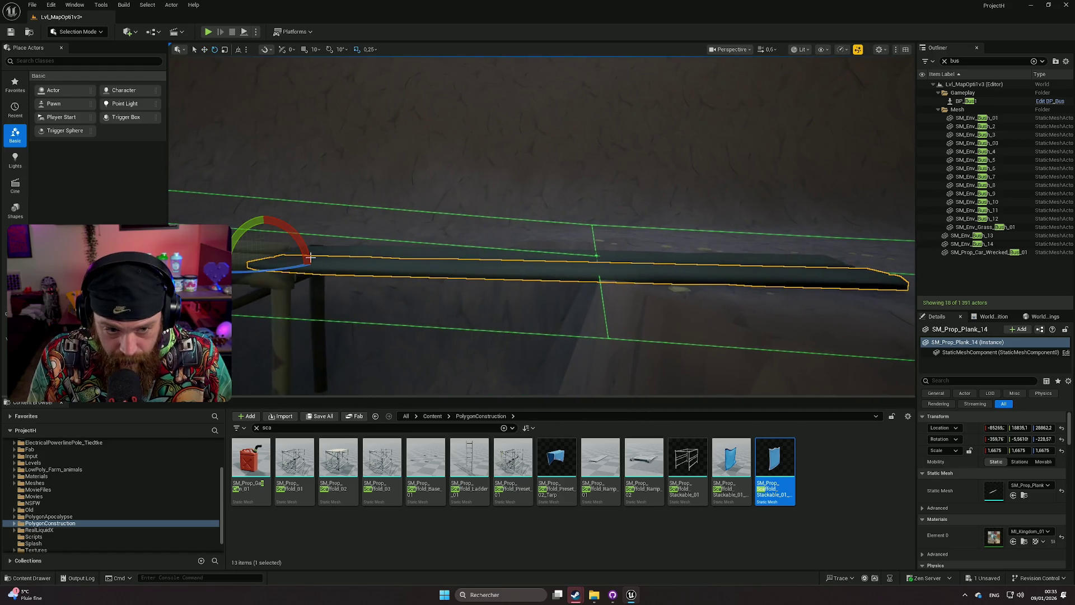
drag(296, 227, 304, 248)
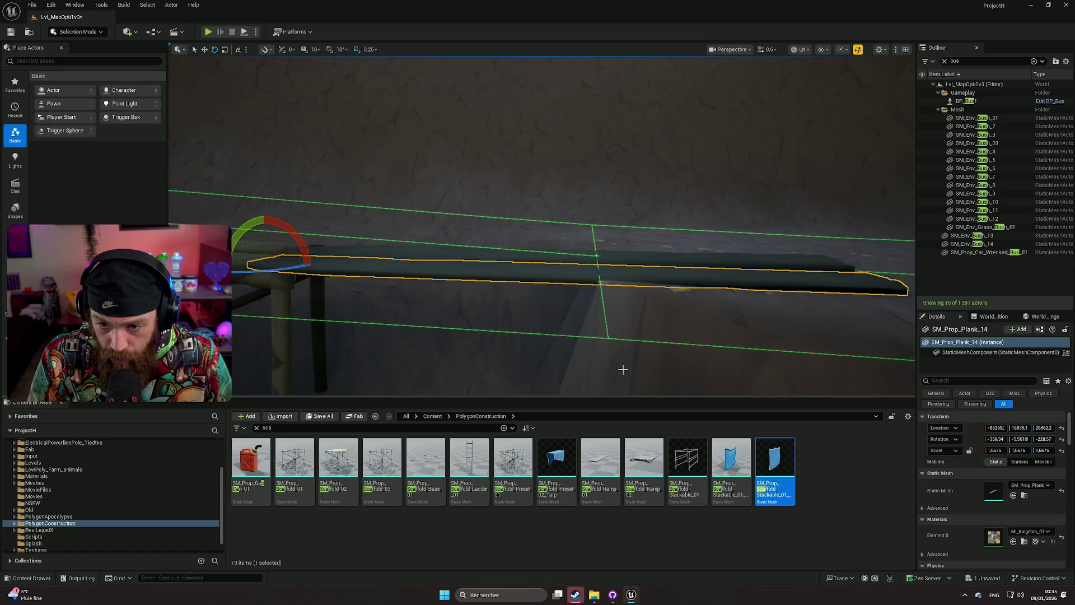
click(624, 372)
drag(624, 372, 610, 347)
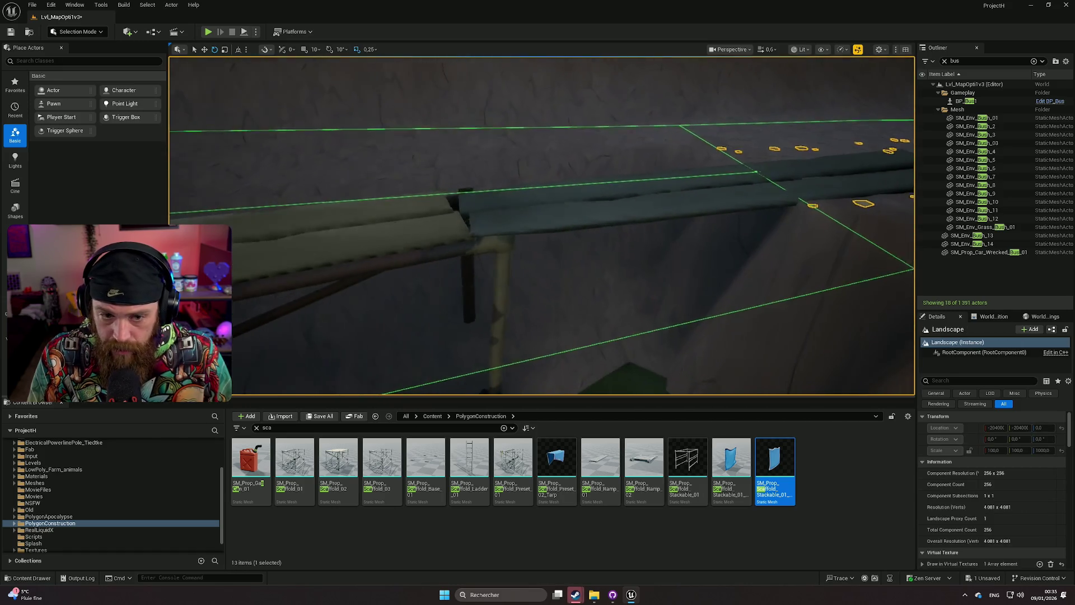
click(566, 221)
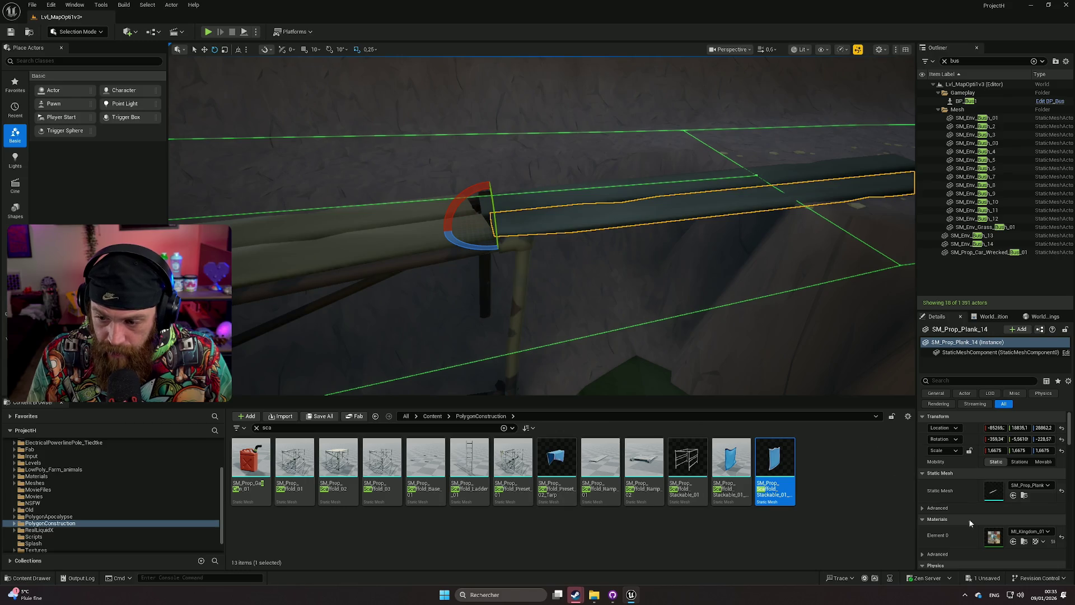
key(ctrl+z)
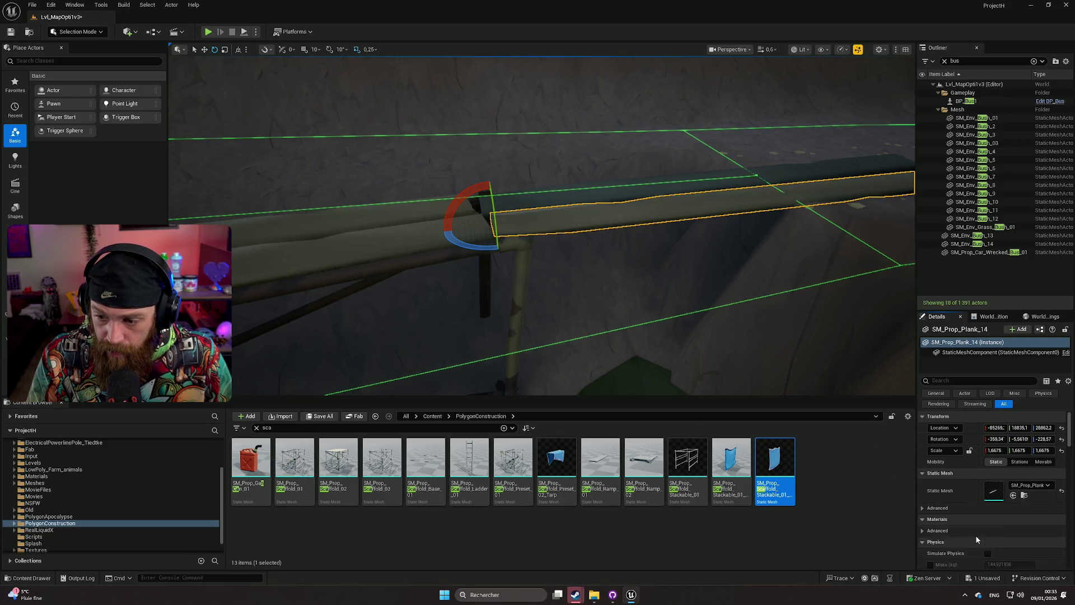
click(588, 196)
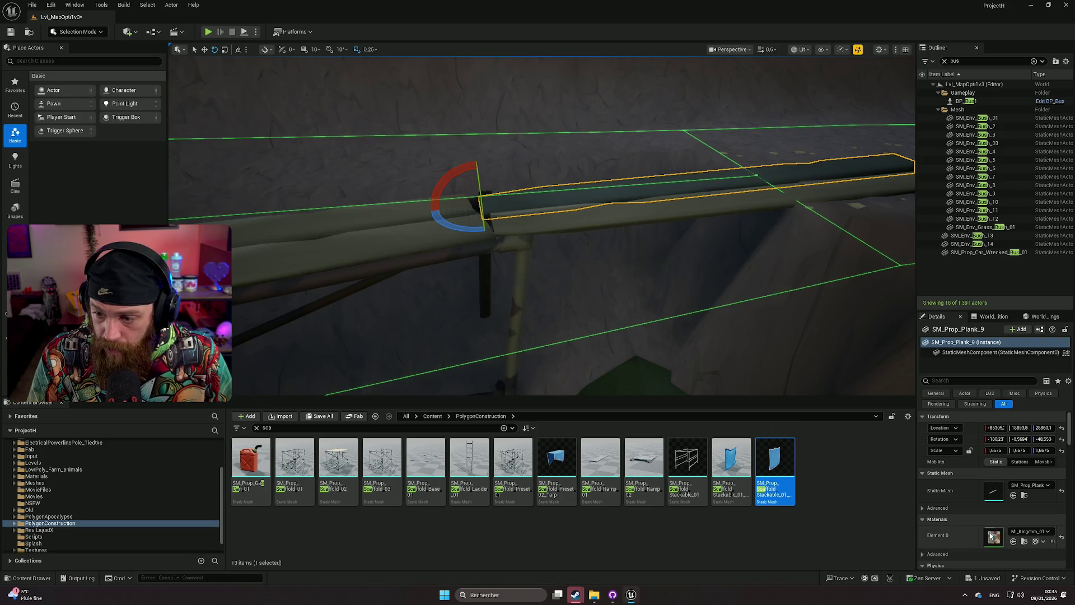
click(796, 342)
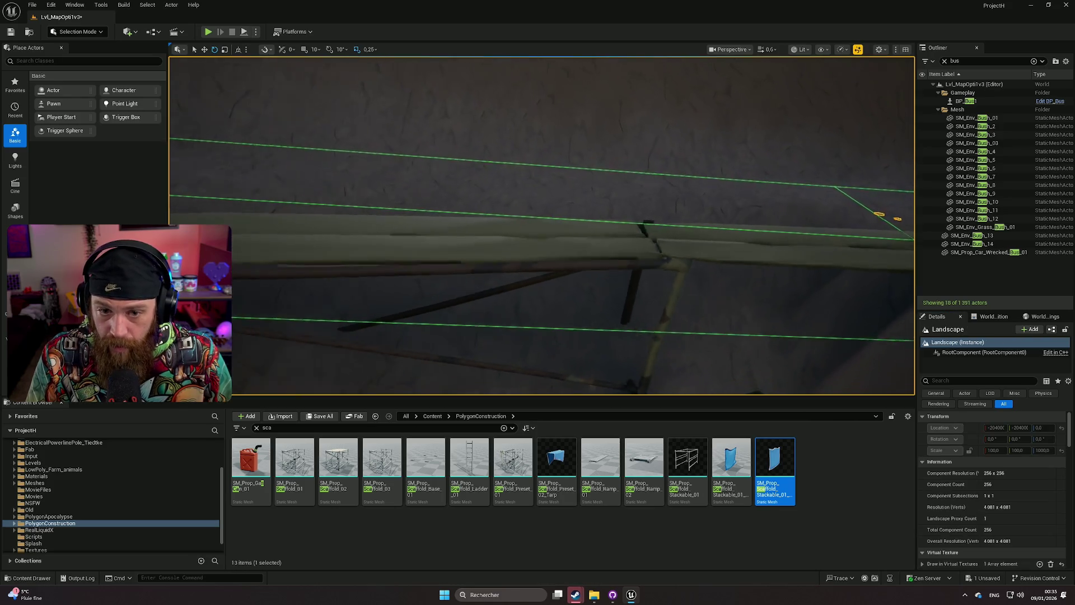
Place a scaffold tarp under the bridge, turned and tilted to follow the bridge slope.
mouse_move(542, 226)
mouse_down()
mouse_move(510, 221)
mouse_move(515, 235)
mouse_move(499, 252)
mouse_move(717, 346)
mouse_move(685, 330)
mouse_up()
mouse_move(556, 458)
mouse_down()
mouse_move(528, 329)
mouse_move(513, 334)
mouse_up()
key(e)
drag(520, 380, 592, 376)
key(w)
key(e)
drag(577, 331, 574, 315)
key(w)
mouse_move(546, 359)
mouse_down()
mouse_move(544, 384)
mouse_move(520, 377)
mouse_move(570, 339)
mouse_move(635, 338)
mouse_move(644, 355)
mouse_up()
Fine-tune the tarp's height, rotation and scale against the bridge edge.
key(e)
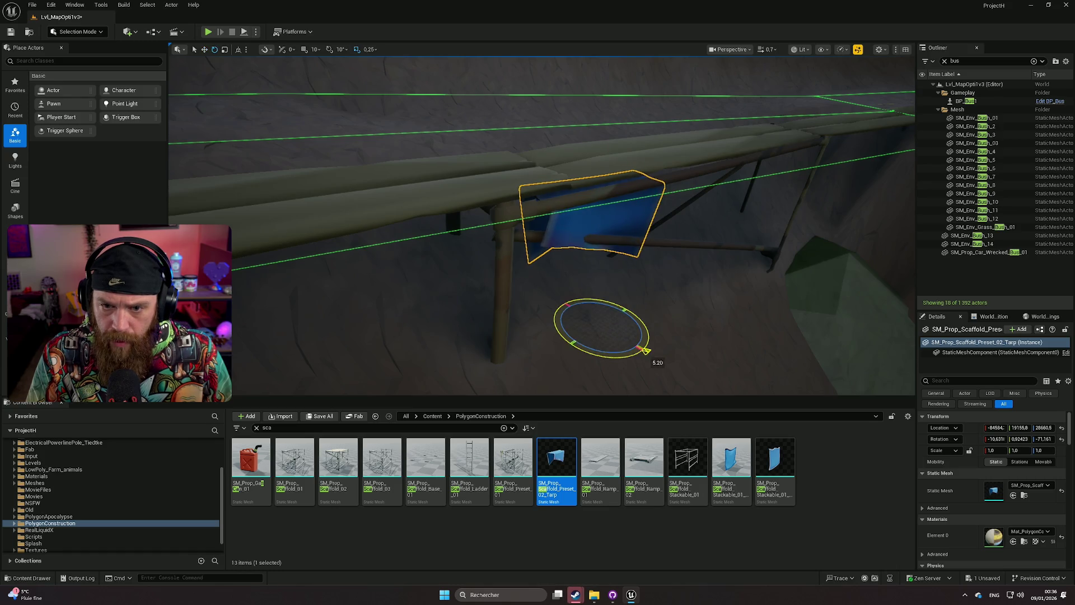
key(w)
mouse_move(606, 308)
mouse_down()
mouse_move(603, 291)
mouse_move(633, 332)
mouse_move(678, 359)
mouse_move(640, 334)
mouse_up()
key(e)
key(w)
key(e)
key(r)
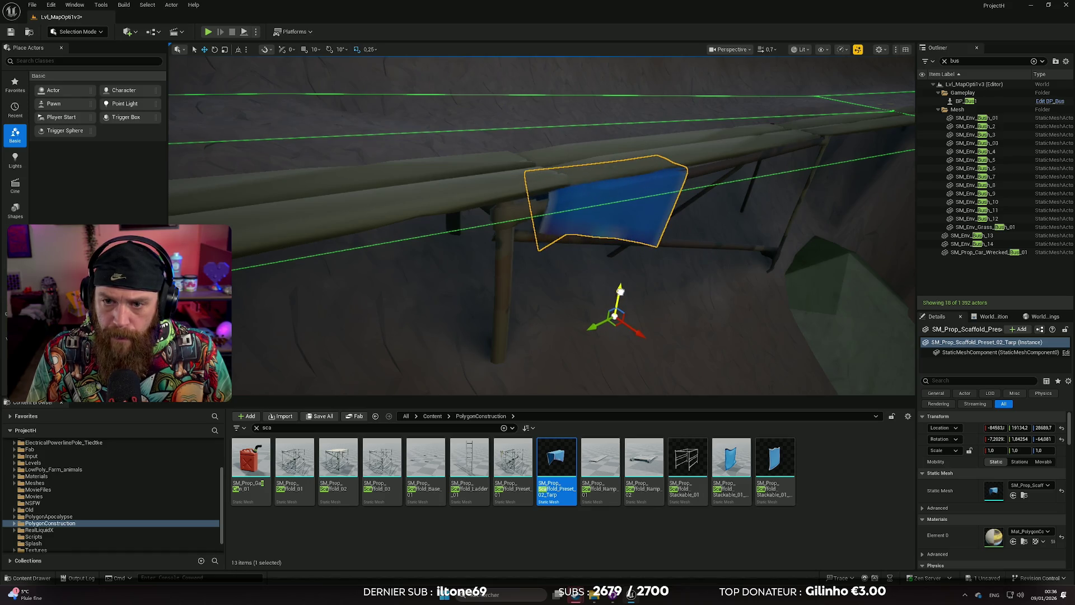
click(554, 325)
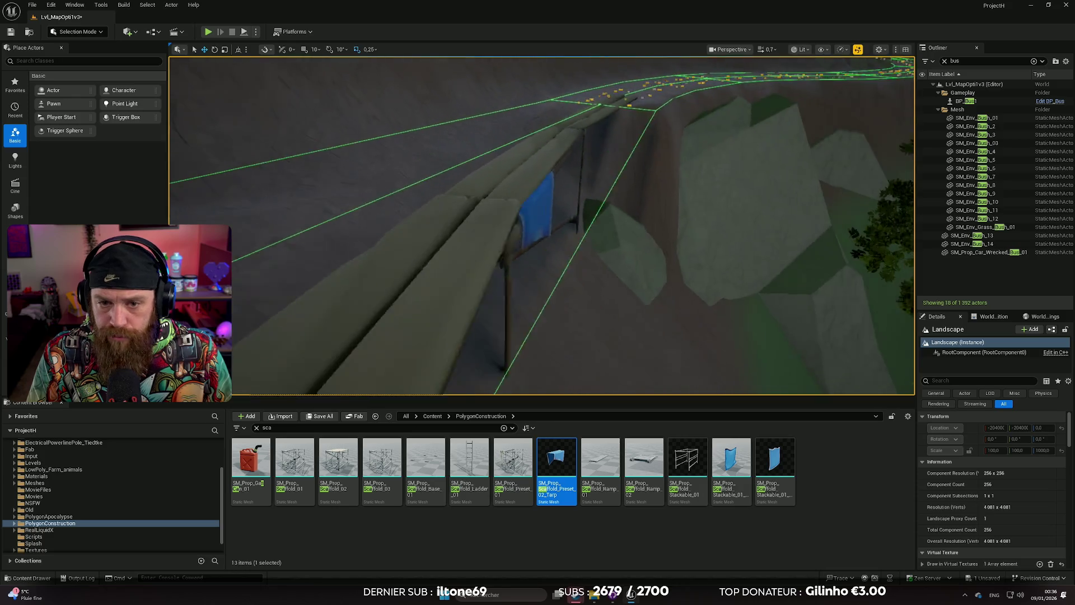
Duplicate the tarp, slide the copy along the wall and lower it slightly.
key(w)
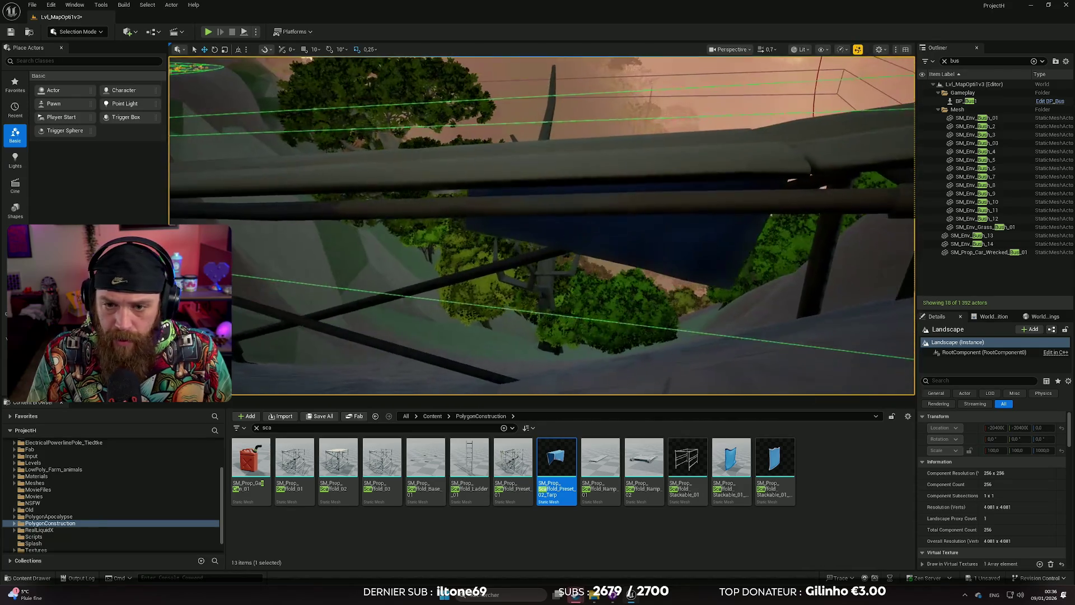
key(w)
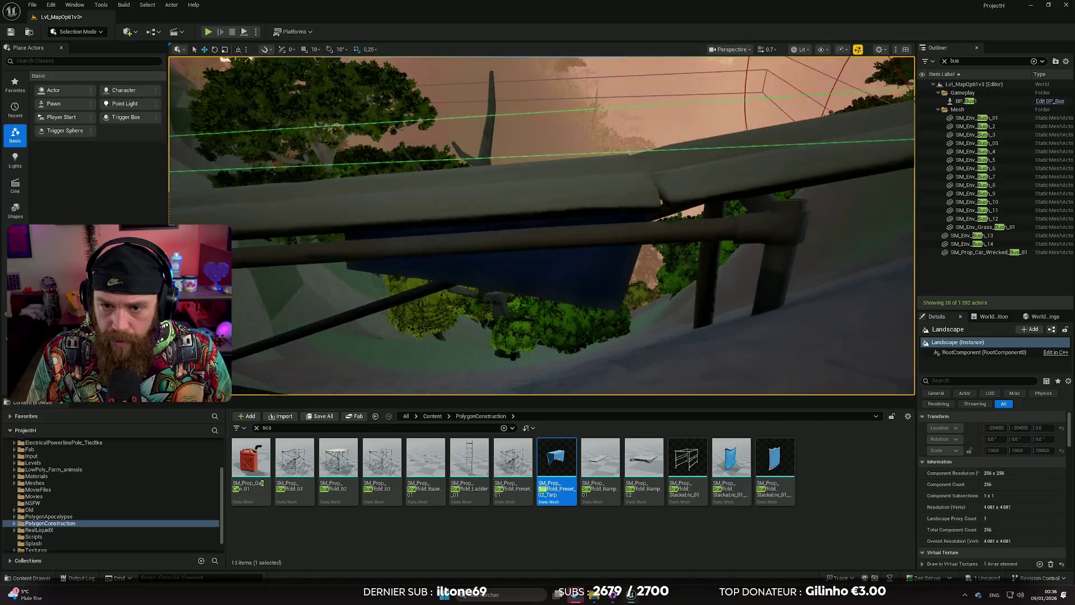
click(560, 213)
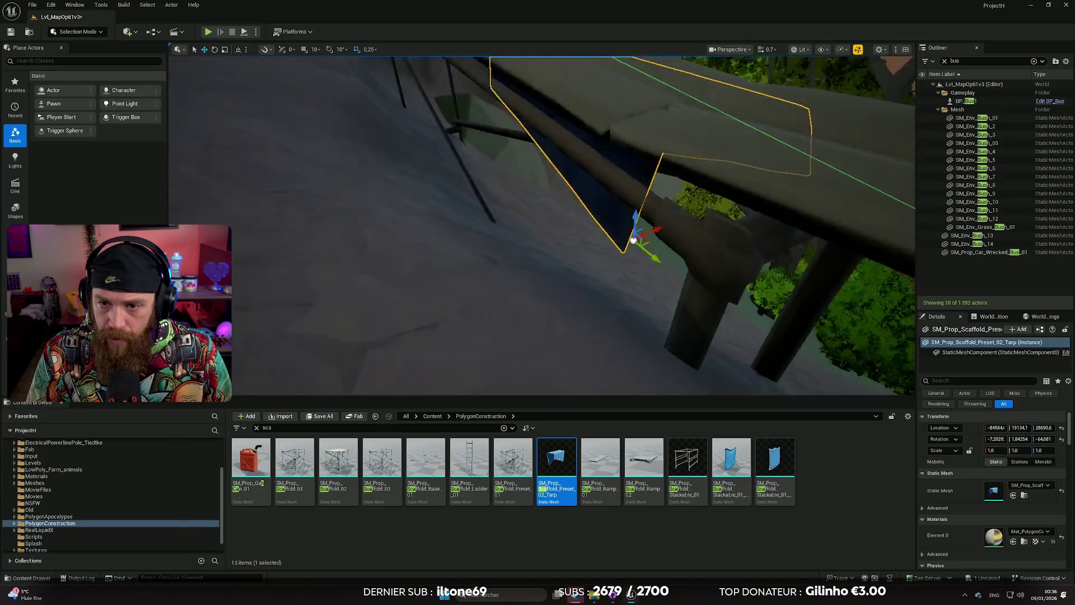
key(s)
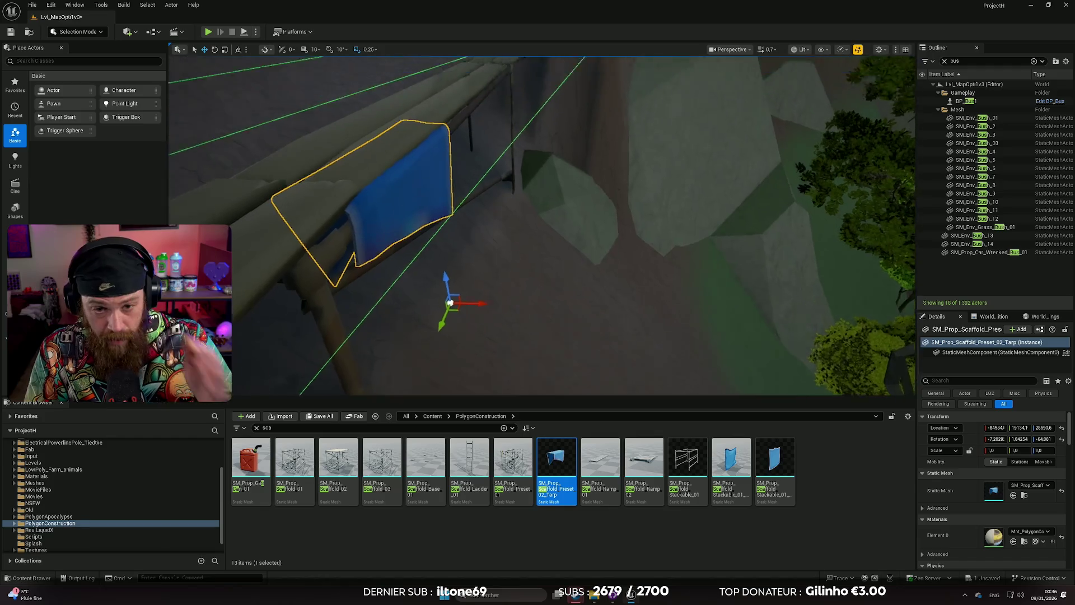
key(a)
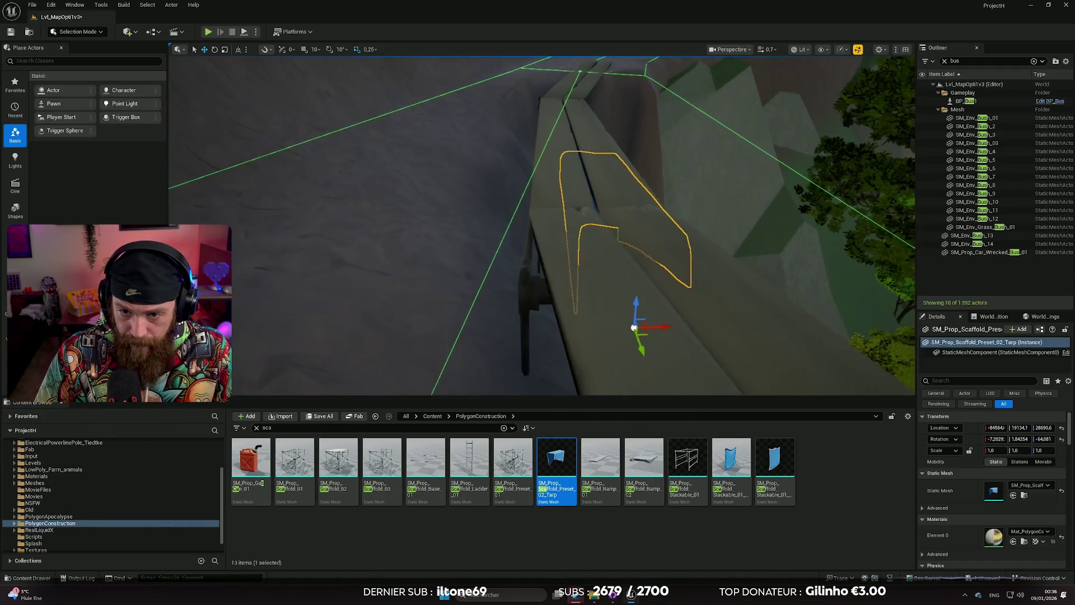
alt+drag(624, 327, 568, 328)
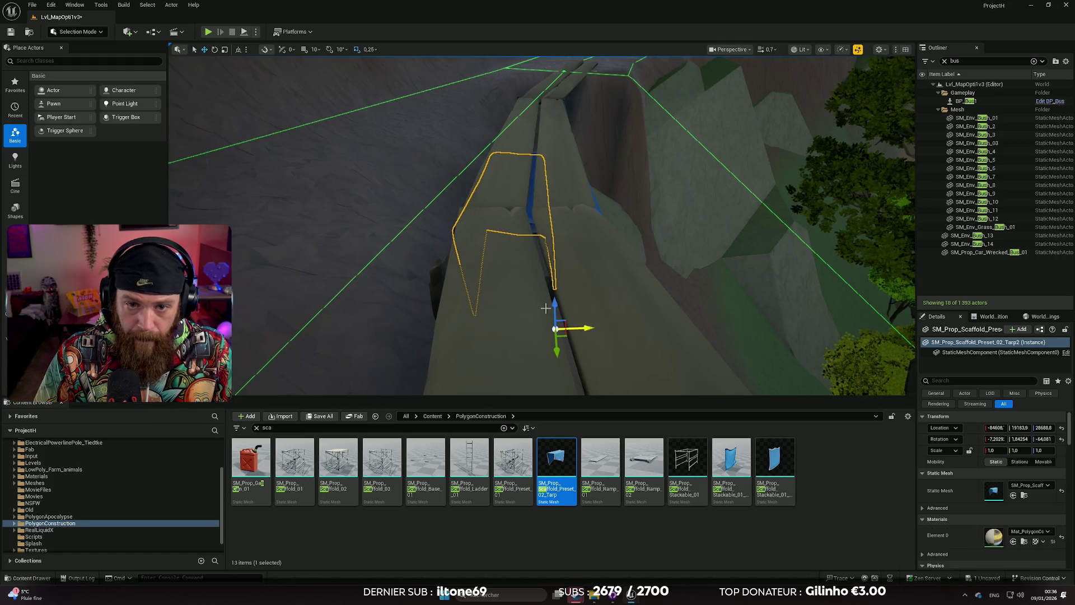
key(f)
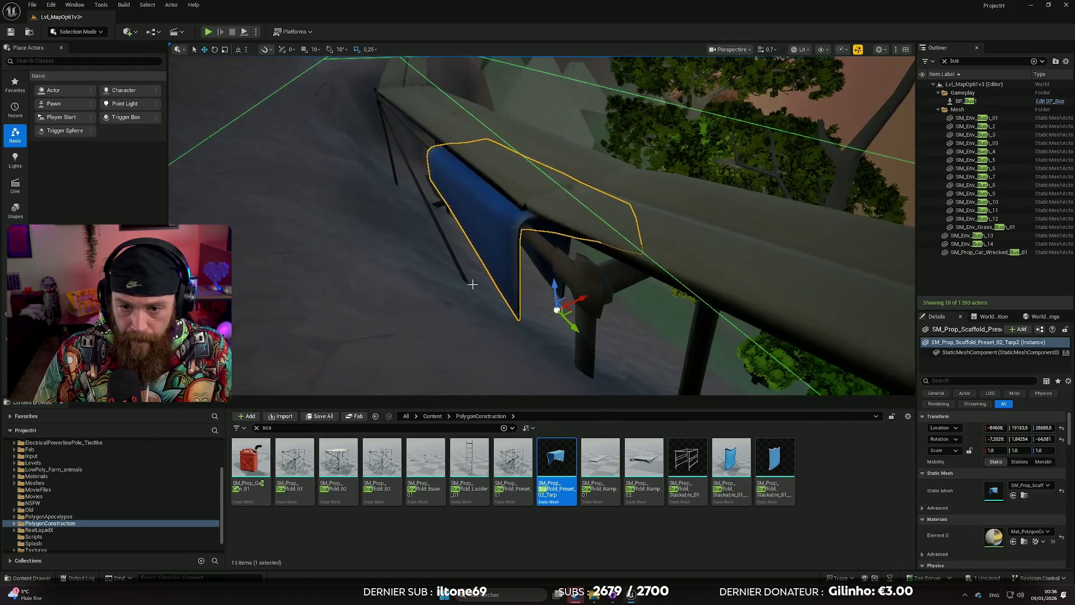
drag(556, 287, 557, 292)
Search PolygonApocalypse for 'barr' and place an old barrel on the rock beside the bridge.
click(49, 516)
click(263, 427)
text(barr)
drag(470, 504, 471, 213)
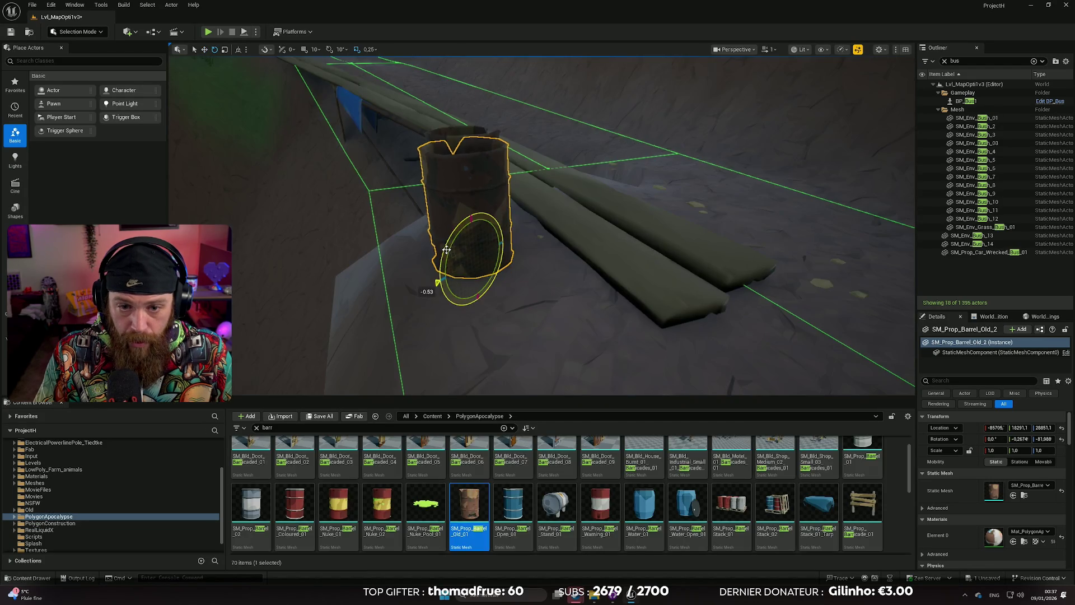
Click in the viewport on the rock beside the plank bridge.
click(549, 307)
Add a second old barrel next to the first one.
mouse_move(469, 504)
mouse_down()
mouse_move(629, 205)
mouse_move(577, 207)
mouse_up()
scroll(967, 512, down, 5)
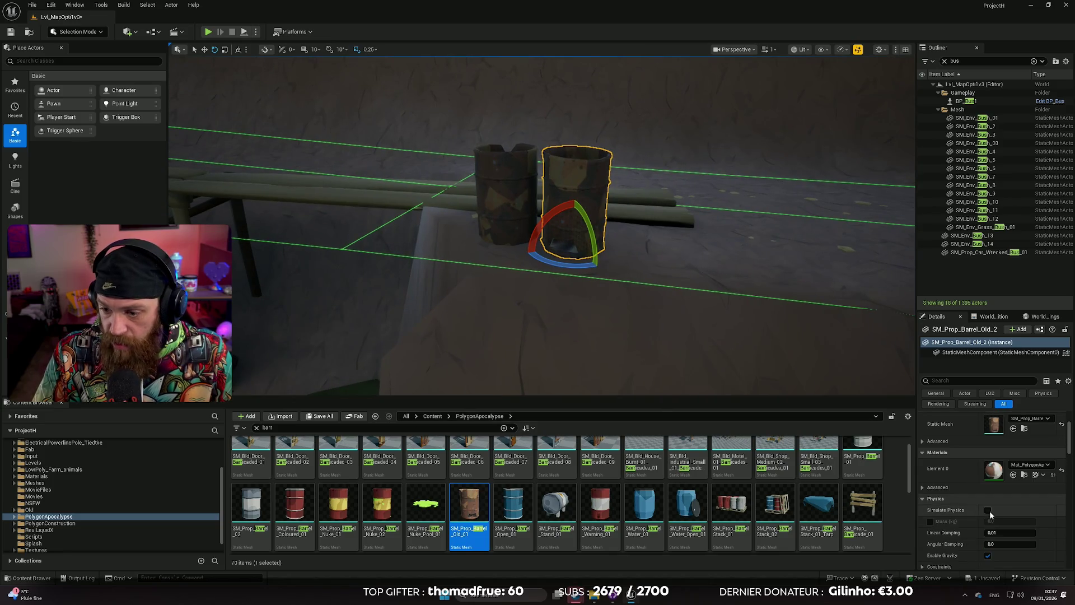
click(506, 219)
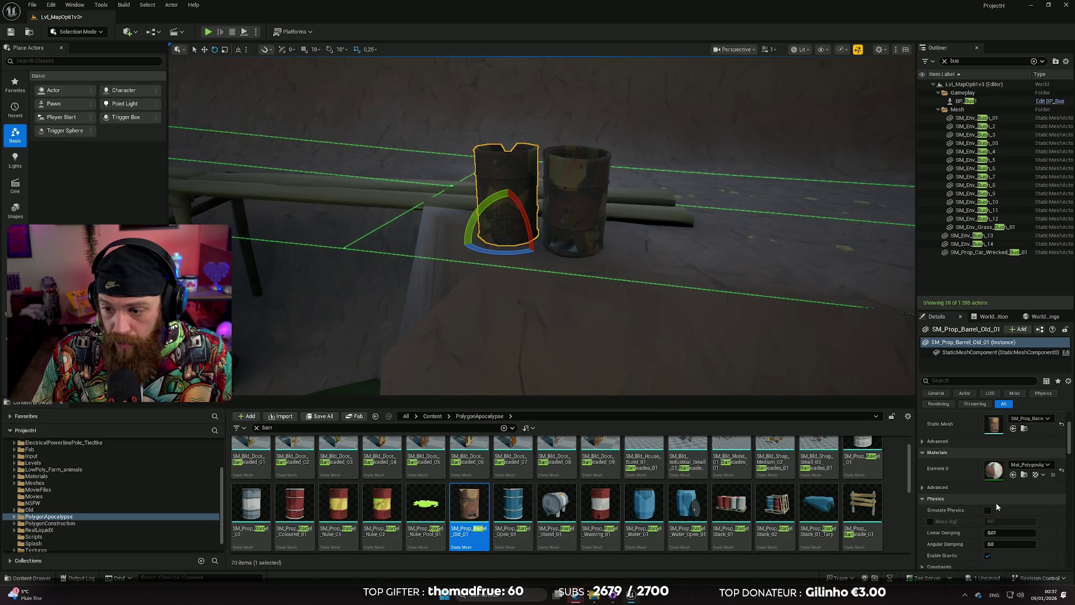
mouse_move(629, 312)
mouse_down()
mouse_move(629, 291)
mouse_move(602, 336)
mouse_move(605, 297)
mouse_up()
Place a third old barrel beside the pair and rotate it into position.
mouse_move(455, 501)
mouse_down()
mouse_move(549, 385)
mouse_move(581, 264)
mouse_move(587, 304)
mouse_move(581, 250)
mouse_move(554, 247)
mouse_up()
key(w)
key(e)
drag(585, 284, 585, 284)
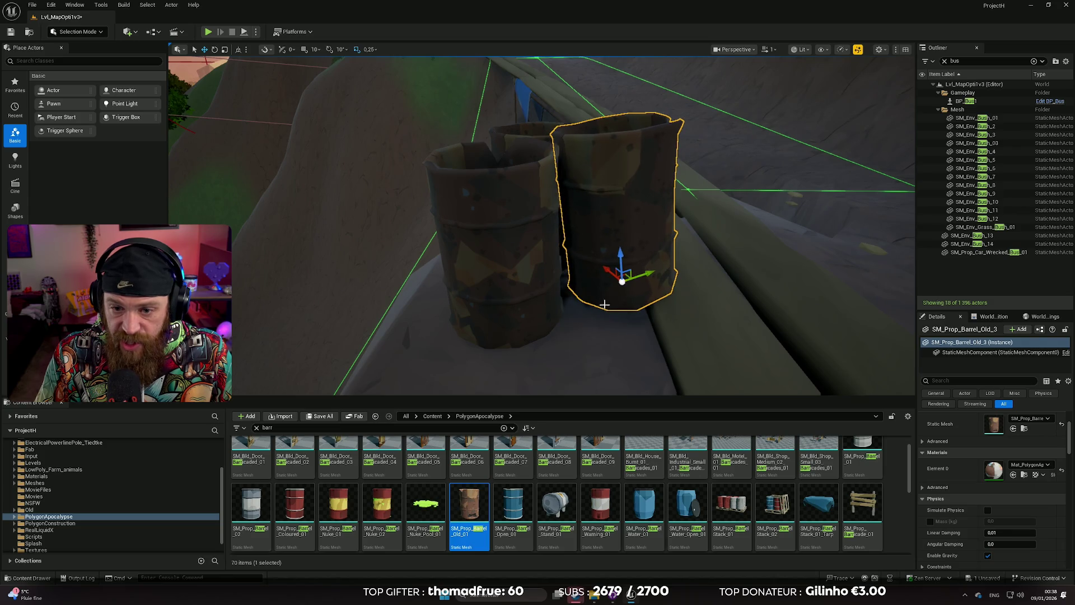
click(612, 345)
drag(612, 345, 551, 311)
click(567, 321)
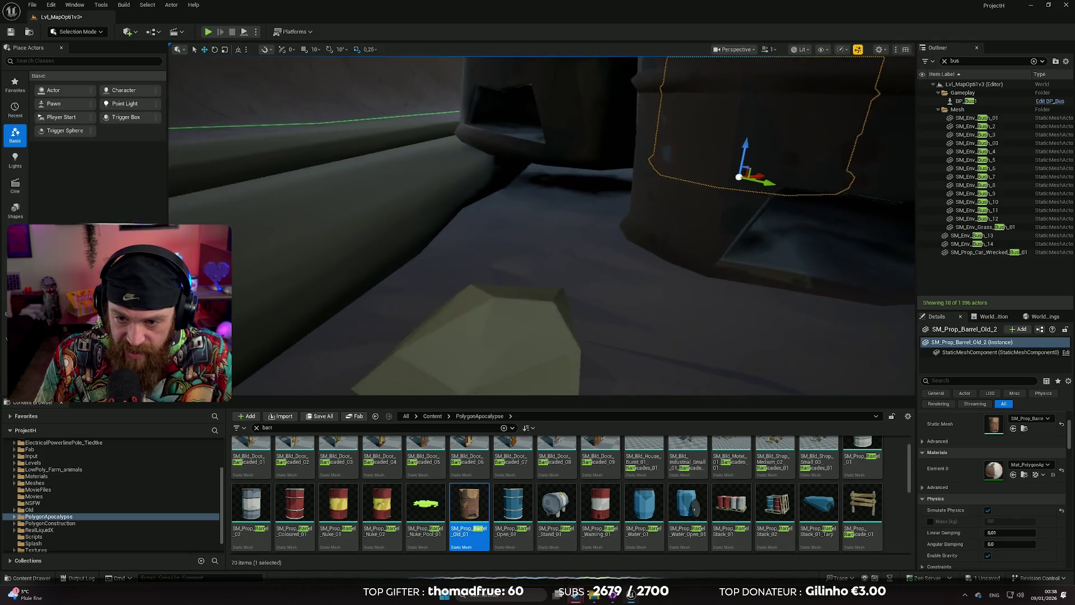
key(f)
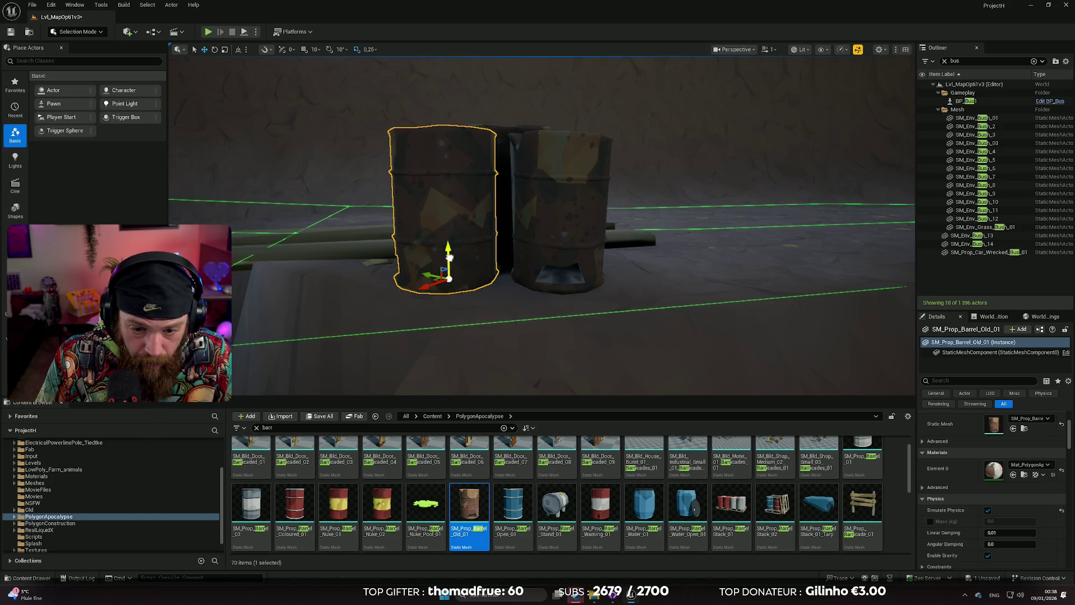
Inspect the front barrel from several angles, then simulate the level.
mouse_move(504, 317)
mouse_down()
mouse_move(490, 344)
mouse_move(497, 326)
mouse_up()
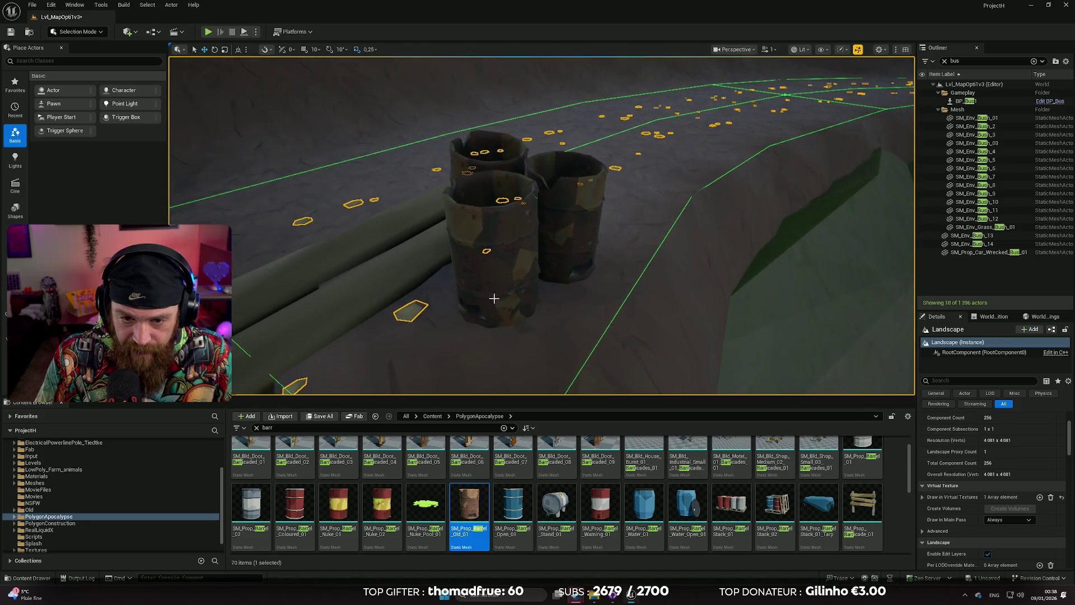
click(498, 325)
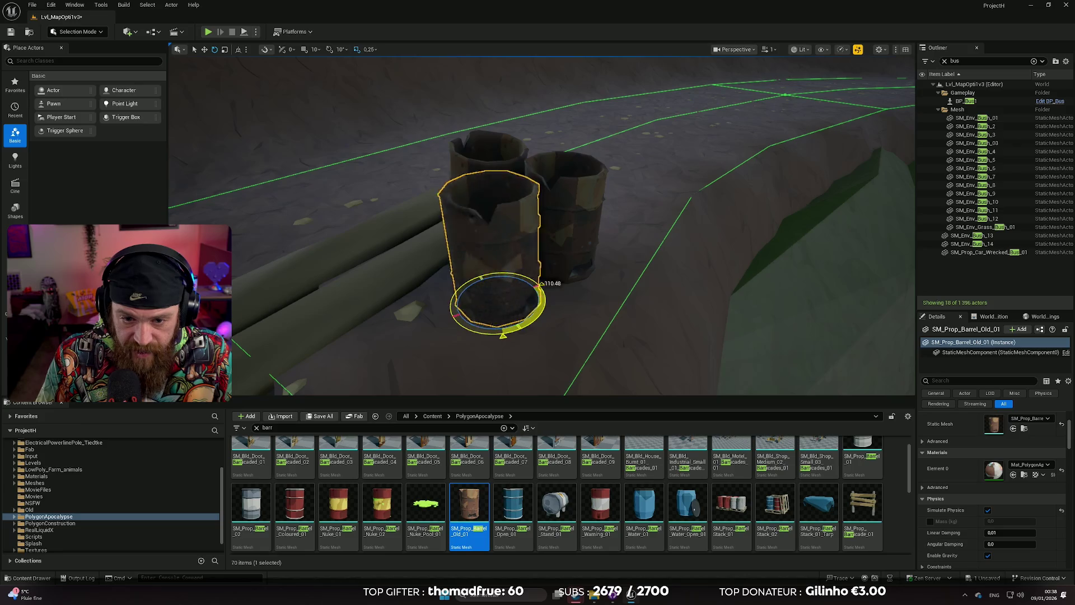
drag(567, 324, 605, 327)
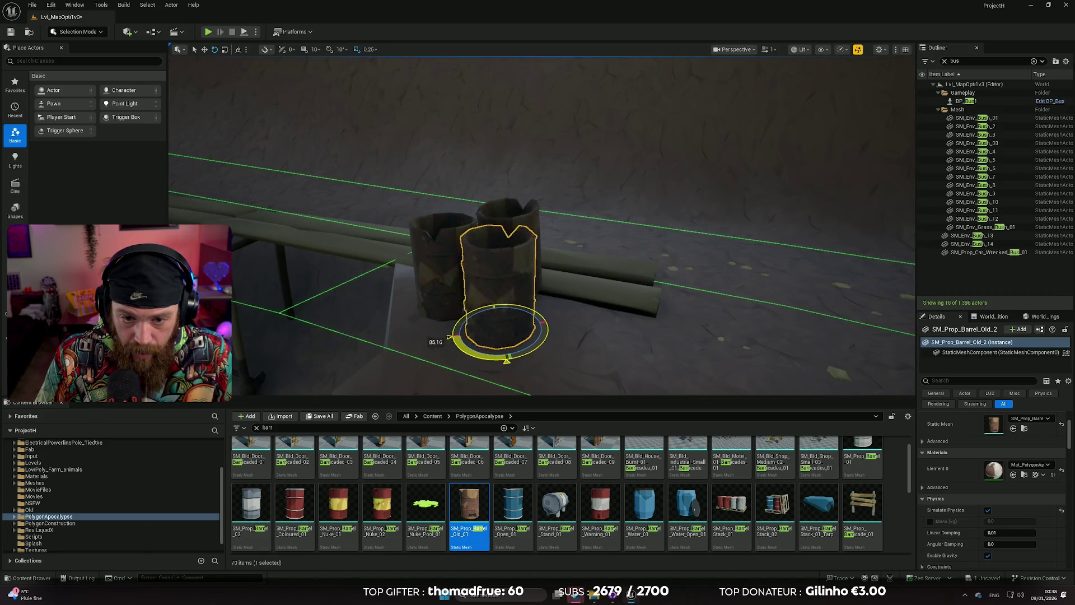
mouse_move(529, 348)
mouse_down()
mouse_move(577, 350)
mouse_move(432, 262)
mouse_up()
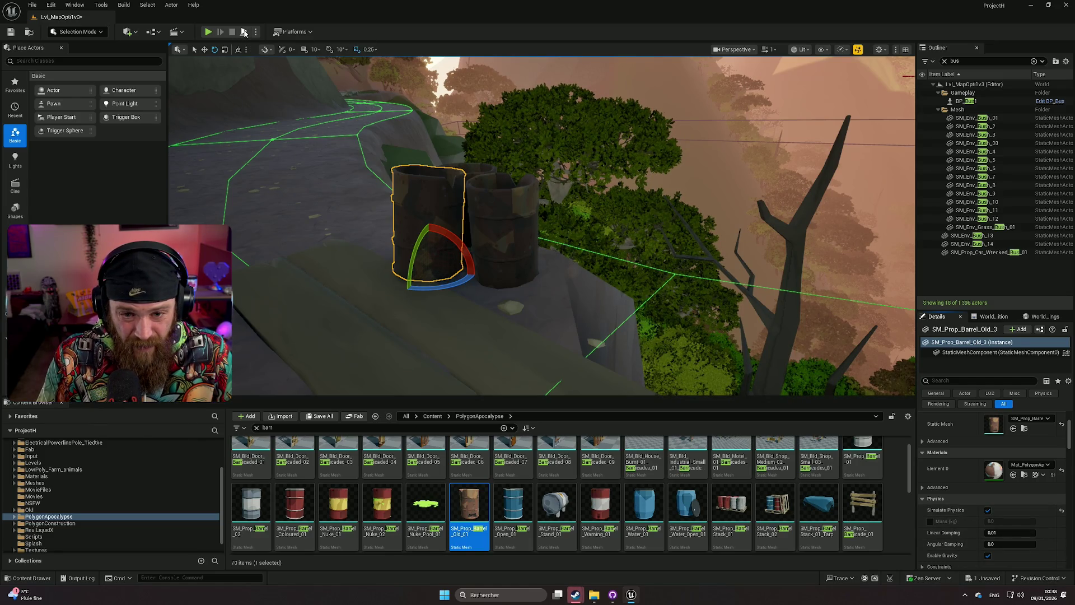
click(244, 33)
Keep the simulation changes and briefly play the level near the red bus.
drag(249, 87, 253, 112)
drag(542, 226, 542, 226)
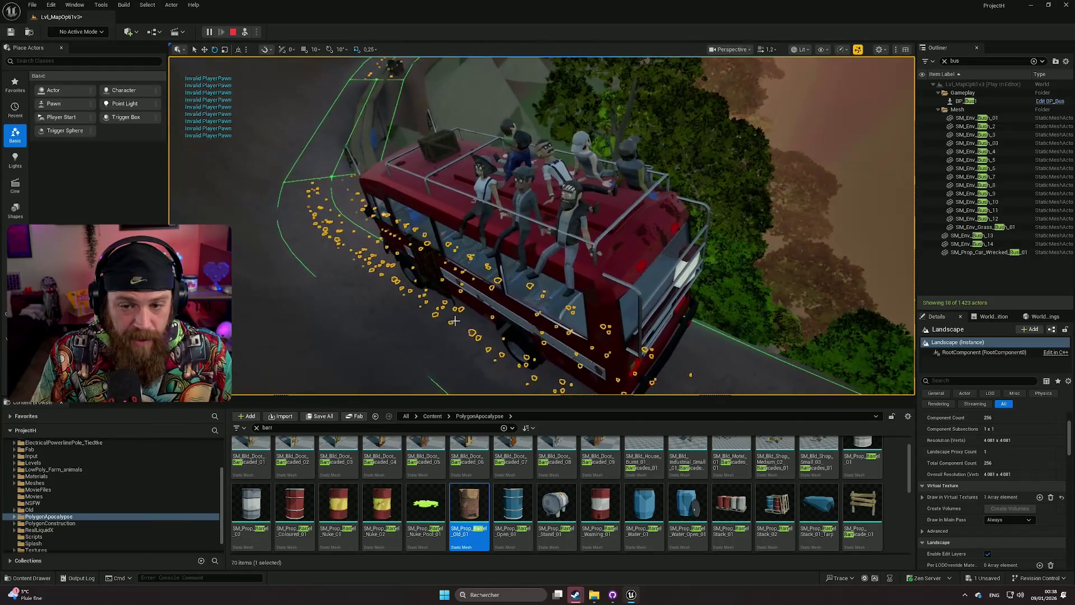
right_click(426, 361)
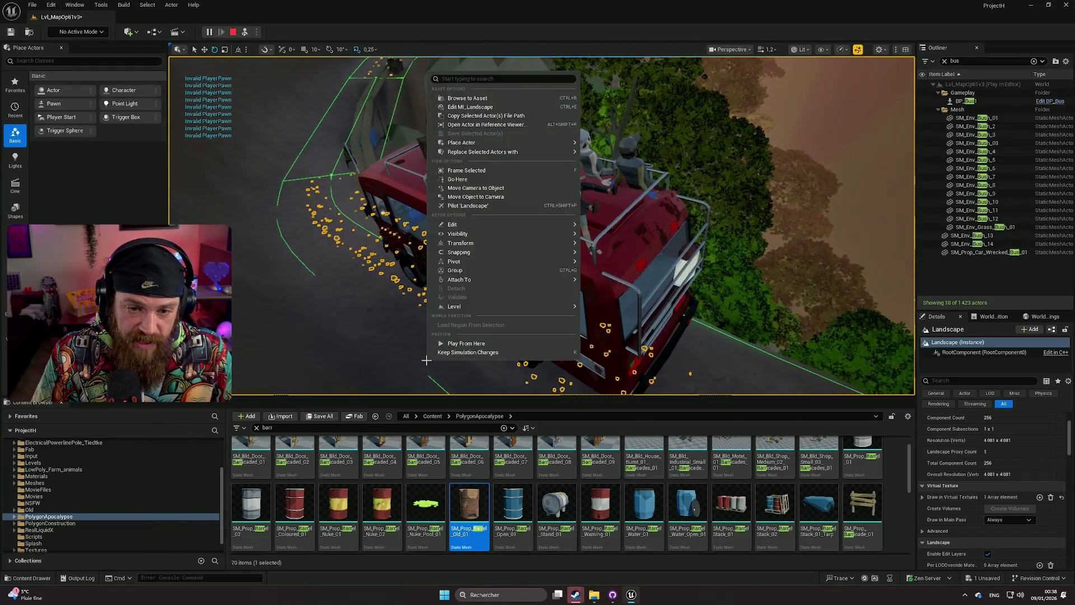
click(468, 352)
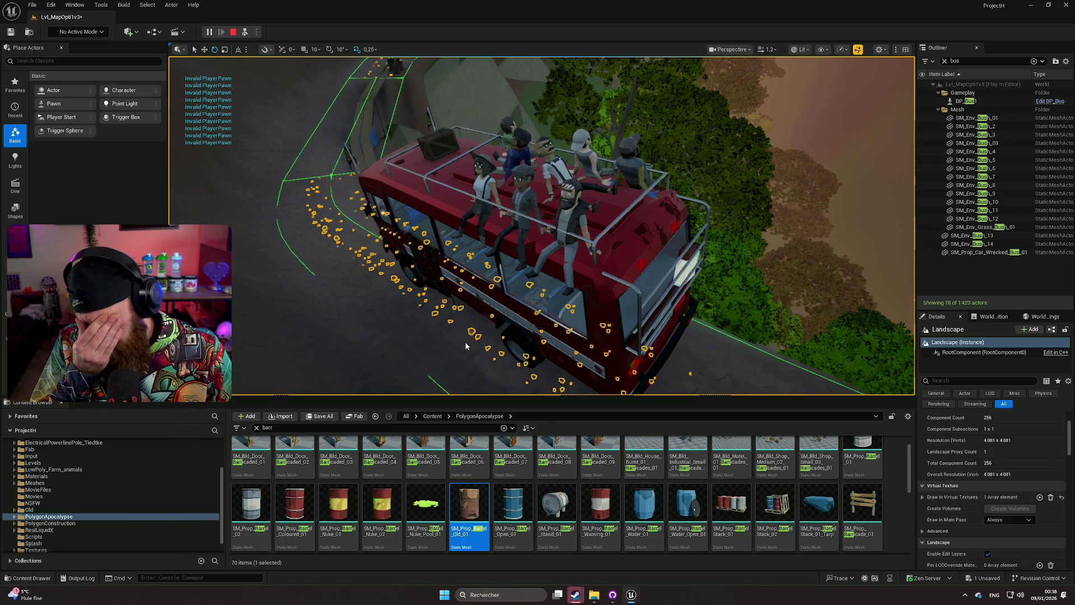
key(F8)
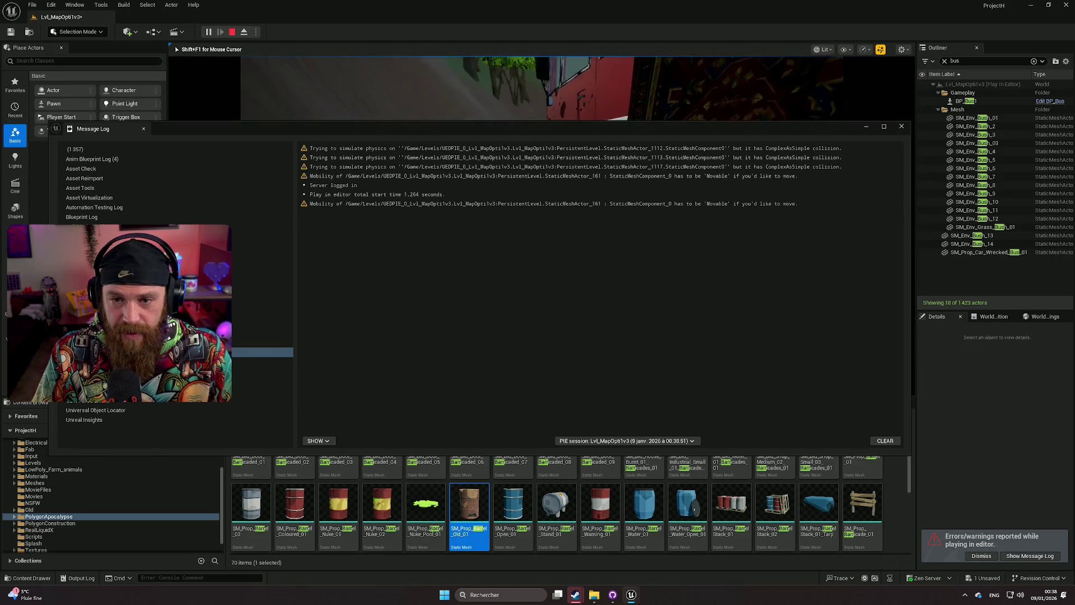
key(Escape)
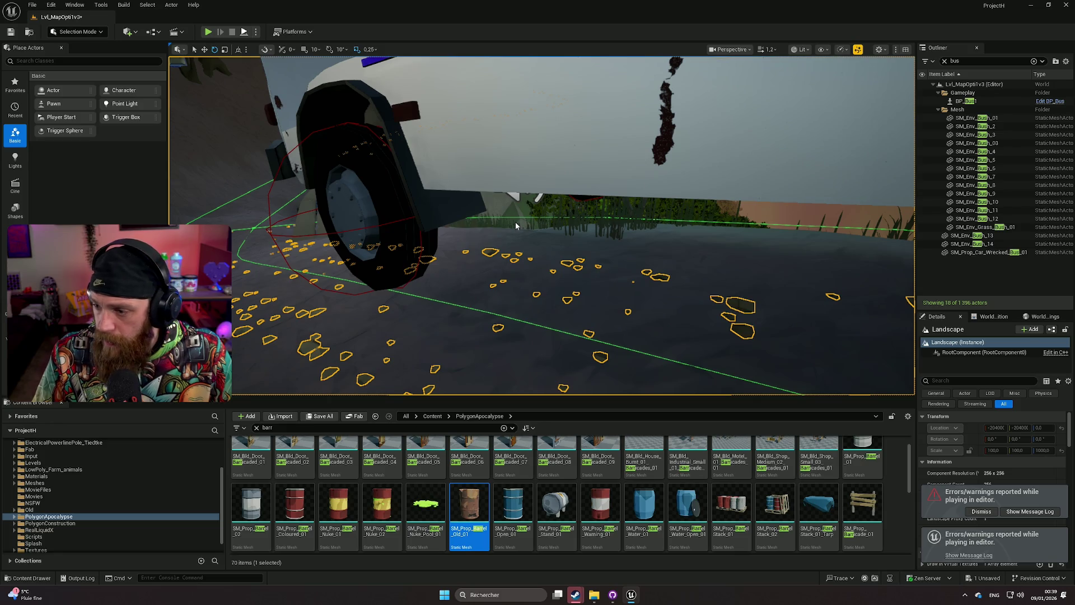
Replay the level with Alt+P, stop it, and dismiss the error log.
key(alt+p)
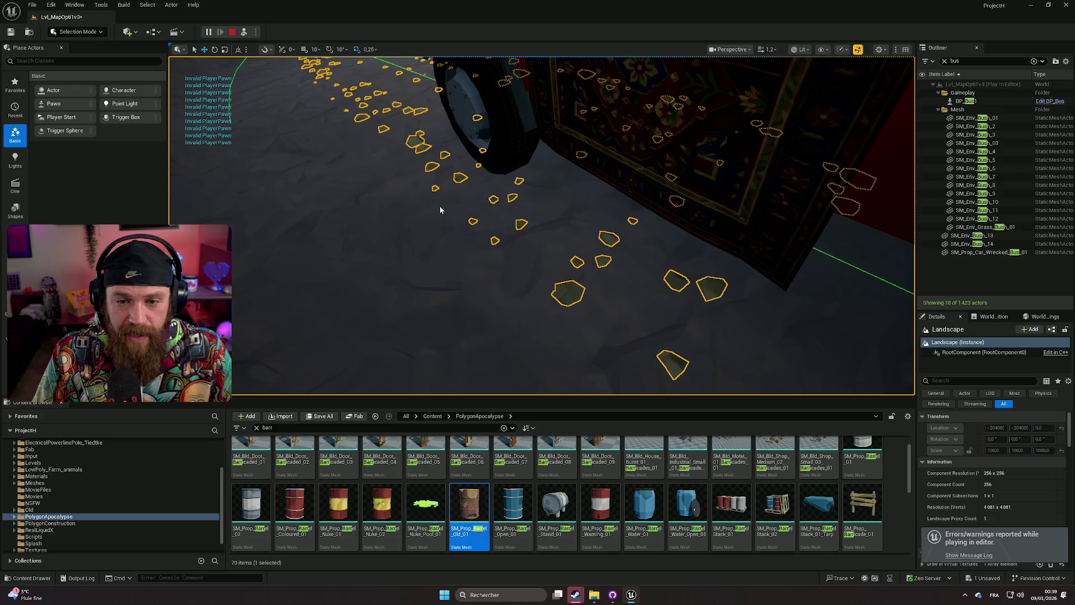
key(Escape)
click(901, 126)
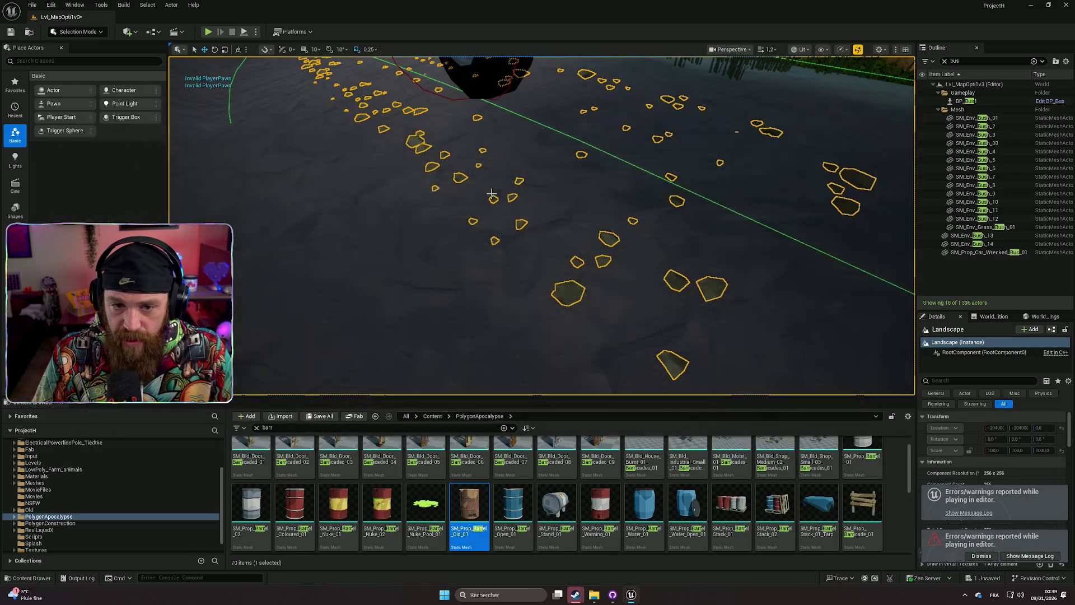
Play from a road spot, drive the bus with the rear camera, then stop.
right_click(463, 222)
click(515, 491)
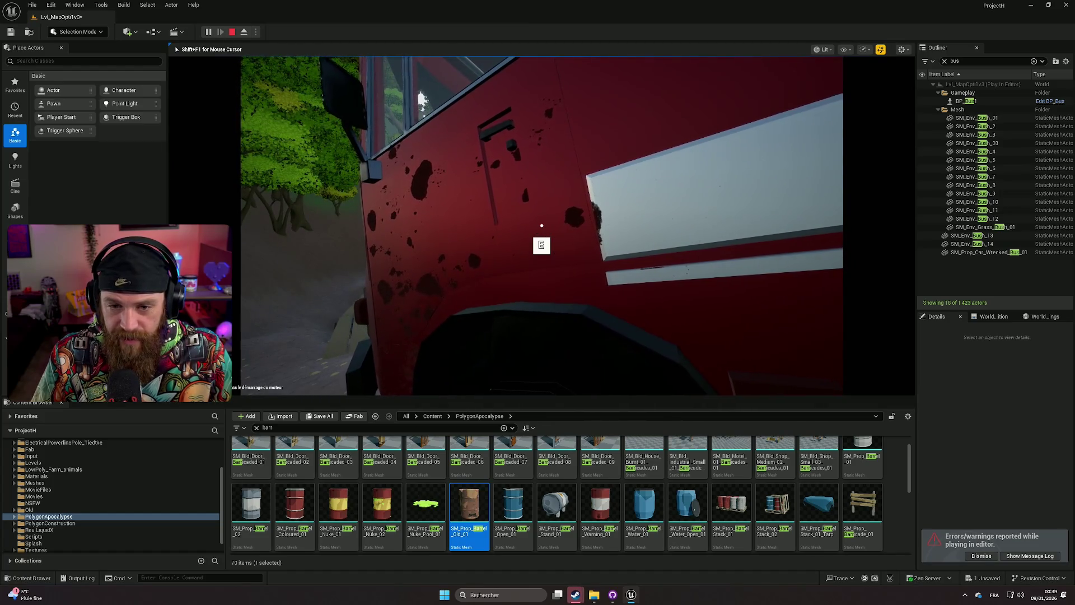
key(e)
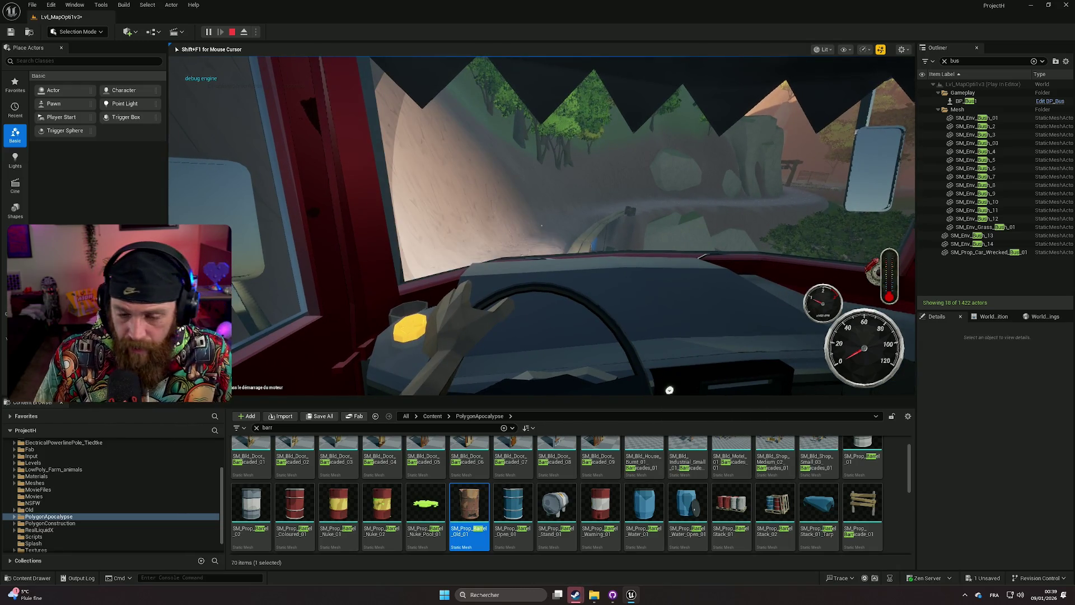
key(v)
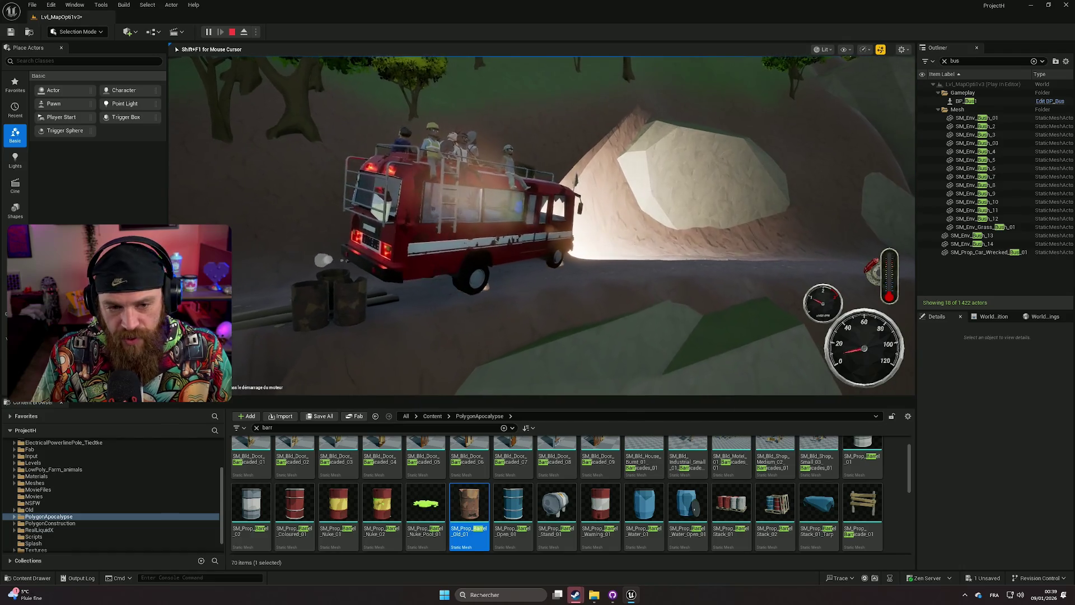
key(Escape)
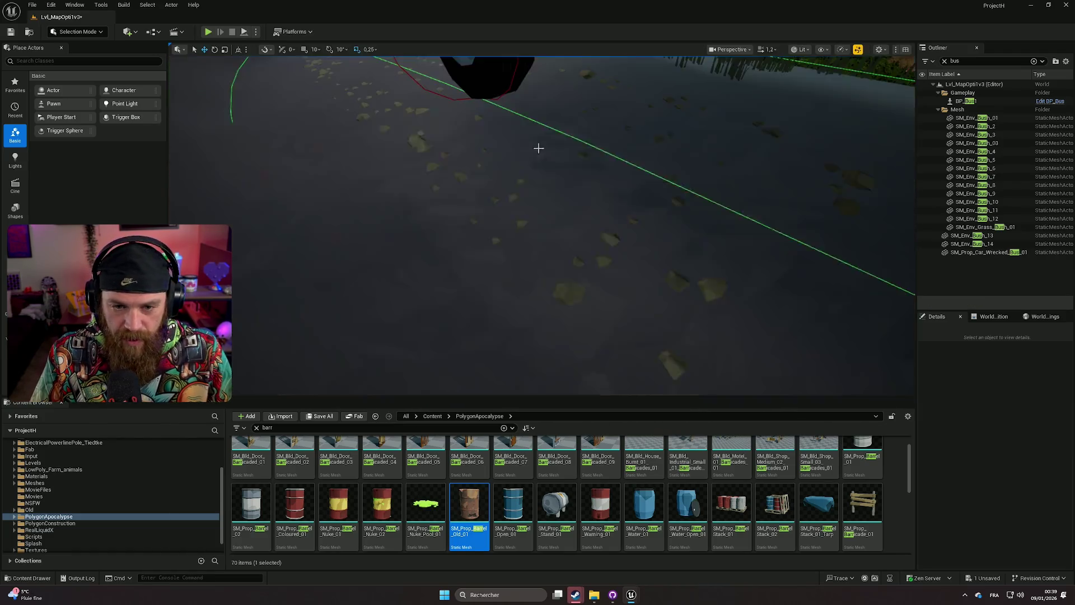
click(899, 127)
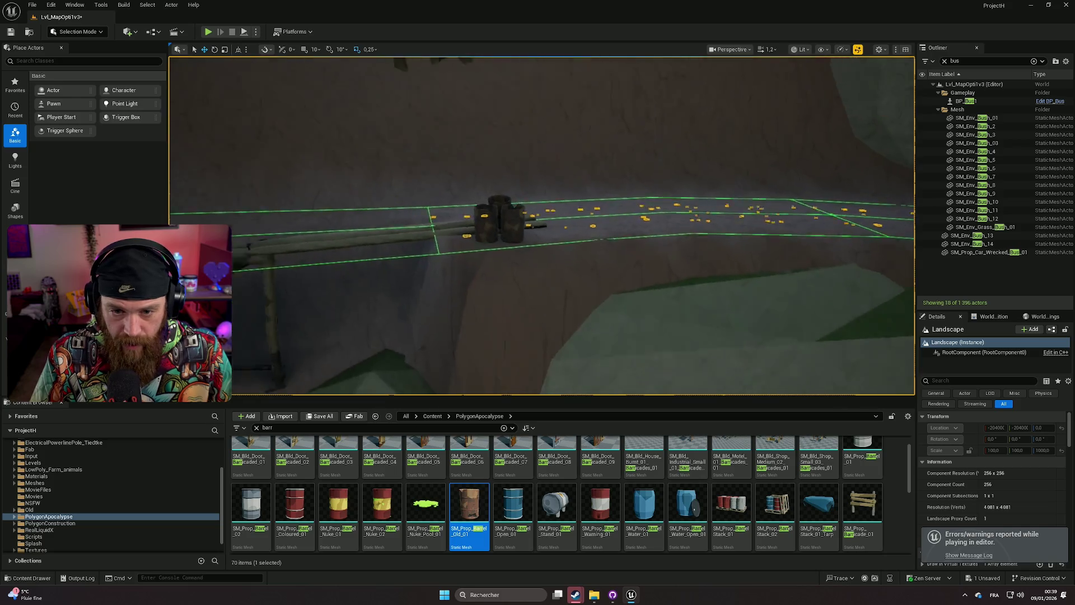
scroll(548, 288, down, 2)
key(w)
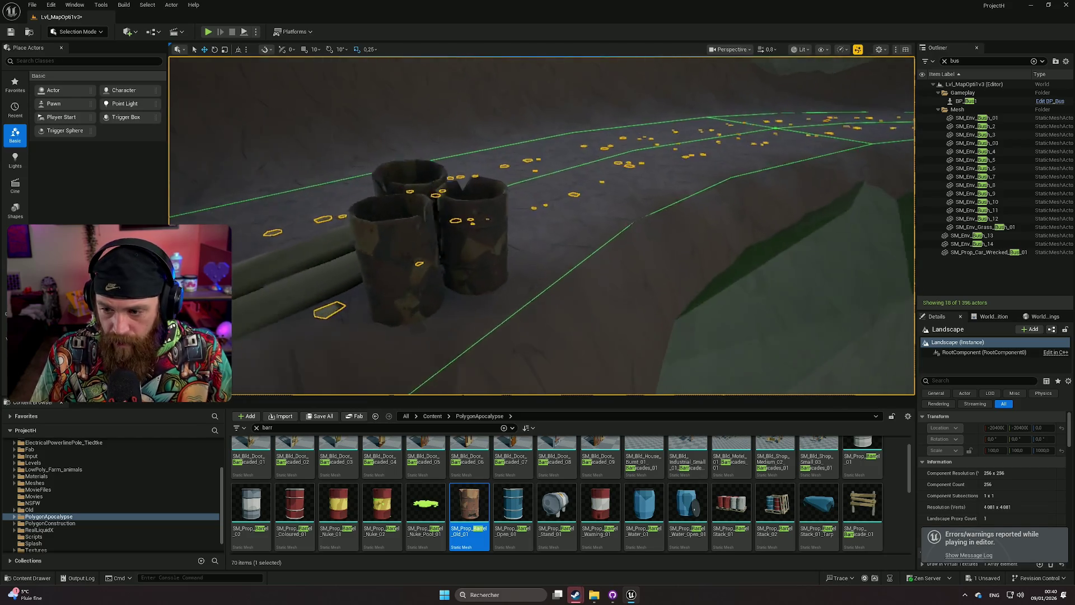
click(553, 230)
scroll(965, 440, down, 10)
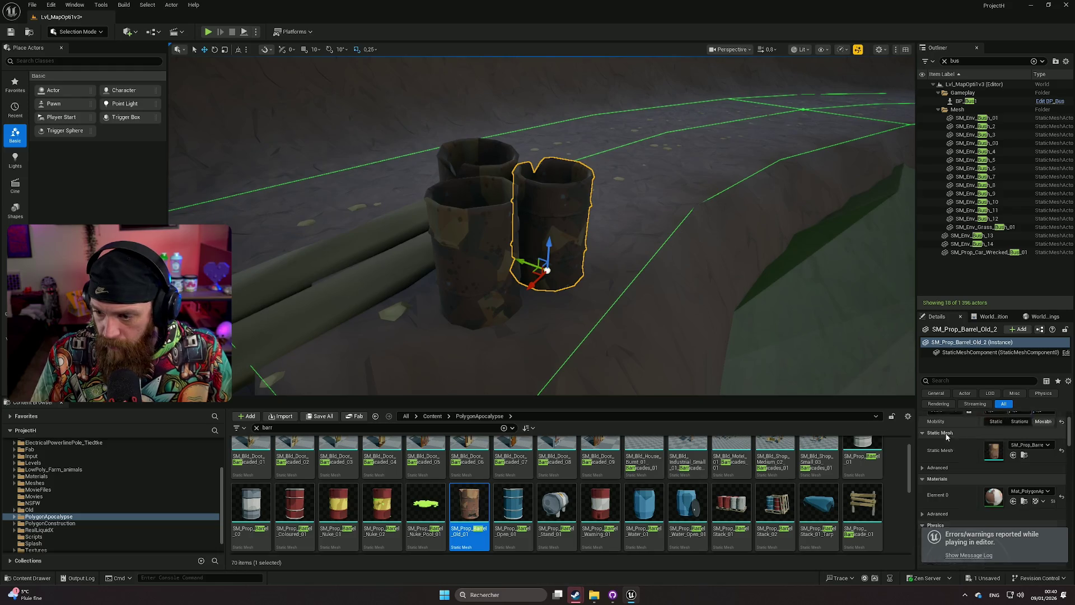
scroll(958, 473, down, 1)
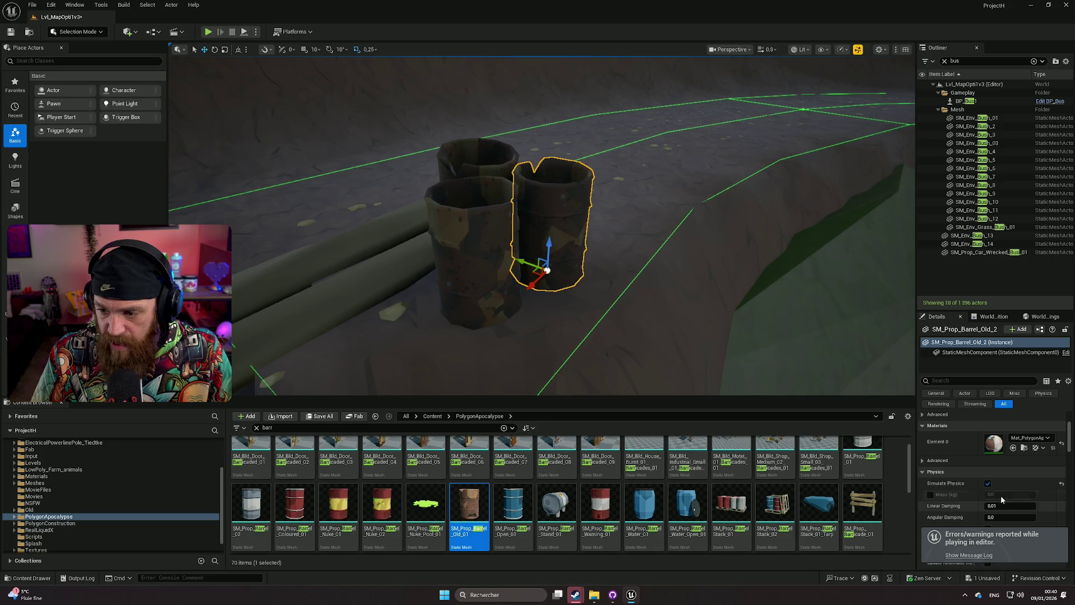
mouse_move(630, 301)
mouse_down()
mouse_move(616, 325)
mouse_move(644, 314)
mouse_move(630, 302)
mouse_up()
drag(524, 310, 590, 312)
click(515, 250)
mouse_move(515, 251)
mouse_down()
mouse_move(549, 268)
mouse_move(571, 264)
mouse_move(504, 212)
mouse_move(552, 241)
mouse_up()
mouse_move(661, 255)
mouse_down()
mouse_move(649, 252)
mouse_move(661, 255)
mouse_up()
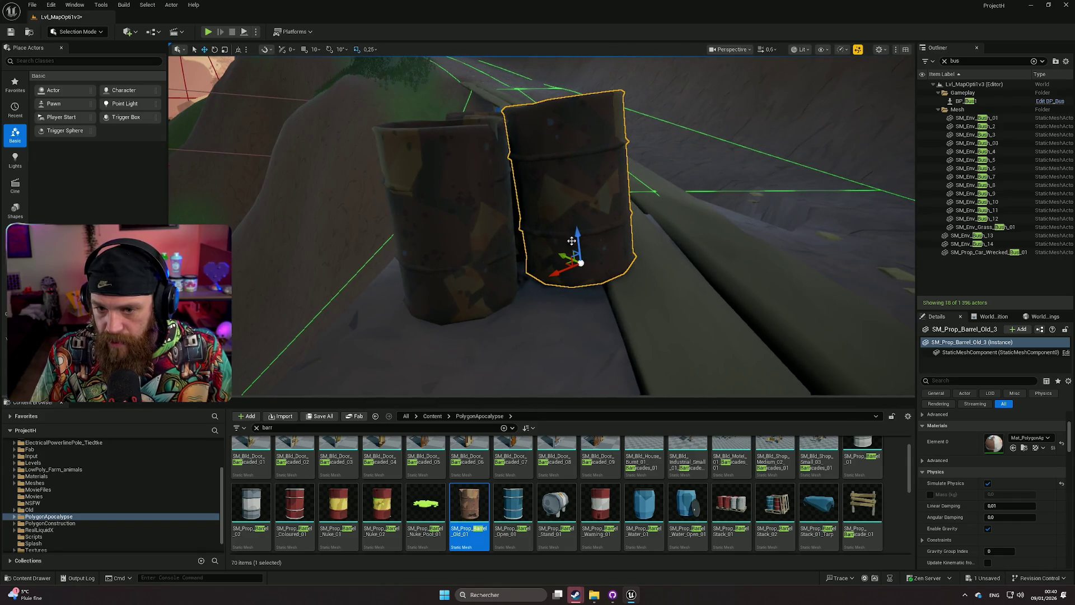
mouse_move(475, 258)
mouse_down()
mouse_move(476, 238)
mouse_move(499, 271)
mouse_move(605, 260)
mouse_up()
click(599, 246)
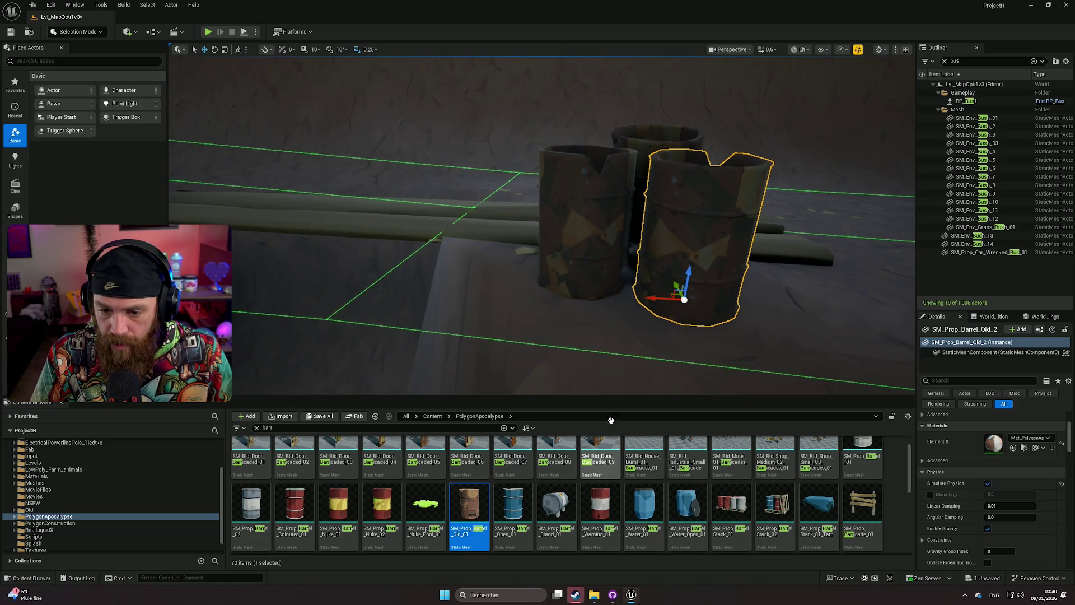
mouse_move(611, 392)
mouse_down()
mouse_move(624, 369)
mouse_move(637, 466)
mouse_up()
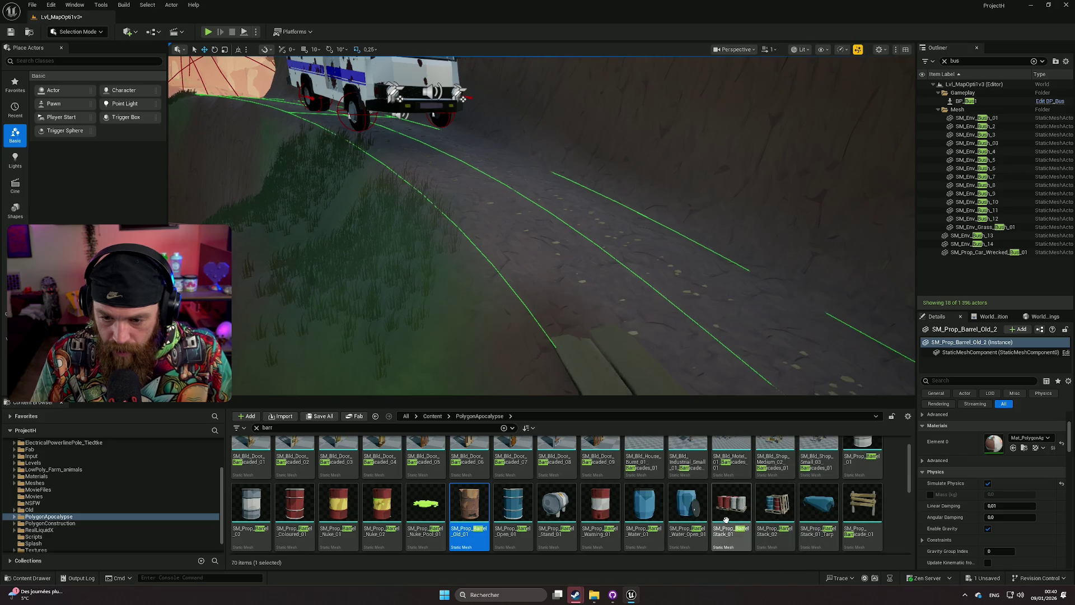
Drop SM_Prop_Barrel_Warning_01 on the road, simulate and stop, then delete the barrel.
drag(599, 508, 618, 427)
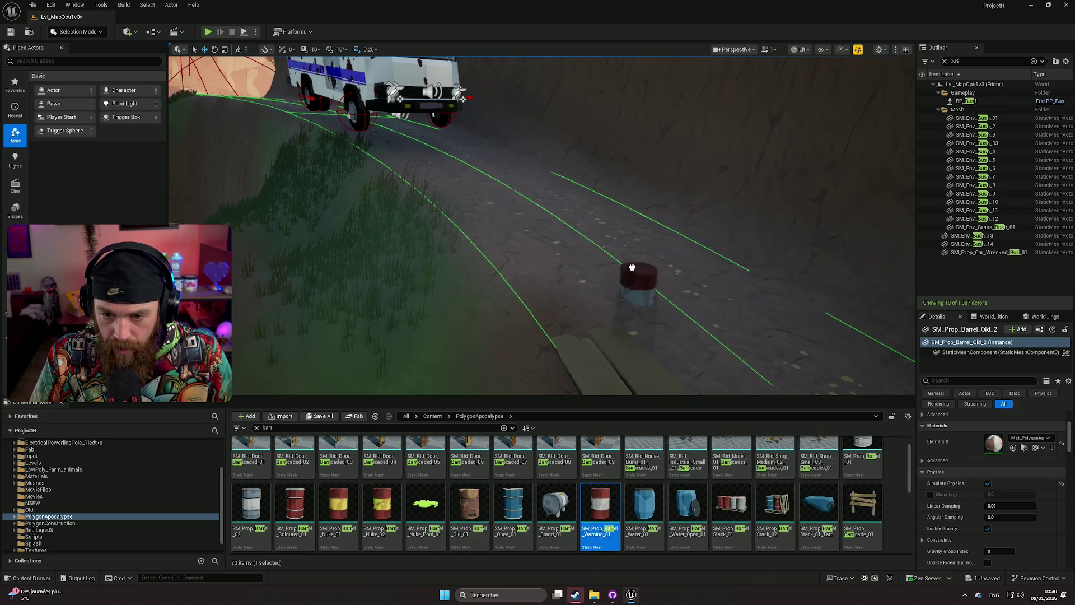
drag(664, 242, 716, 274)
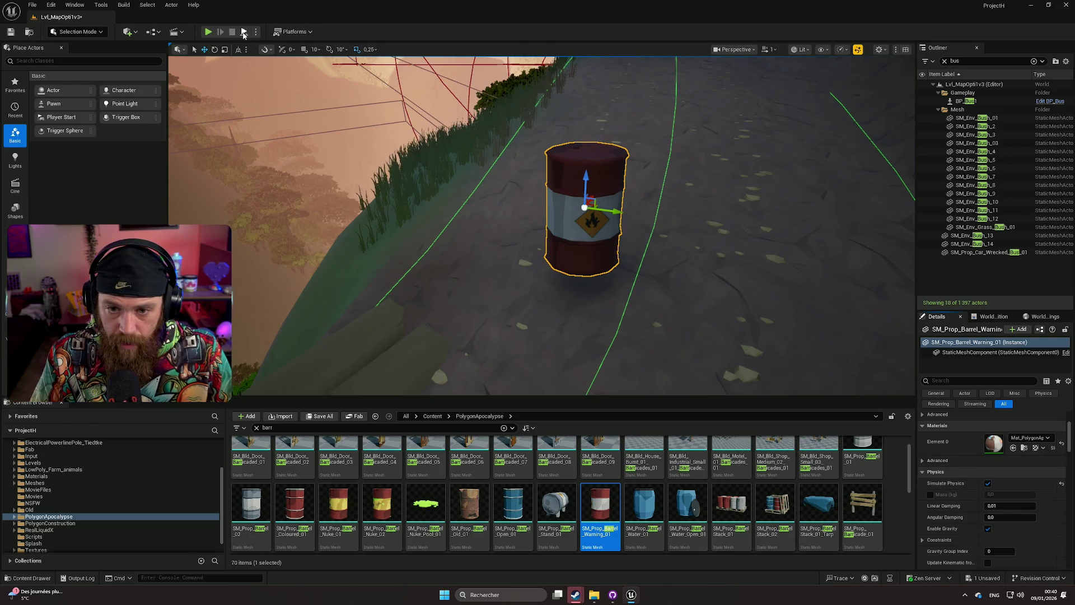
click(244, 33)
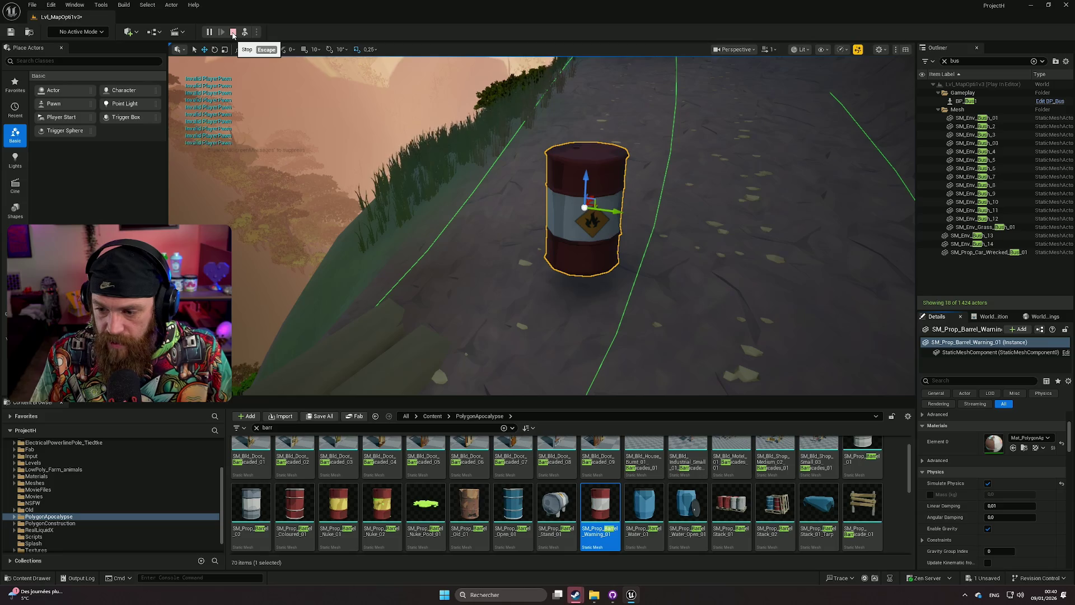
click(233, 33)
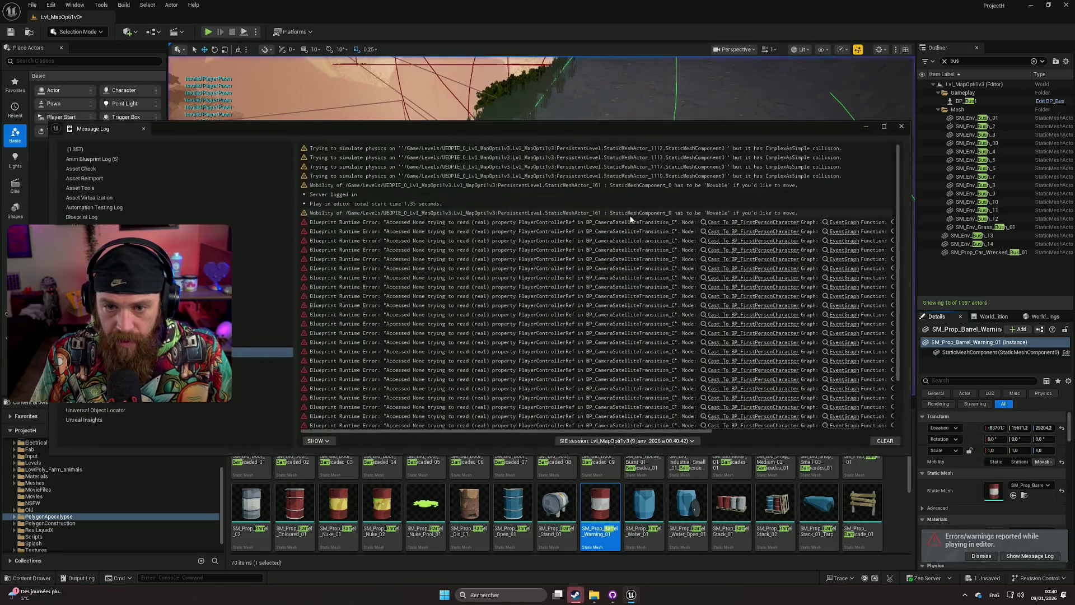
click(902, 126)
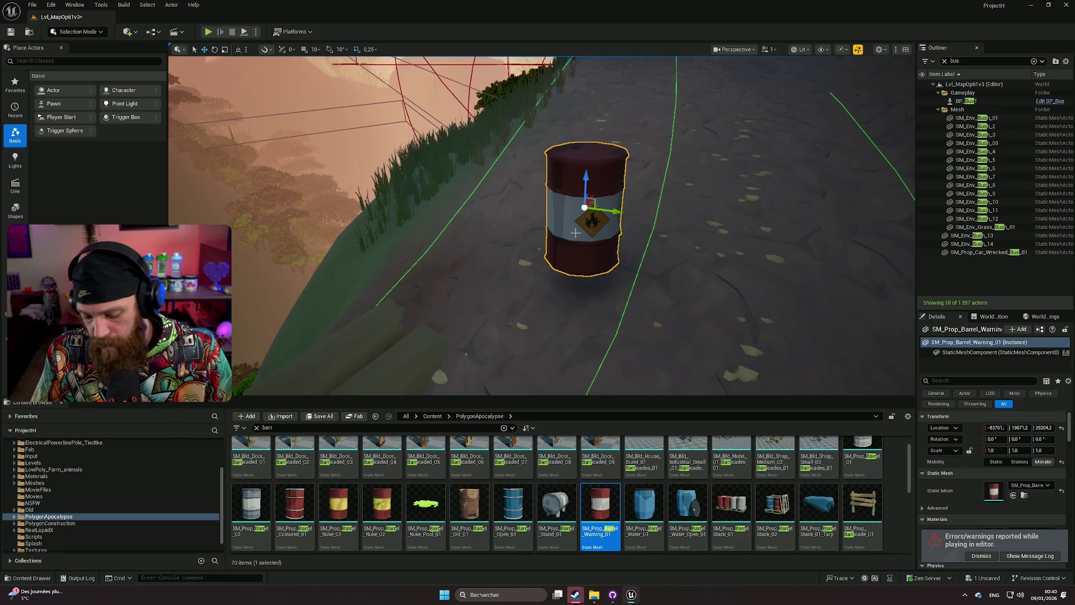
key(Delete)
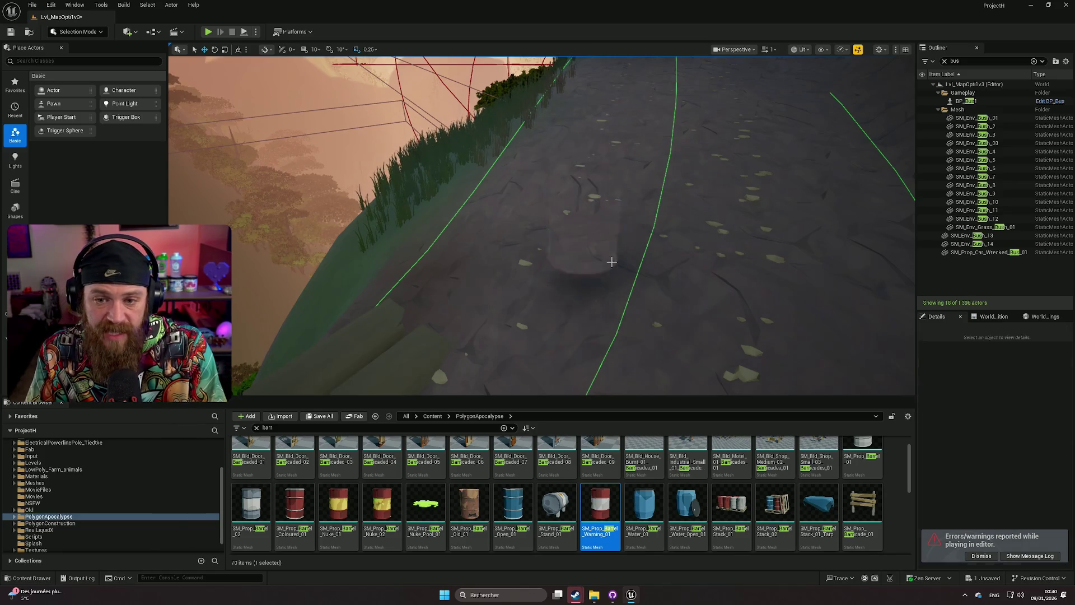
Lay SM_Bld_Door_Barricaded_06 flat on the plank, then delete it.
key(w)
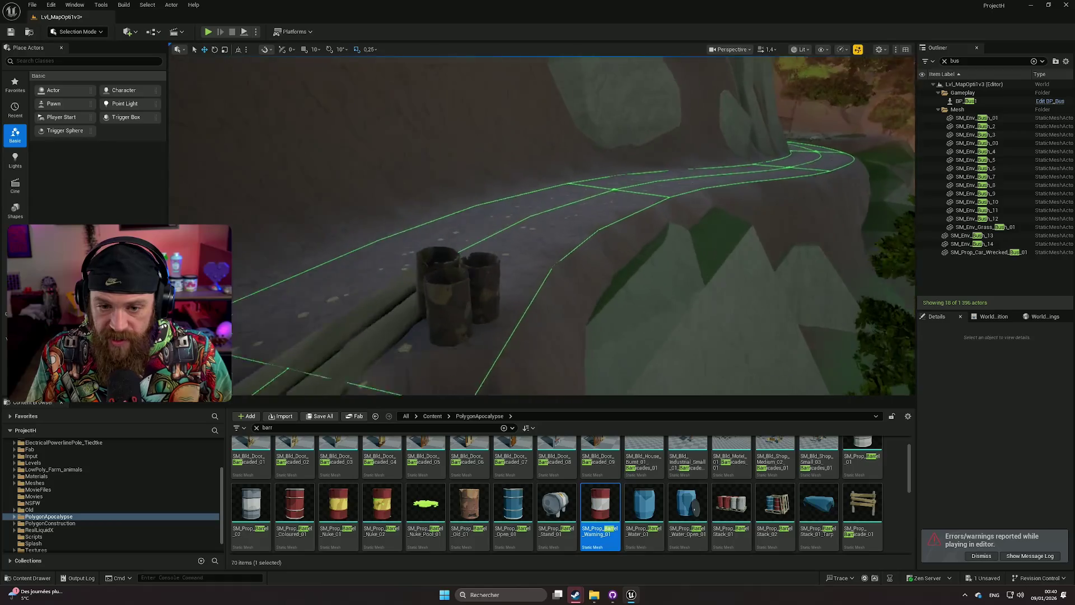
key(s)
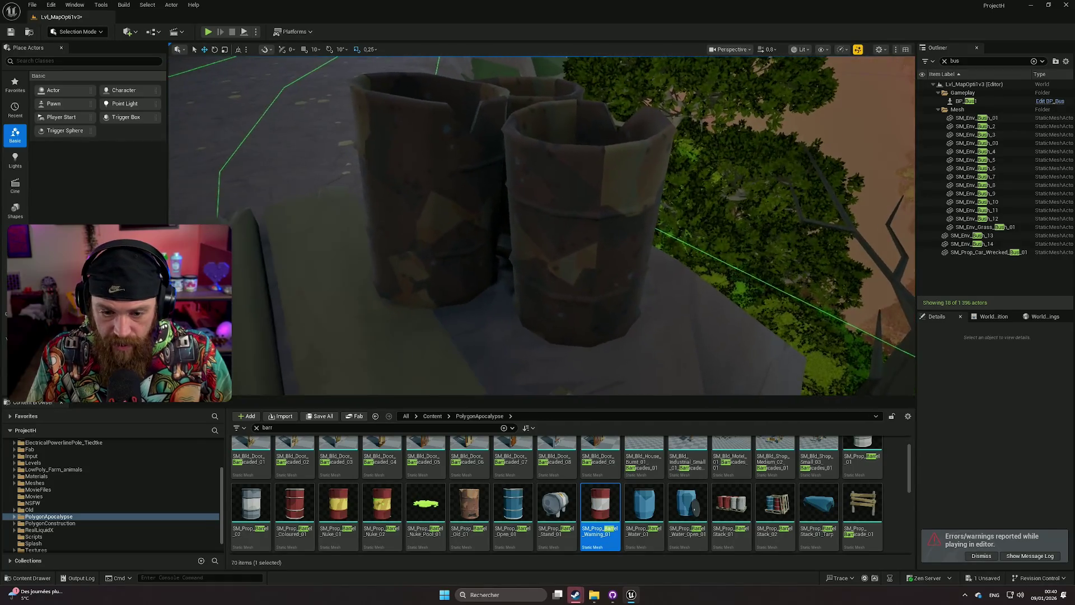
scroll(433, 496, up, 1)
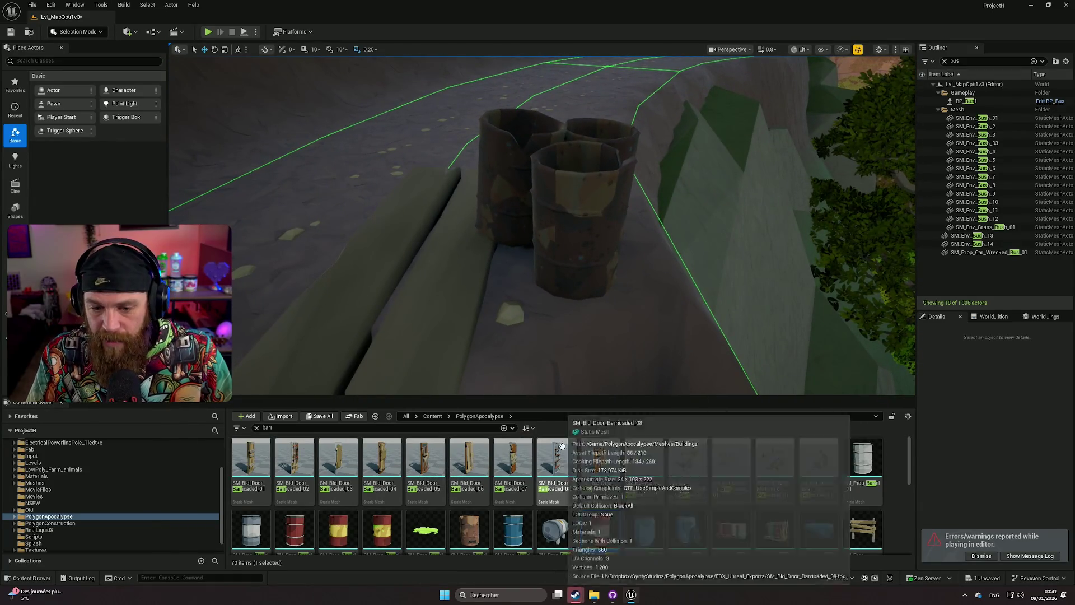
key(s)
key(q)
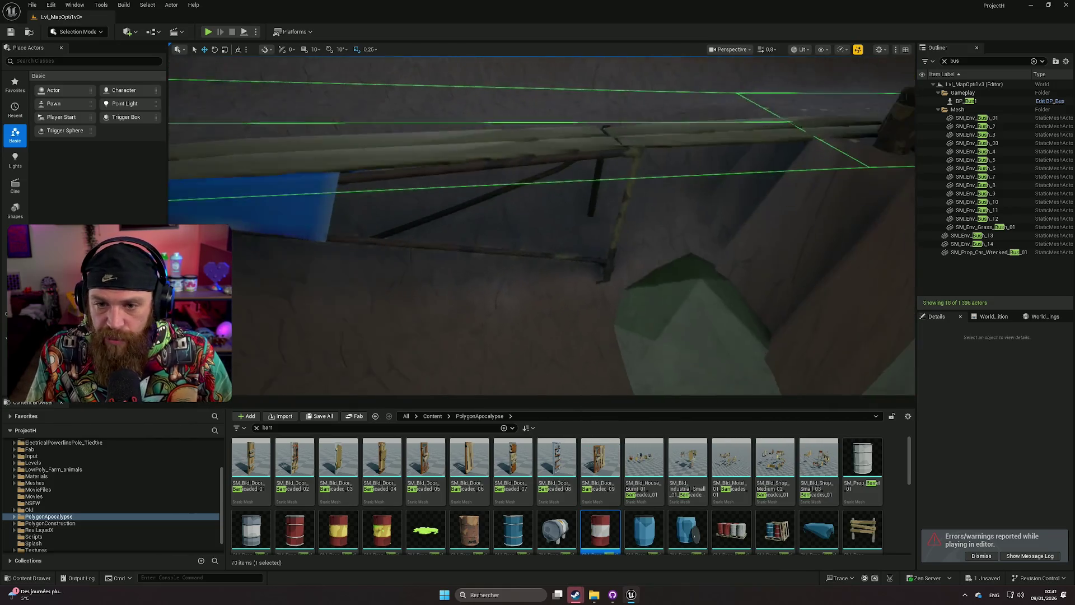
key(w)
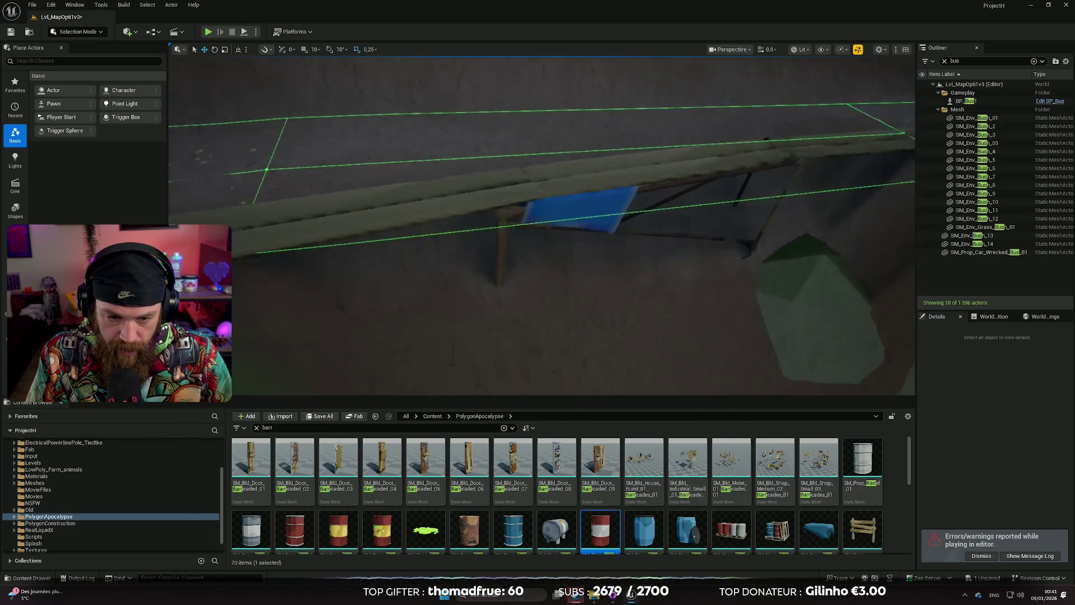
mouse_move(468, 465)
mouse_down()
mouse_move(516, 163)
mouse_move(508, 168)
mouse_move(526, 185)
mouse_up()
key(f)
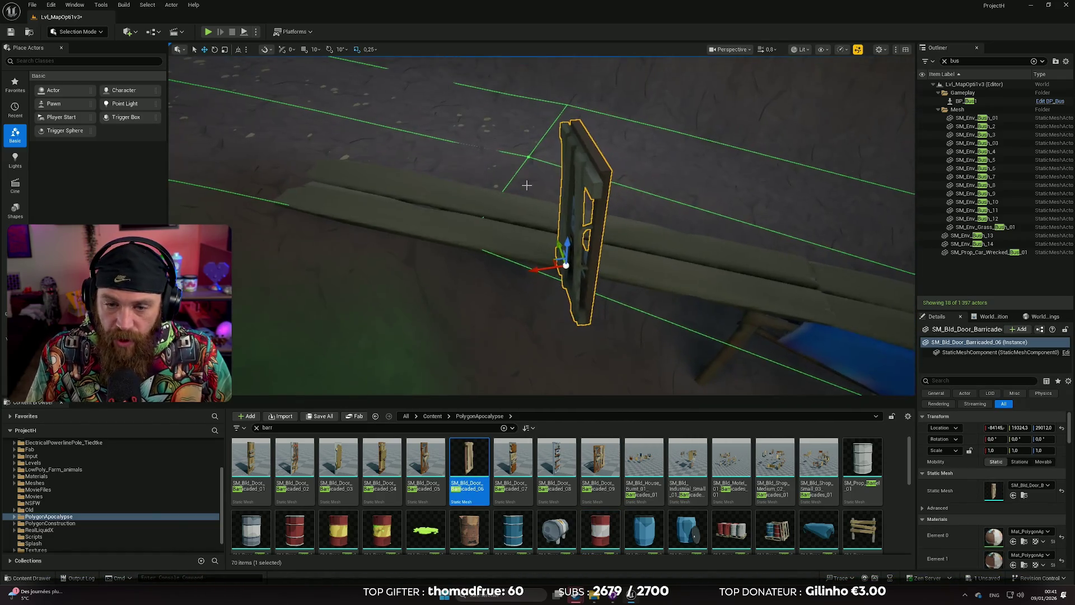
mouse_move(554, 245)
mouse_down()
mouse_move(521, 257)
mouse_move(558, 228)
mouse_up()
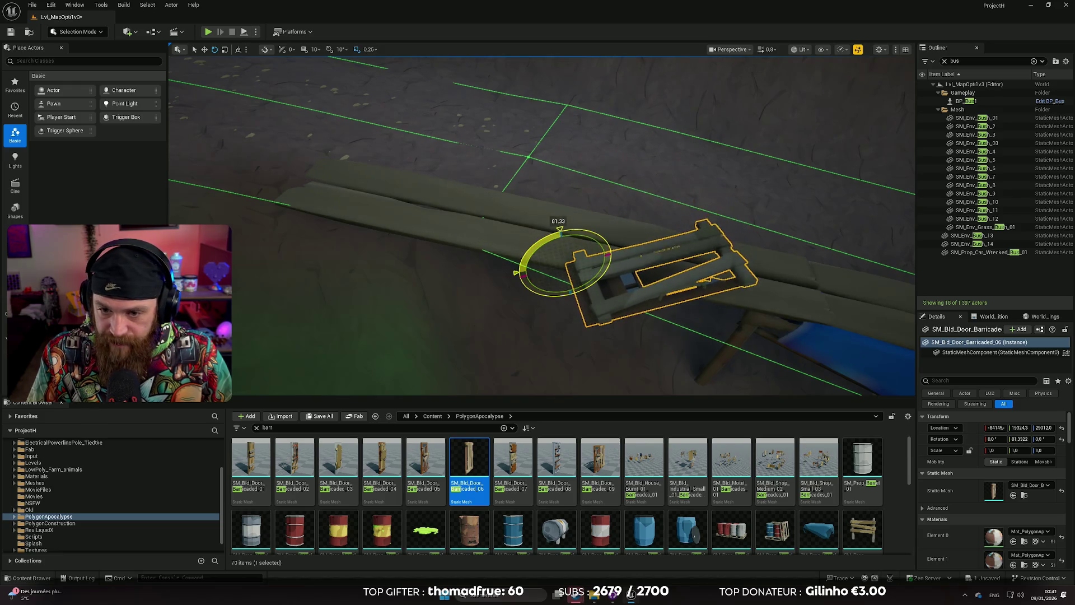
key(f)
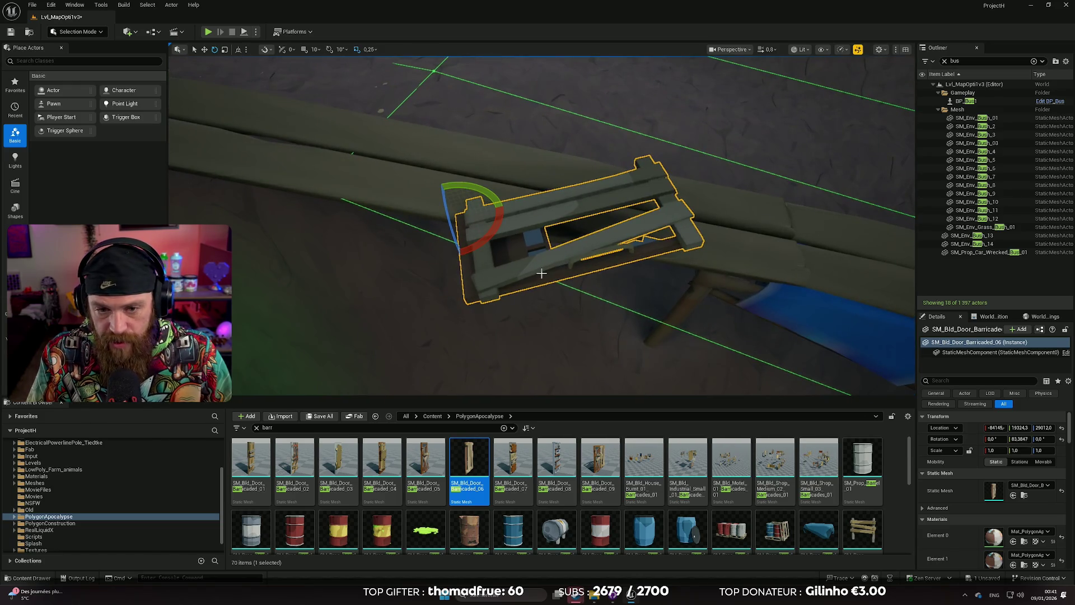
key(Delete)
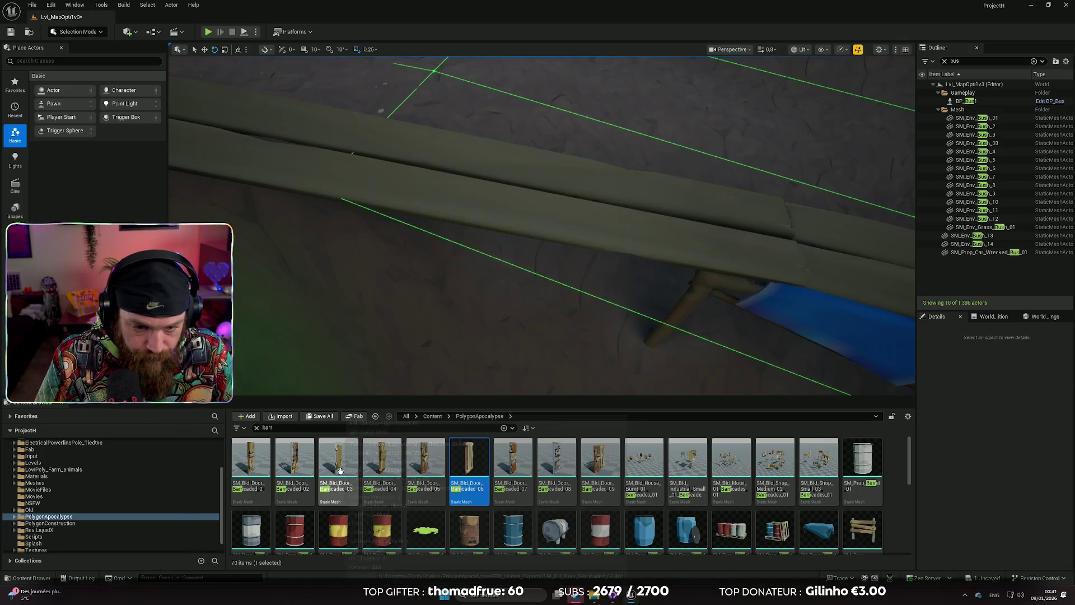
Find and select SM_Prop_Barricade_Pallet_01 in the Content Browser.
scroll(717, 494, down, 5)
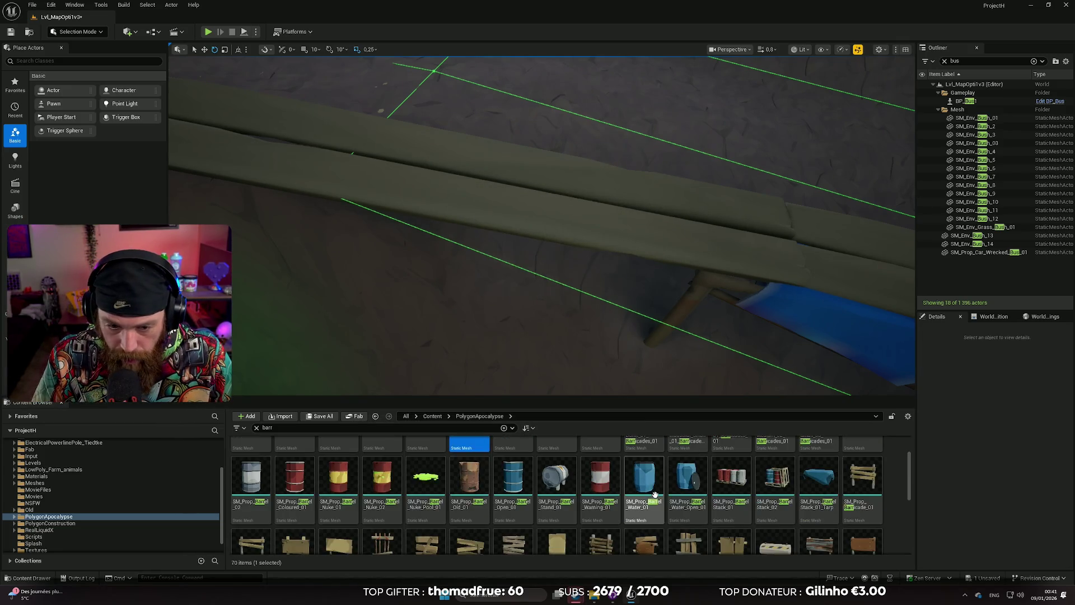
scroll(584, 501, down, 1)
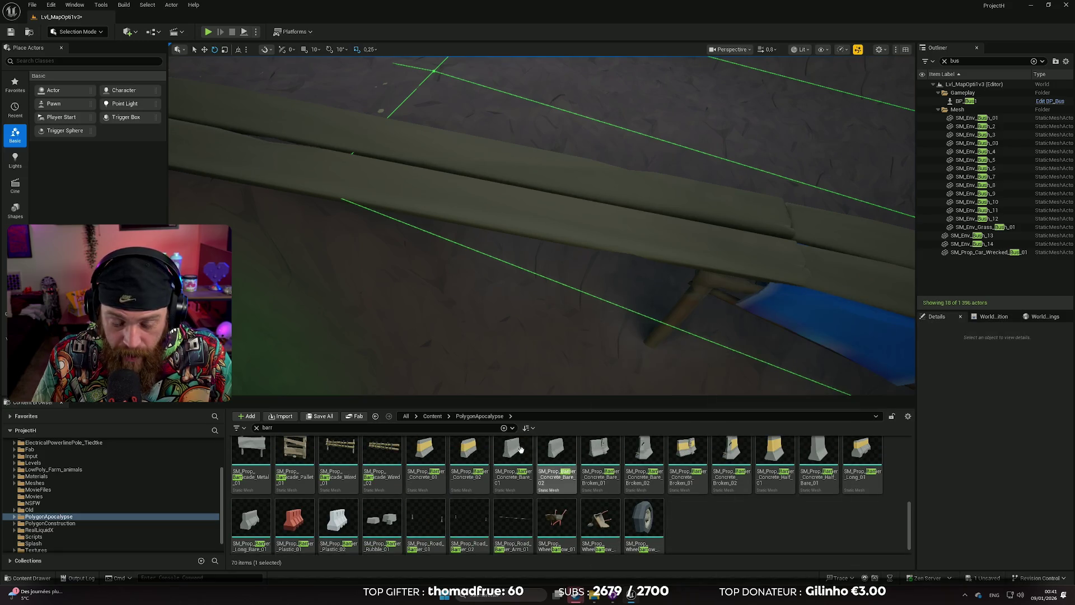
scroll(598, 499, up, 1)
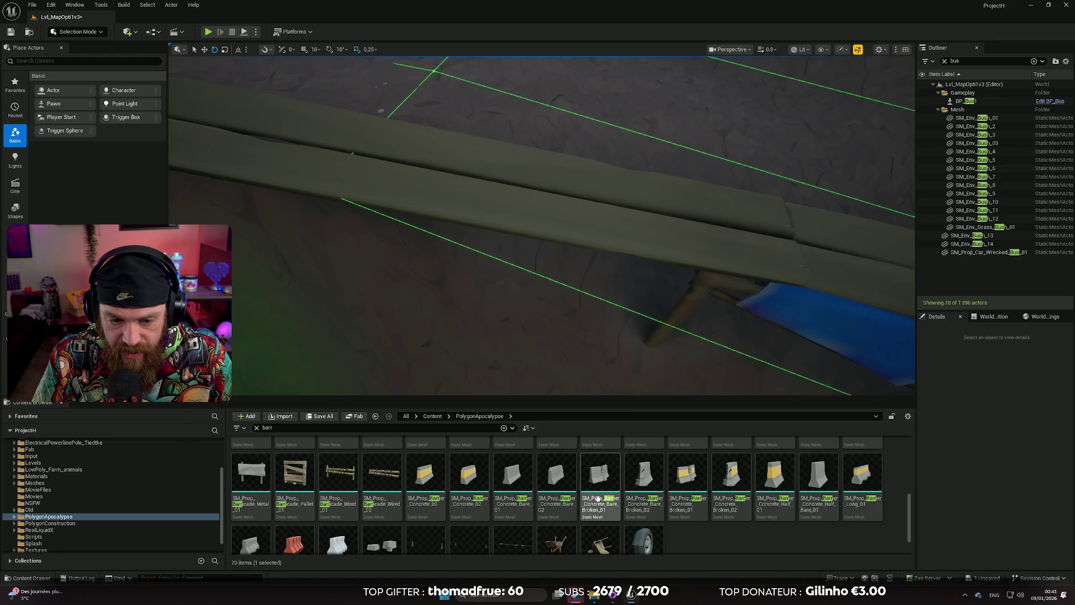
scroll(336, 476, down, 1)
click(300, 464)
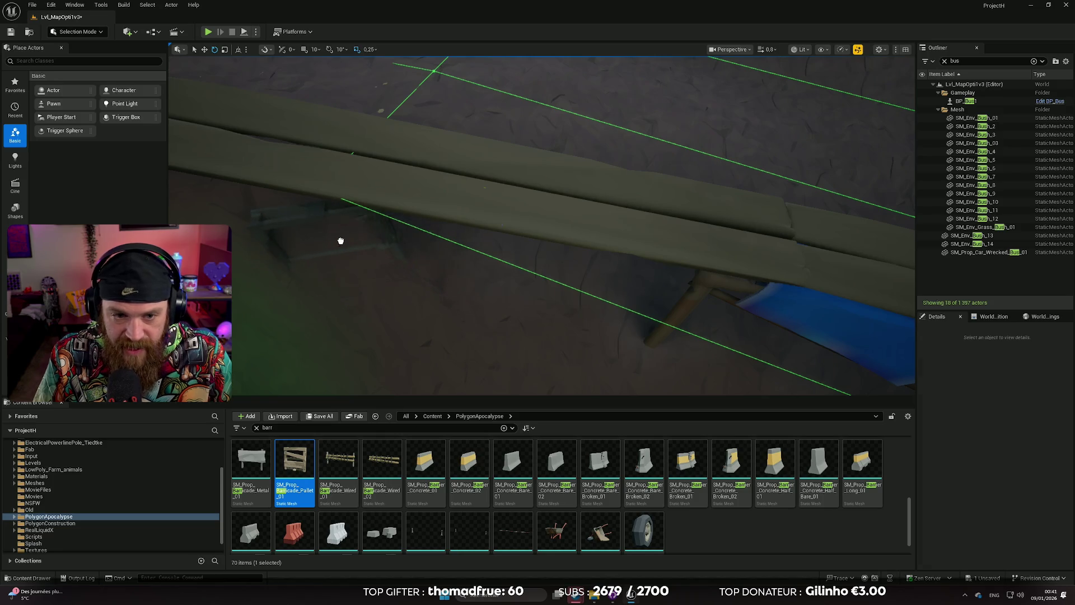
Place SM_Prop_Barricade_Pallet_01 beside the plank, tilt it slightly and sink it lower.
drag(341, 240, 493, 191)
key(w)
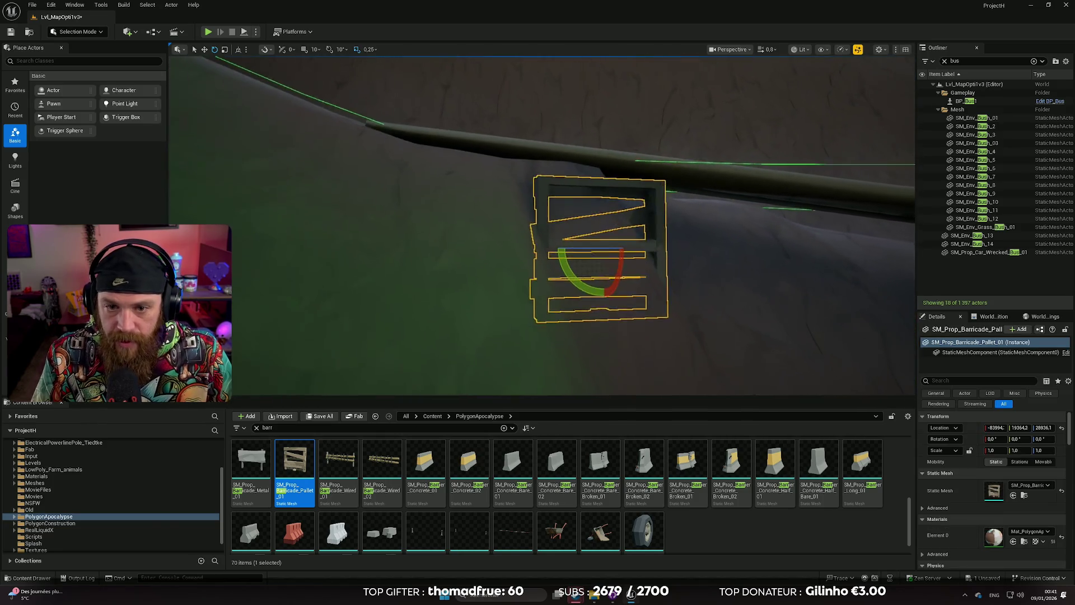
key(s)
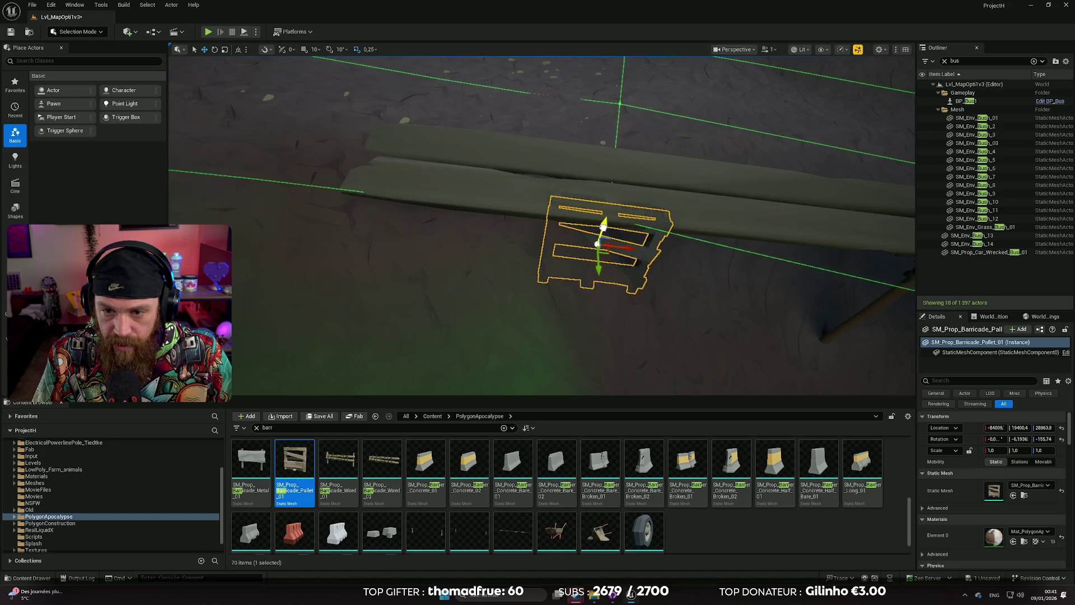
mouse_move(542, 224)
mouse_down()
mouse_move(487, 247)
mouse_move(645, 337)
mouse_up()
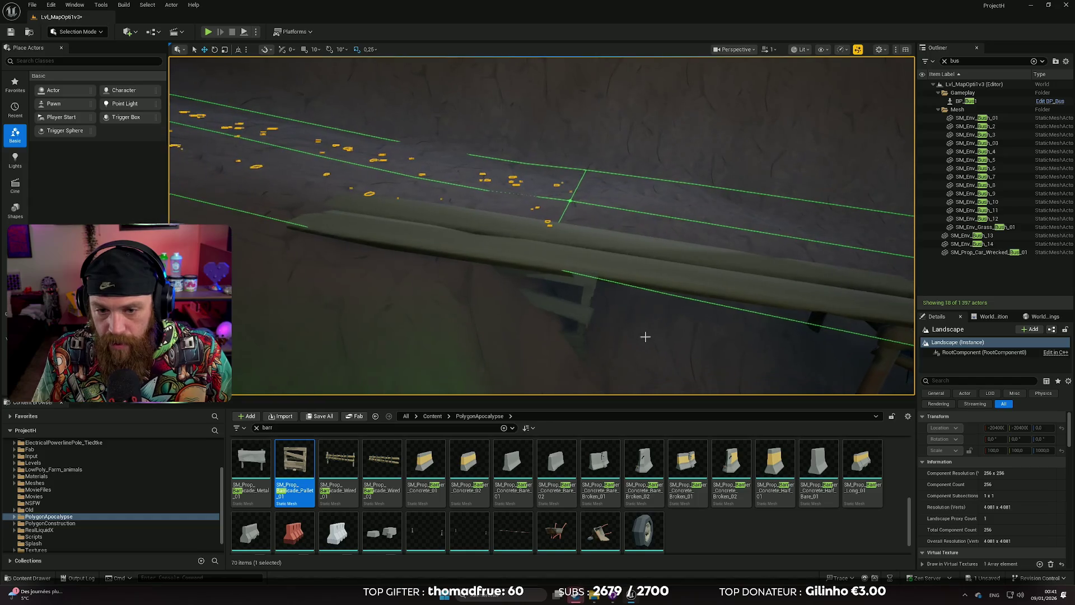
click(589, 314)
drag(564, 280, 584, 312)
key(w)
drag(539, 285, 538, 288)
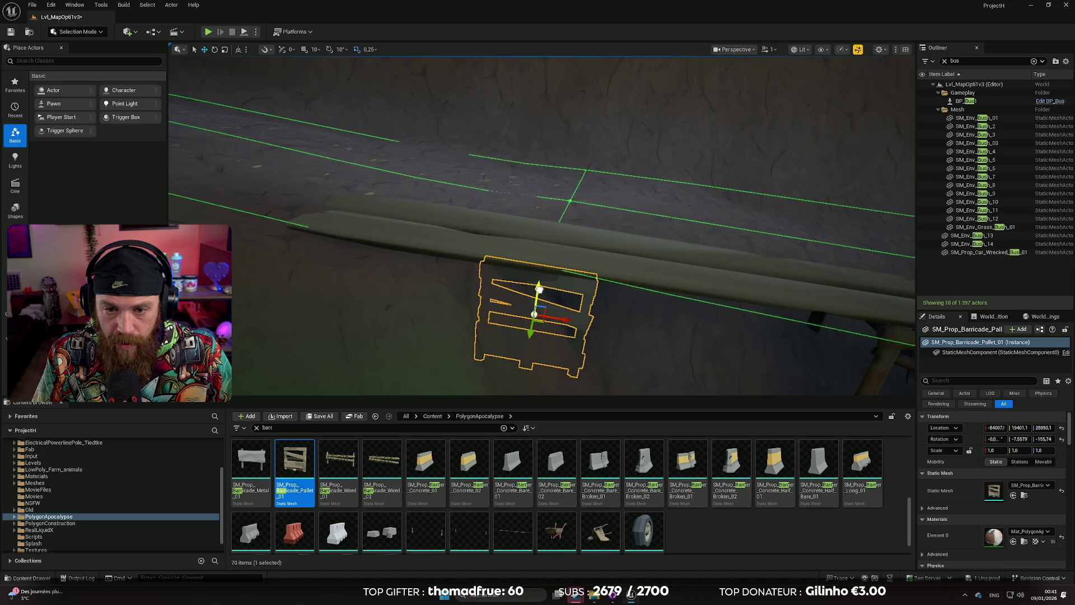
mouse_move(609, 313)
mouse_down()
mouse_move(607, 334)
mouse_move(571, 341)
mouse_move(576, 329)
mouse_up()
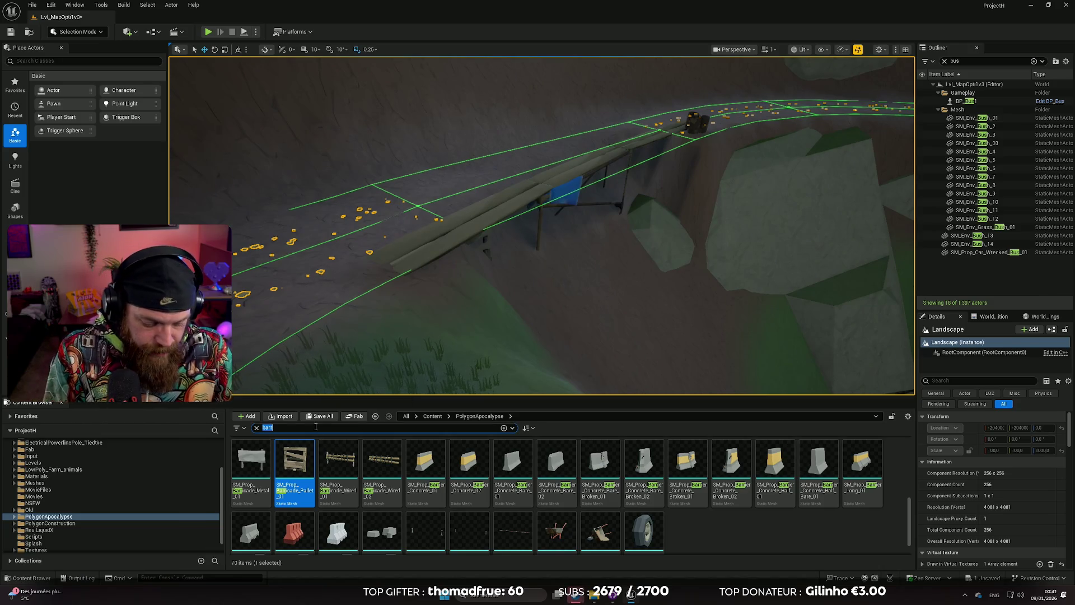
Filter assets to 'wire', try a wire fence beside the road, then delete it.
text(wre)
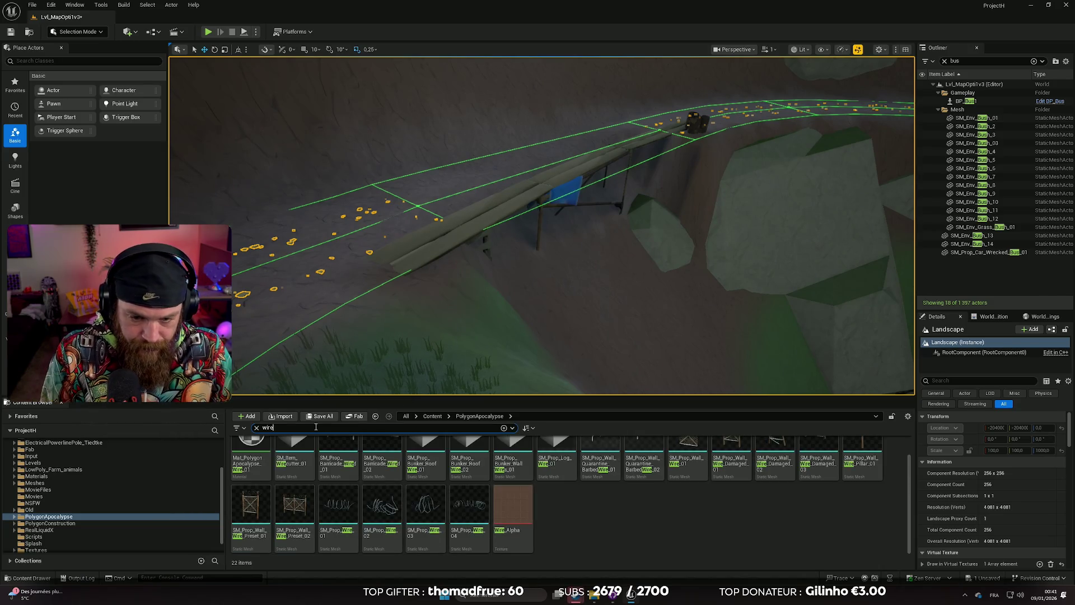
scroll(305, 438, up, 2)
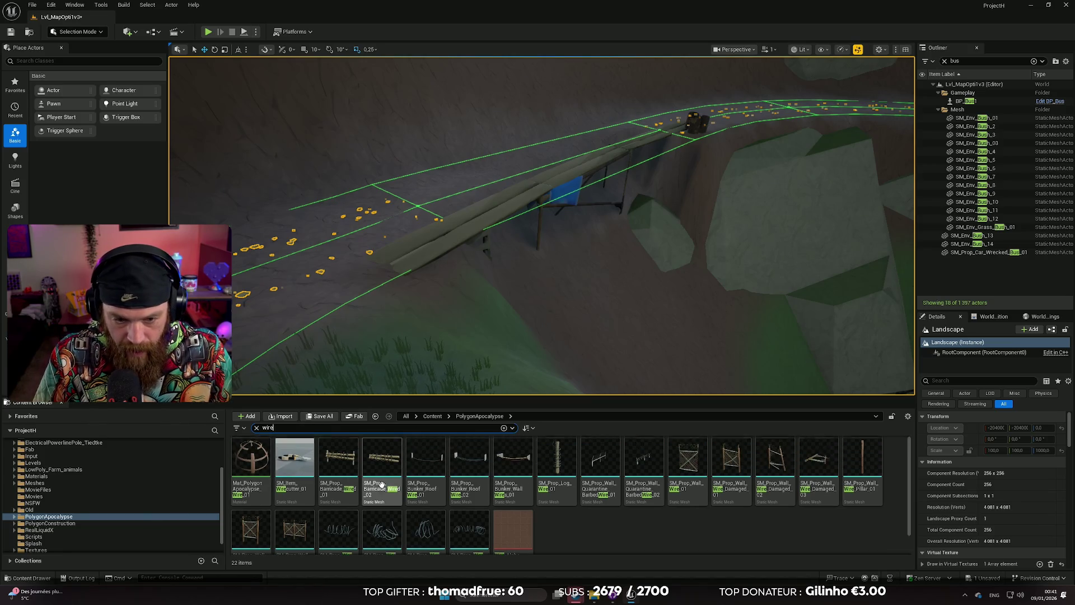
drag(566, 370, 563, 358)
drag(299, 536, 361, 309)
key(f)
click(361, 333)
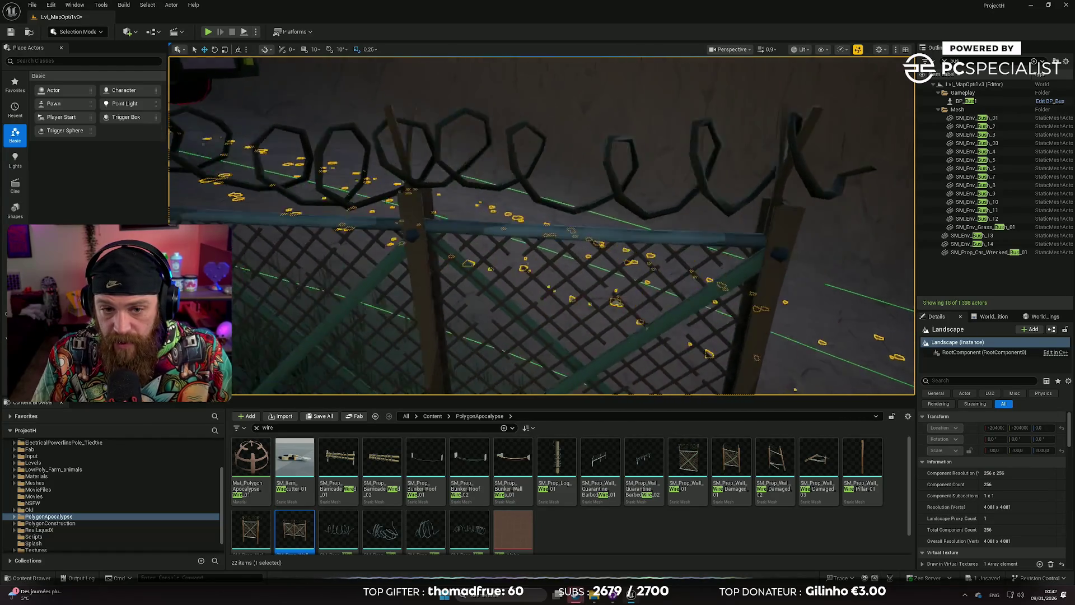
scroll(436, 299, down, 5)
click(453, 289)
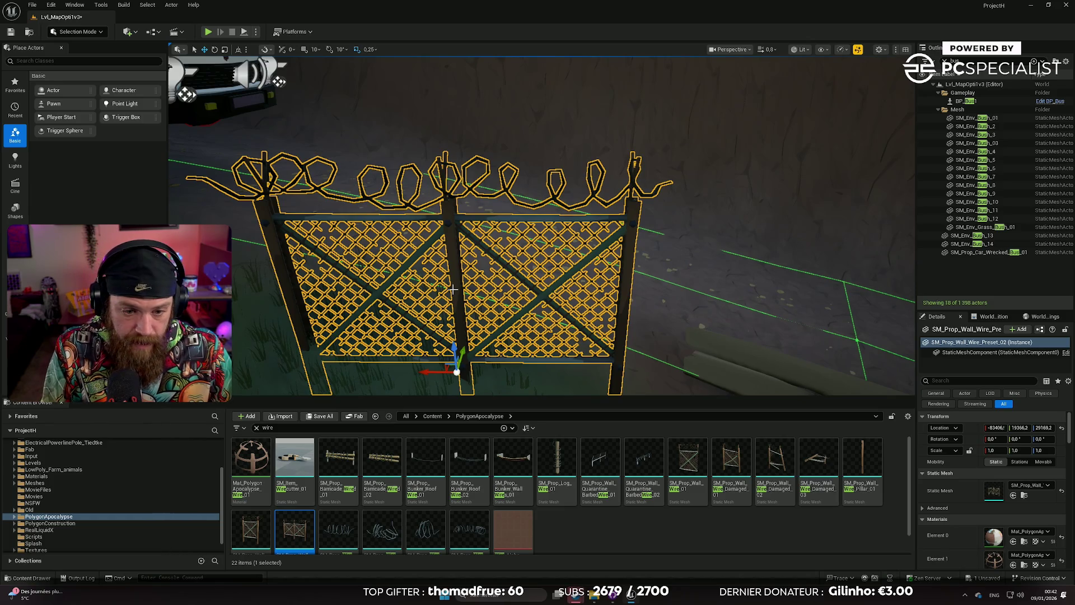
key(Delete)
Drop a Wire_Pillar_01 post beside the plank, then delete it.
drag(442, 229, 471, 224)
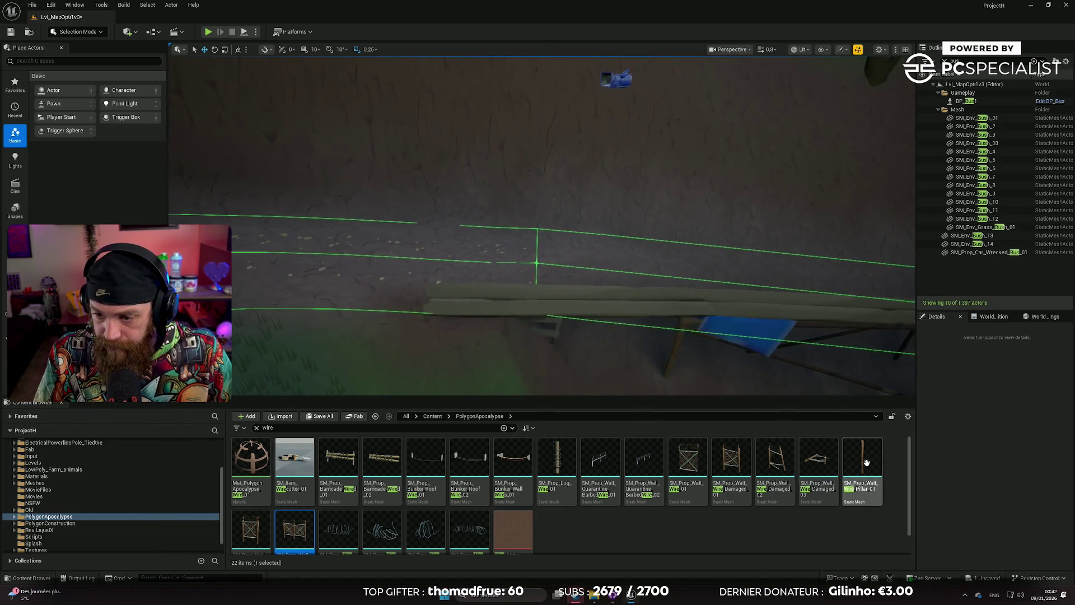
drag(862, 462, 688, 314)
drag(442, 294, 532, 268)
key(f)
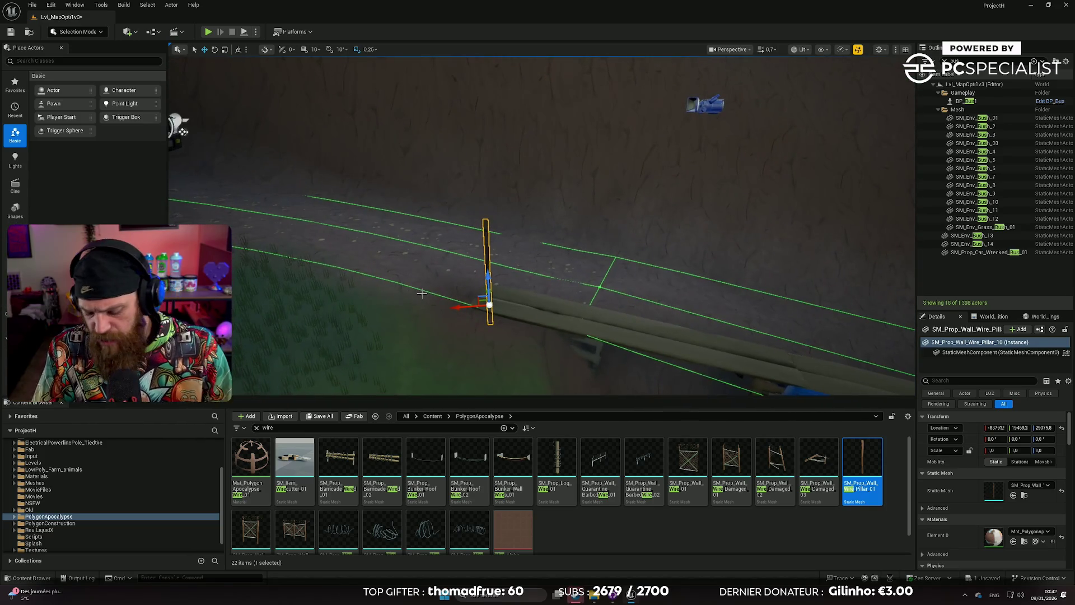
key(Delete)
mouse_move(421, 293)
mouse_down()
mouse_move(459, 274)
mouse_move(432, 292)
mouse_up()
scroll(542, 224, up, 1)
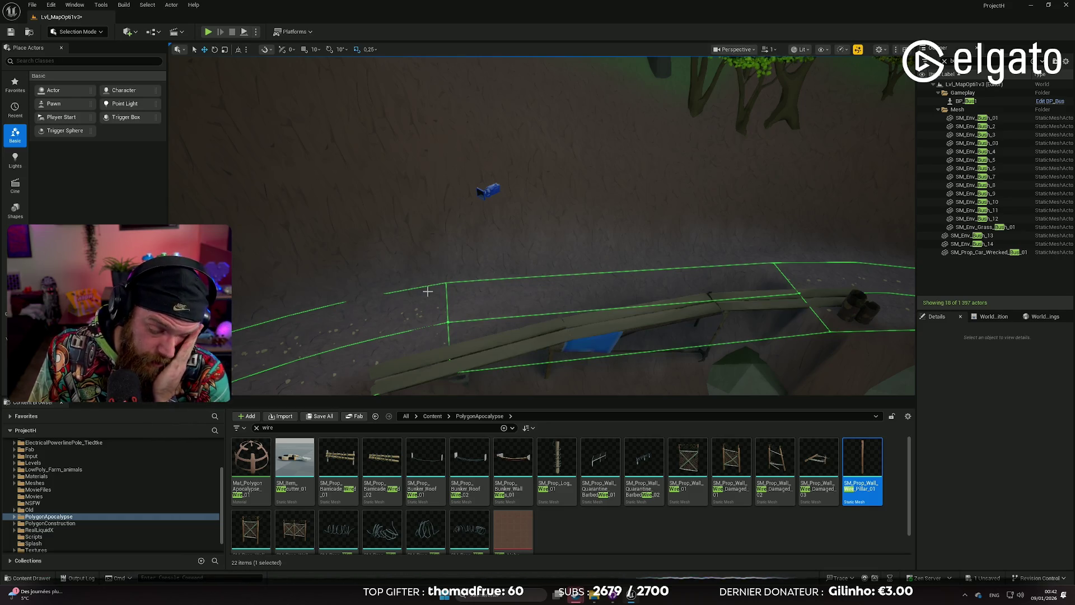
drag(428, 291, 237, 199)
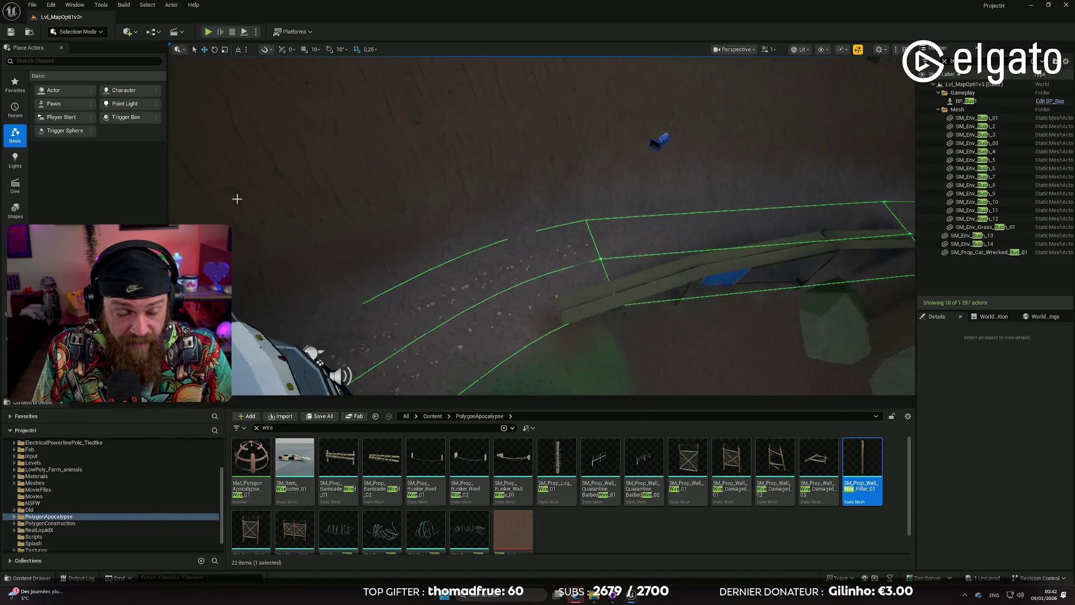
click(78, 31)
click(86, 57)
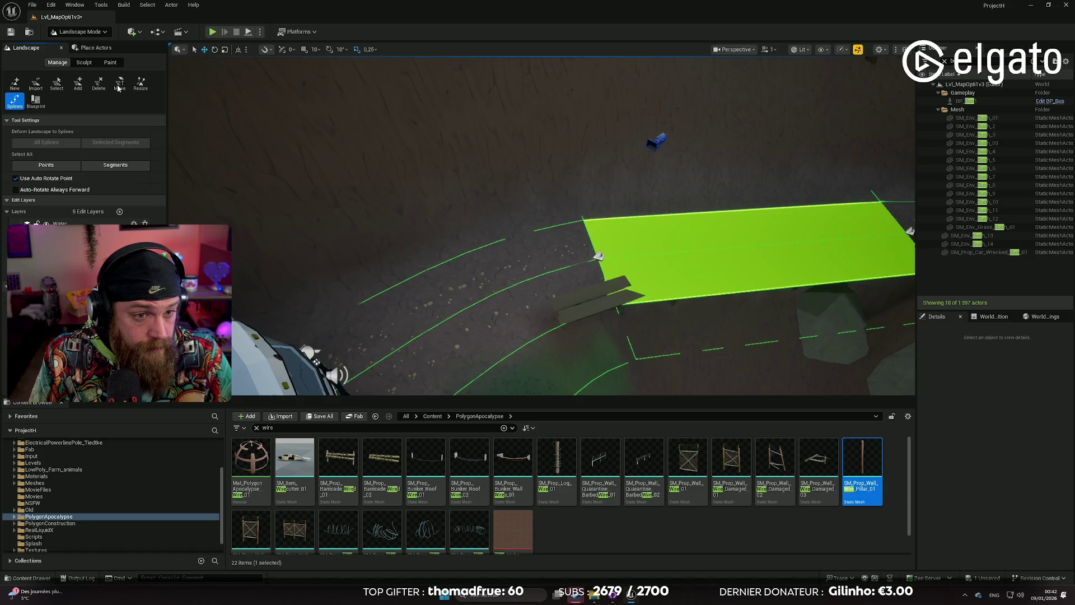
click(107, 62)
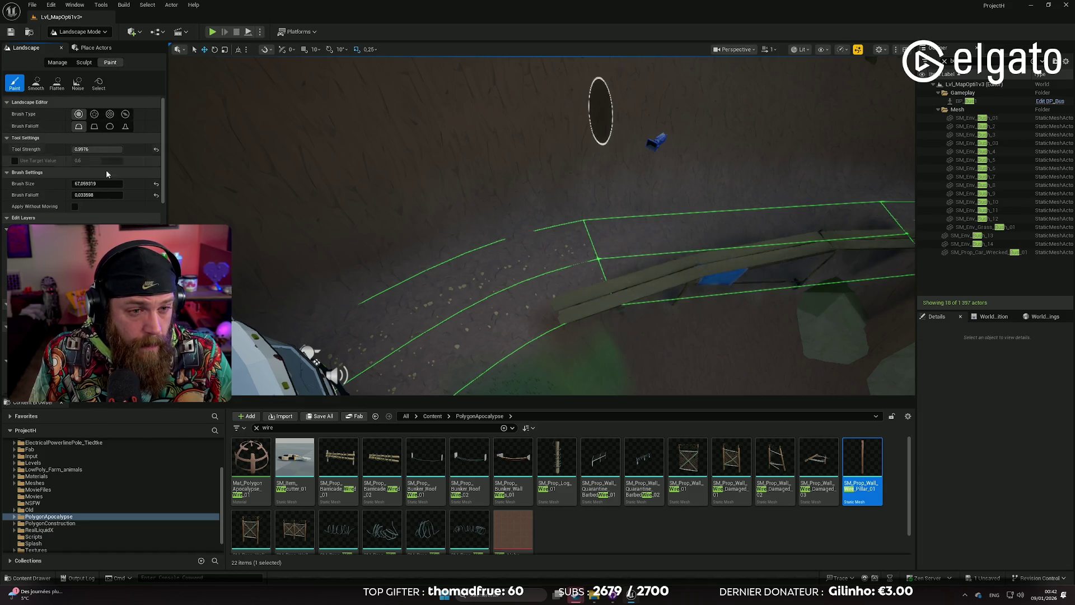
scroll(81, 163, down, 5)
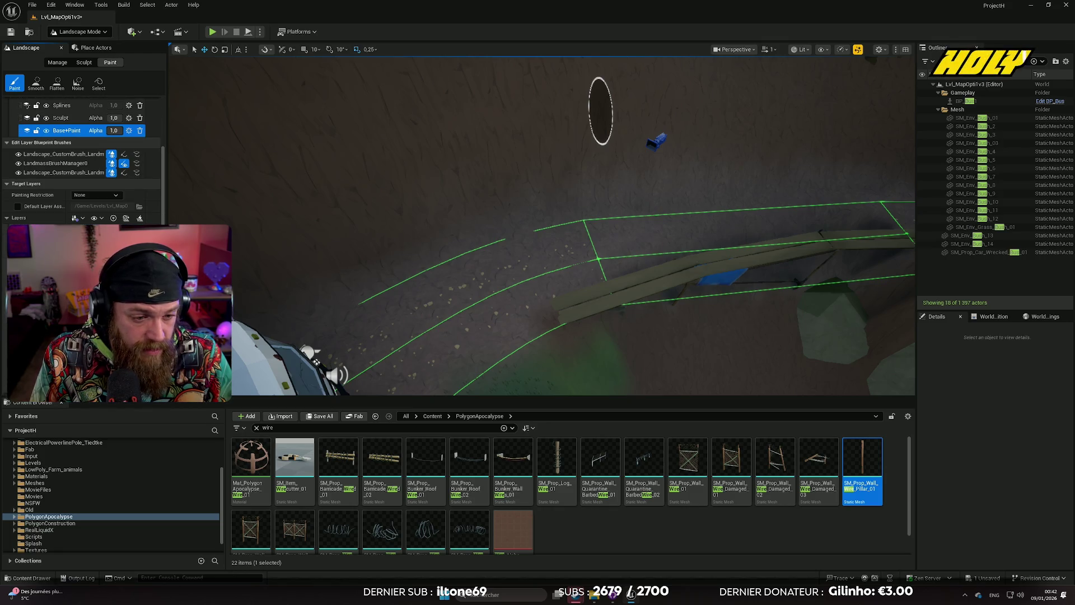
scroll(81, 162, down, 2)
scroll(84, 163, down, 1)
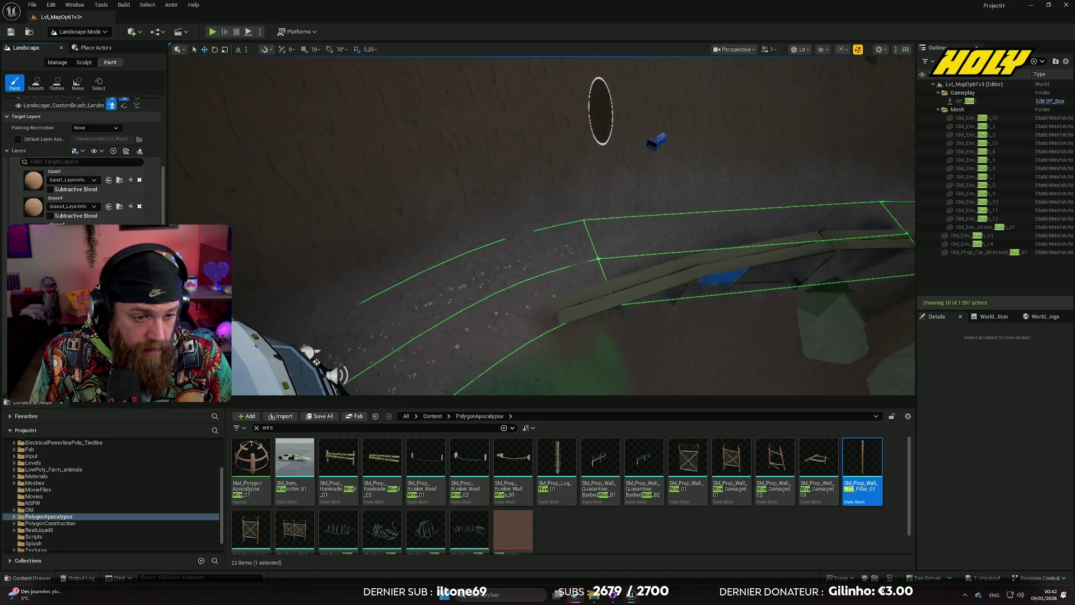
scroll(84, 163, down, 1)
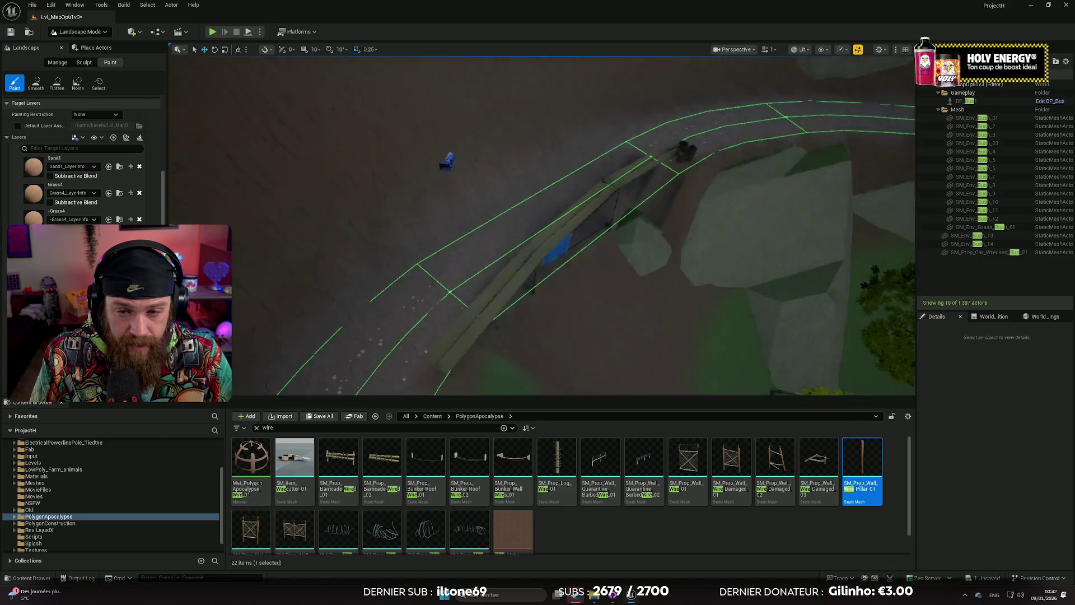
scroll(75, 184, up, 5)
scroll(74, 185, down, 10)
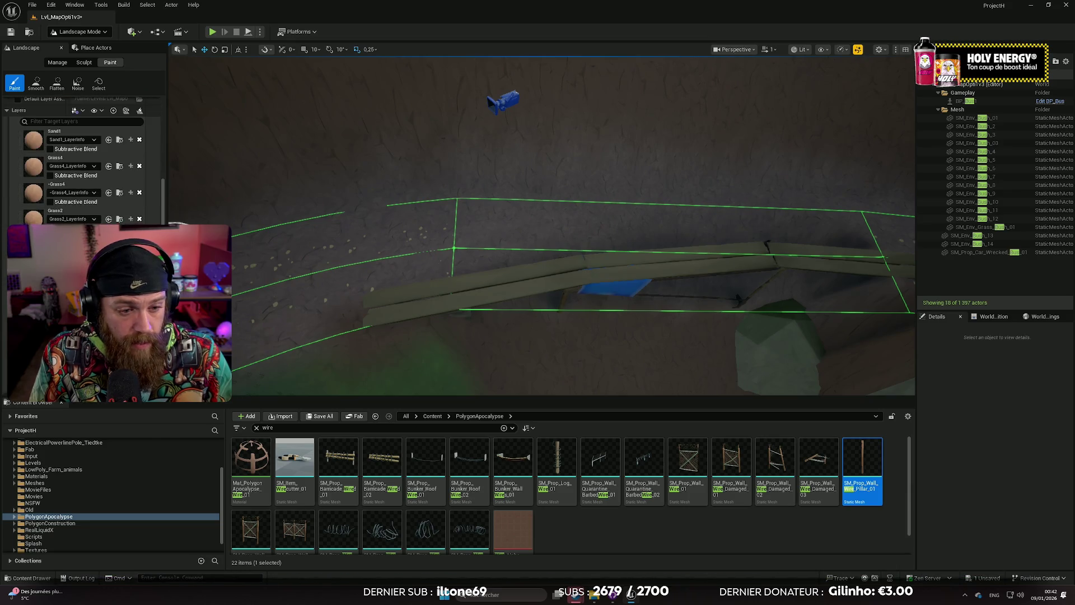
scroll(84, 162, down, 5)
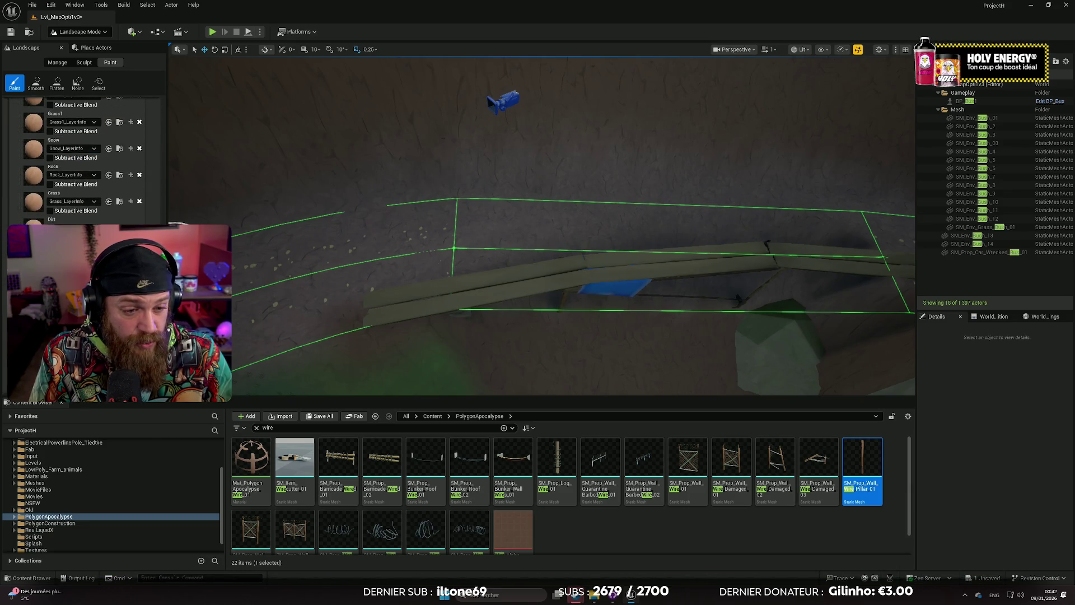
scroll(84, 162, up, 15)
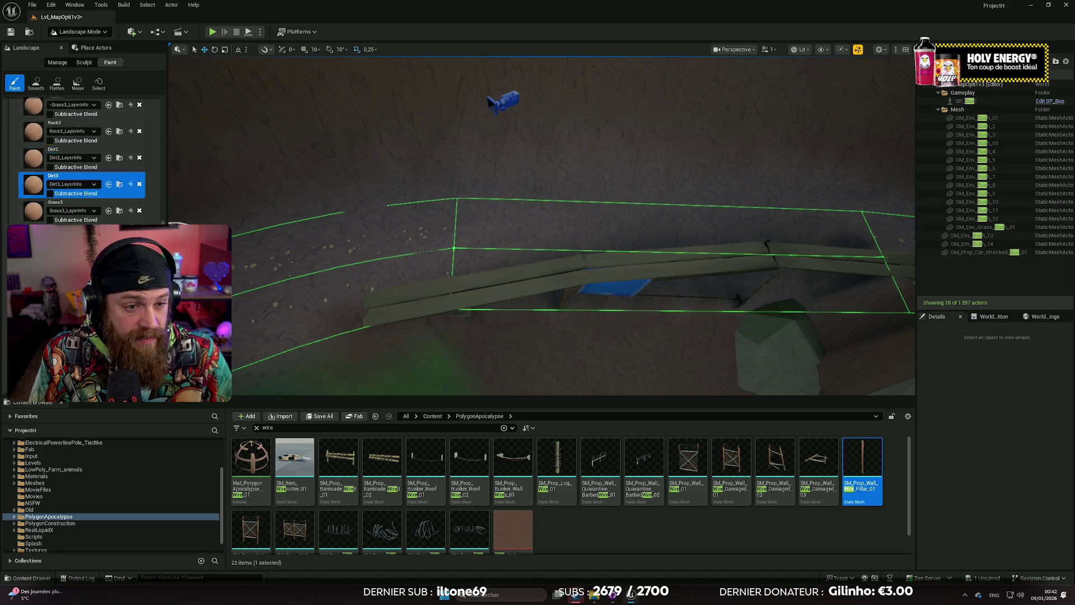
scroll(81, 222, up, 5)
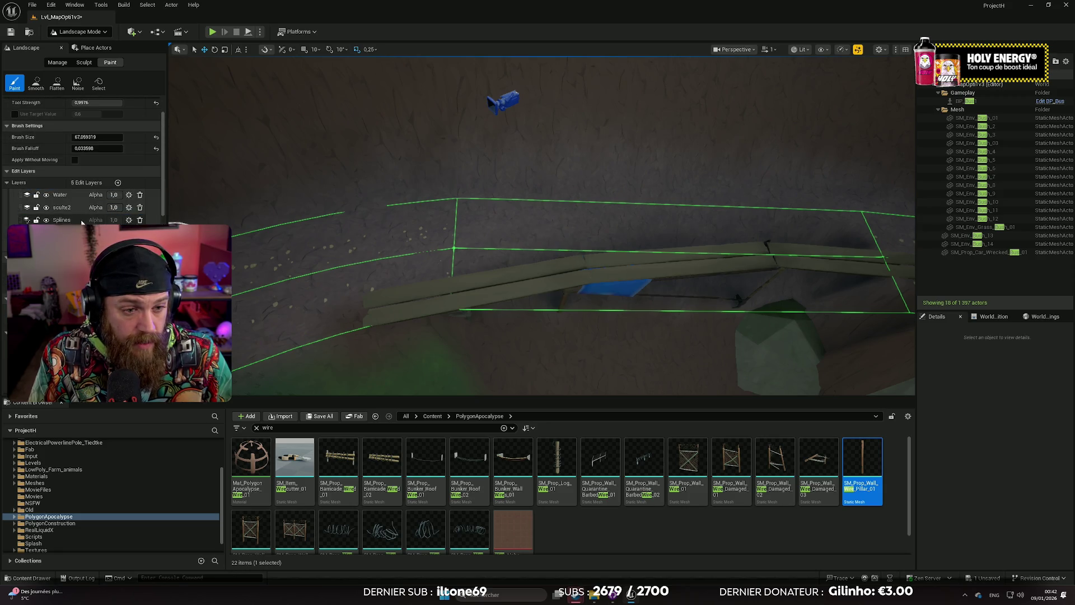
mouse_move(247, 269)
mouse_down()
mouse_move(297, 263)
mouse_move(297, 302)
mouse_move(336, 330)
mouse_move(448, 269)
mouse_move(411, 285)
mouse_move(301, 286)
mouse_up()
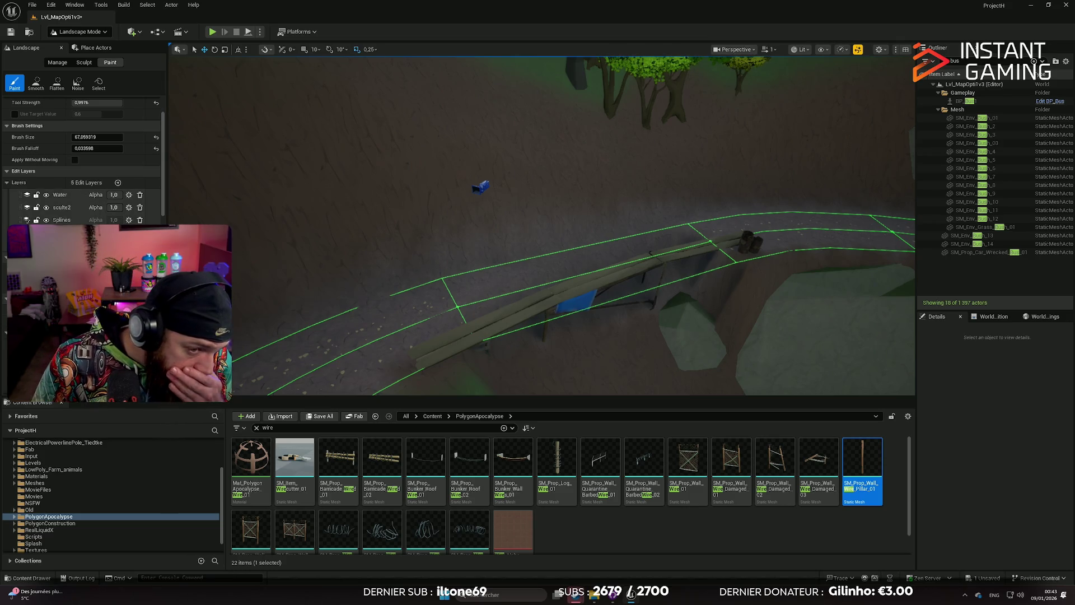
scroll(77, 189, up, 3)
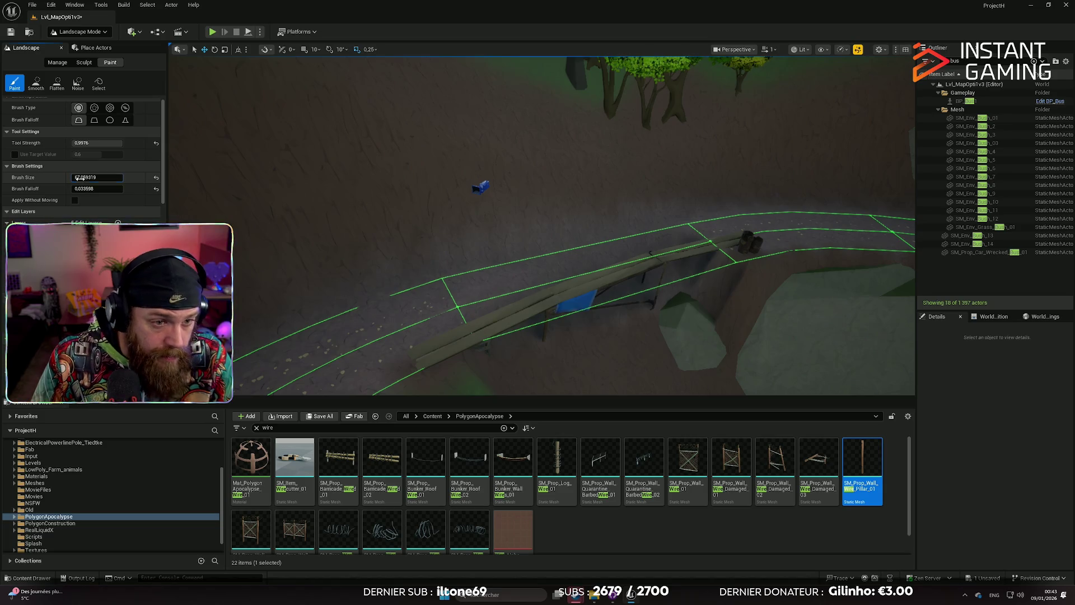
drag(97, 177, 112, 177)
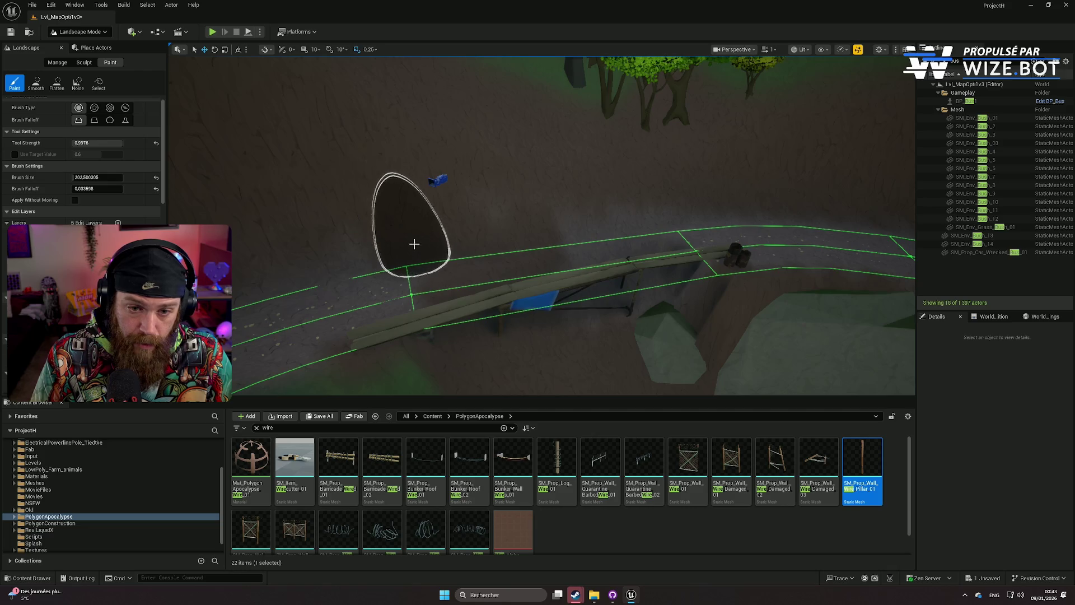
Raise paint Tool Strength to about 0.69, frame the bridge and bus, and pick Smooth.
scroll(80, 183, up, 1)
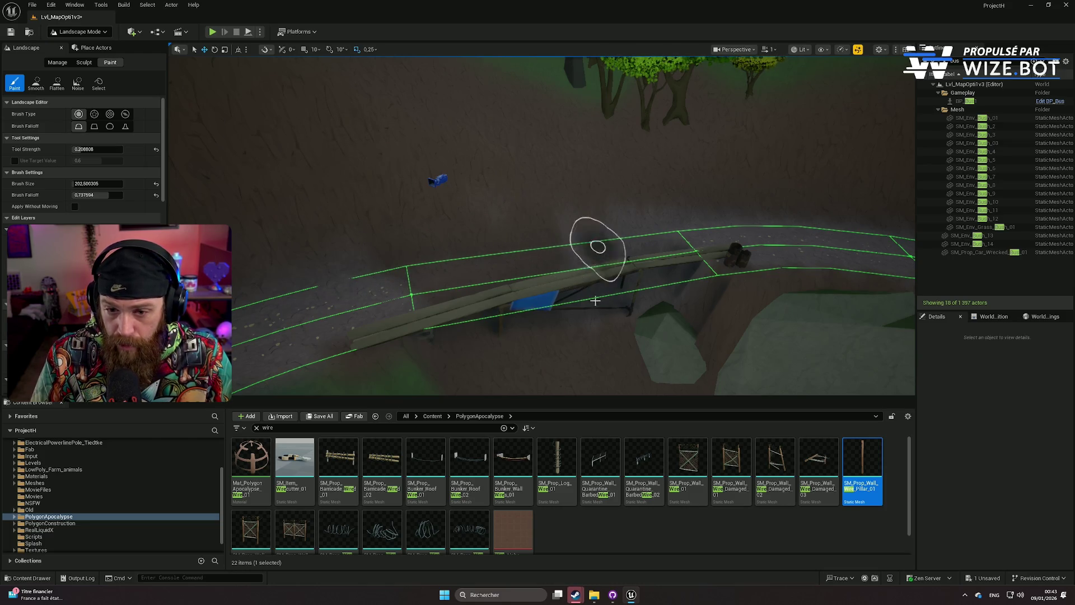
mouse_move(612, 240)
mouse_down()
mouse_move(605, 224)
mouse_move(431, 269)
mouse_up()
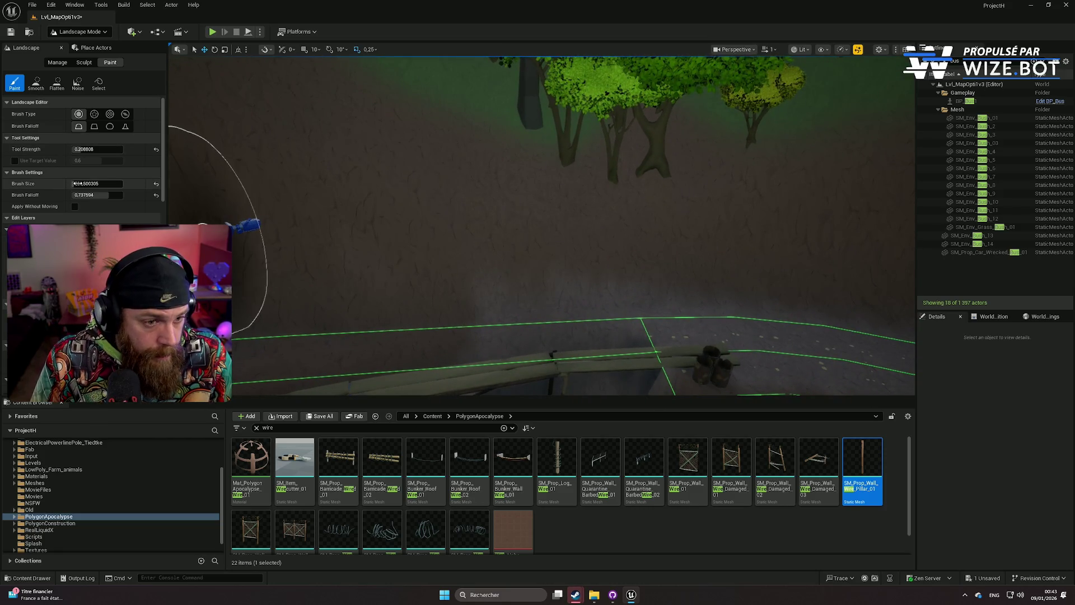
drag(105, 149, 108, 149)
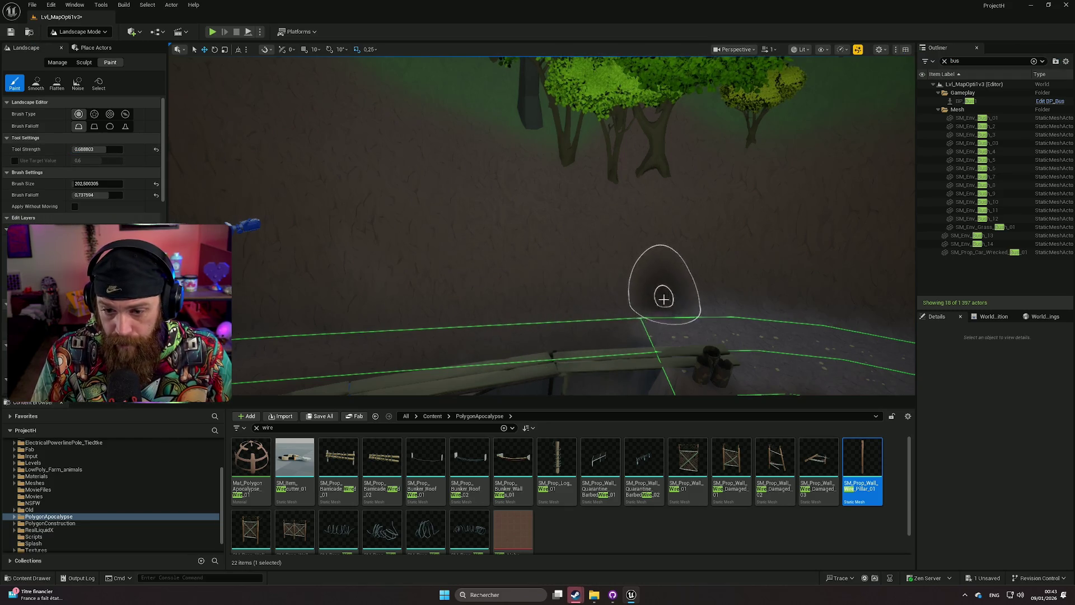
mouse_move(648, 324)
mouse_down()
mouse_move(650, 381)
mouse_move(619, 305)
mouse_up()
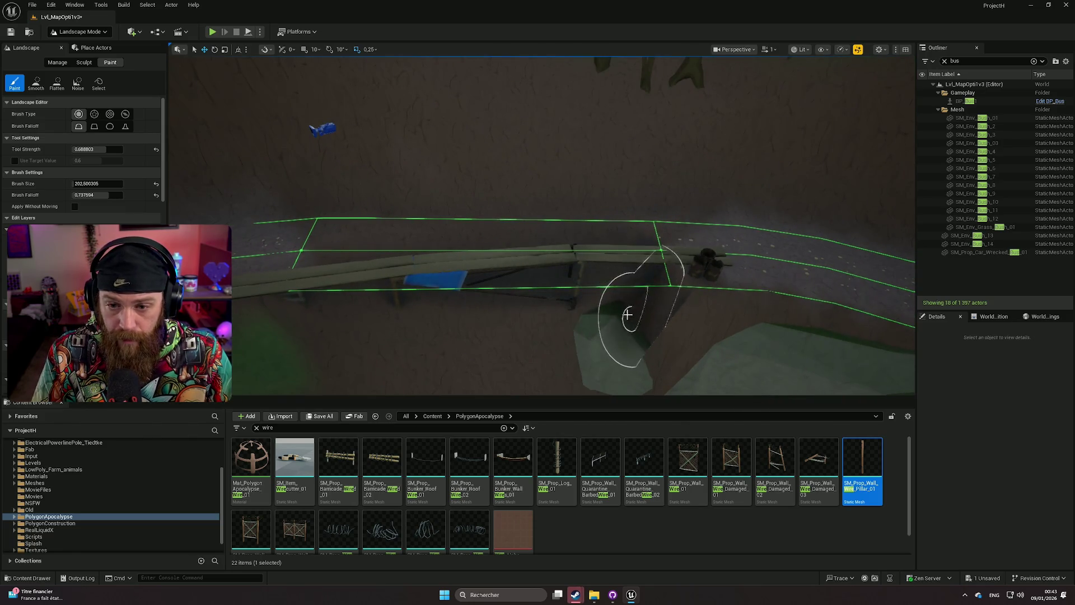
drag(284, 187, 293, 246)
drag(227, 168, 227, 128)
click(84, 62)
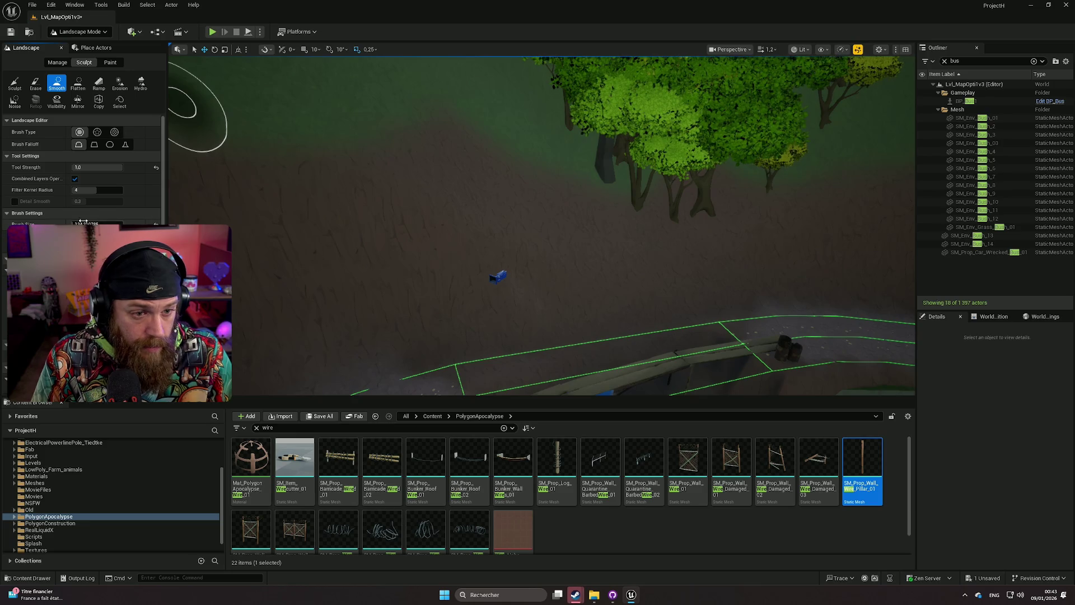
Raise the hillside terrain under the trees beside the bus road with the Sculpt tool.
mouse_move(440, 283)
mouse_down()
mouse_move(483, 270)
mouse_move(496, 247)
mouse_up()
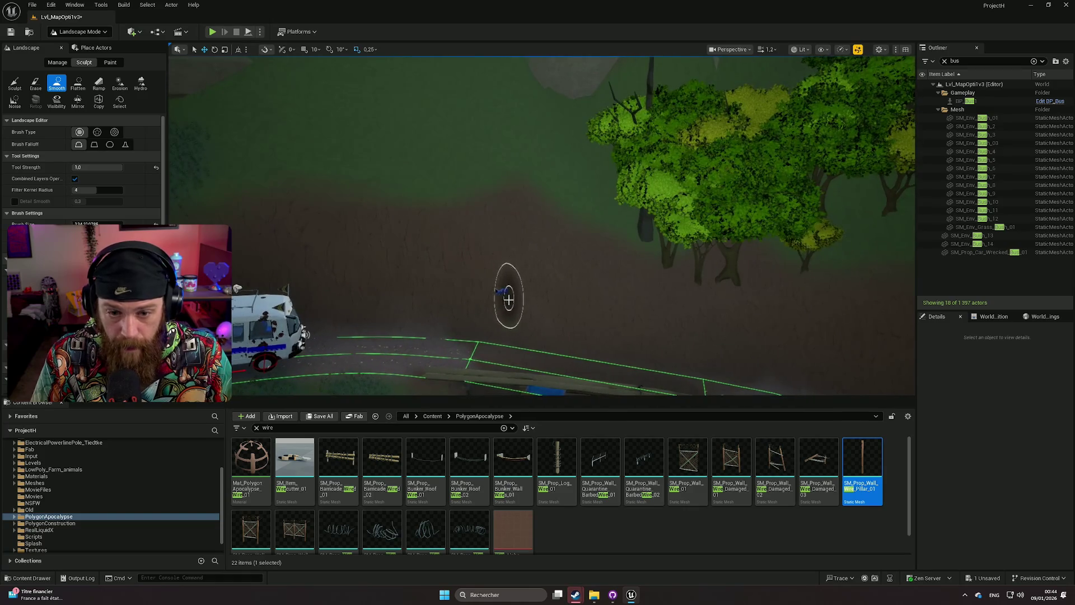
click(17, 85)
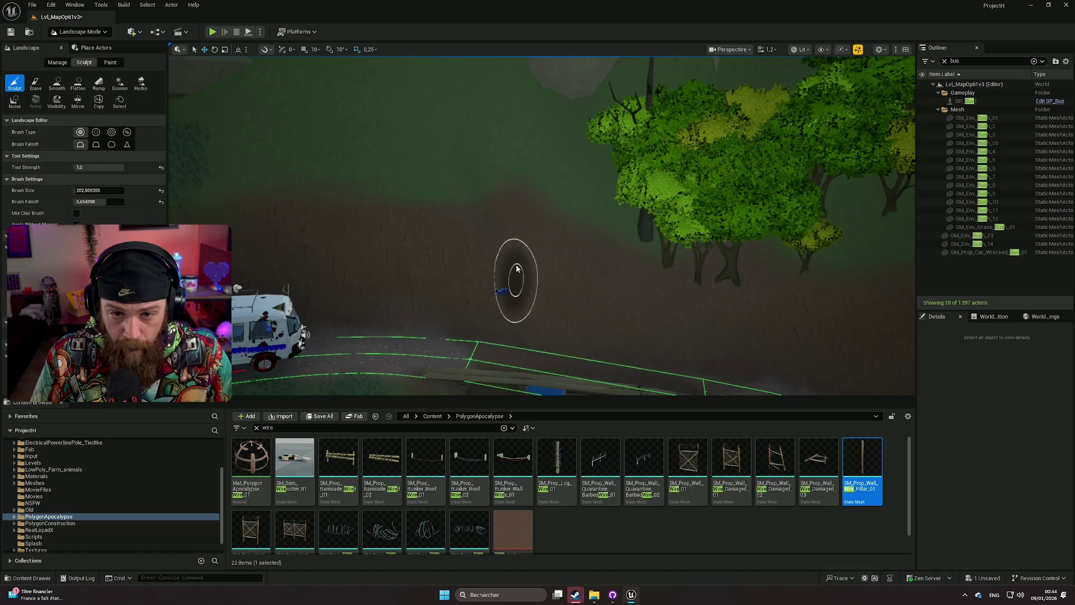
key(Up)
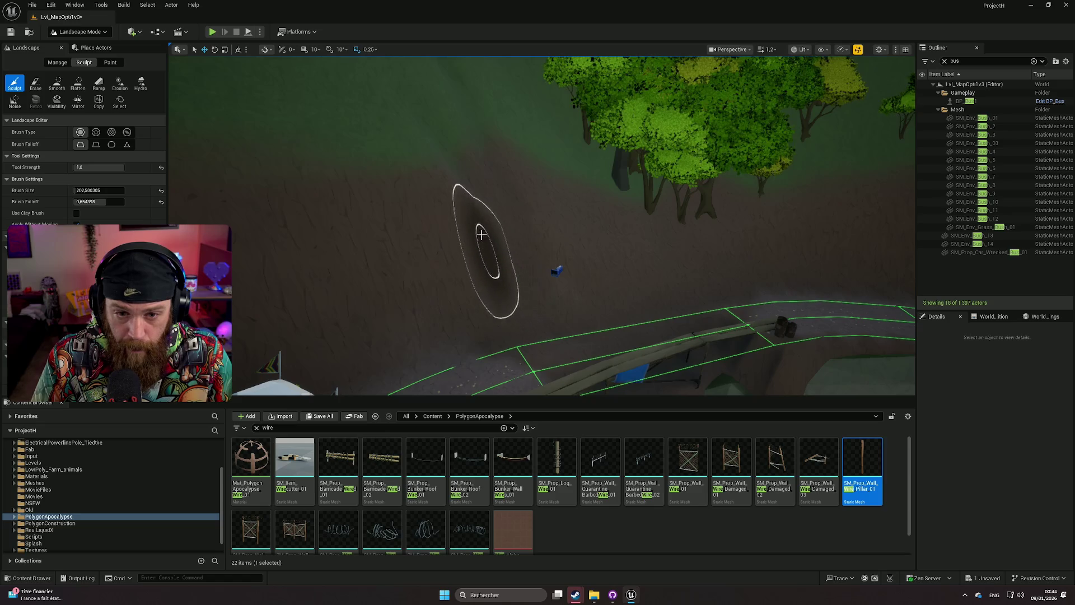
key(Up)
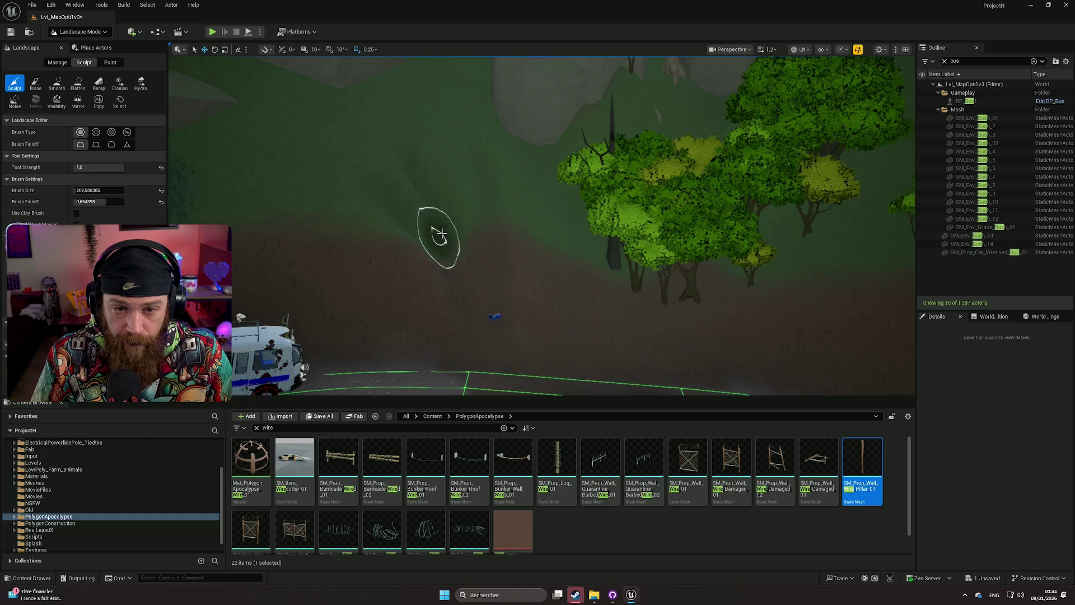
key(Up)
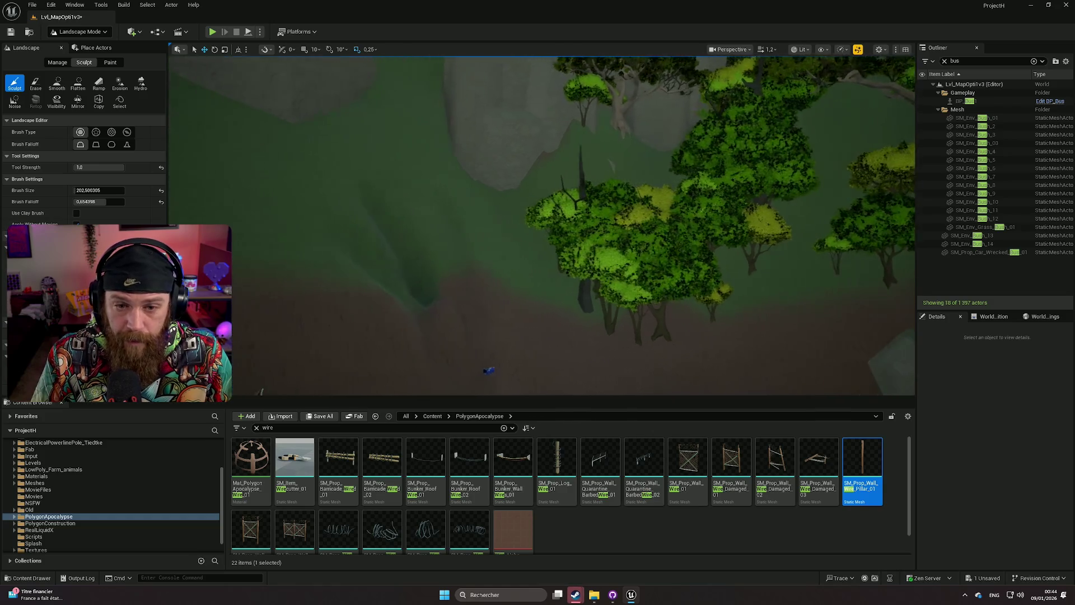
key(Down)
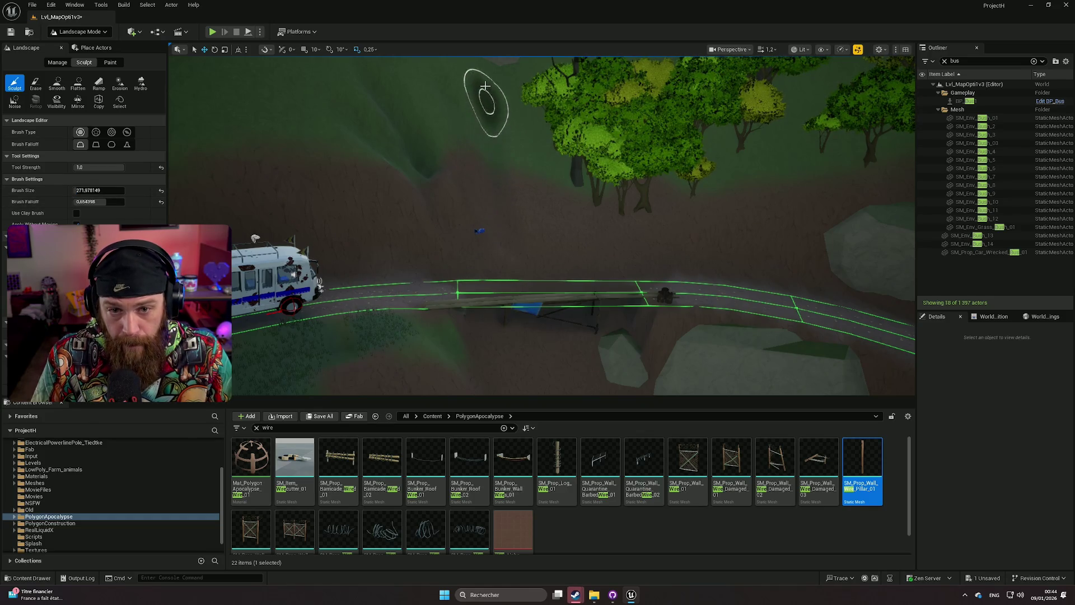
key(Up)
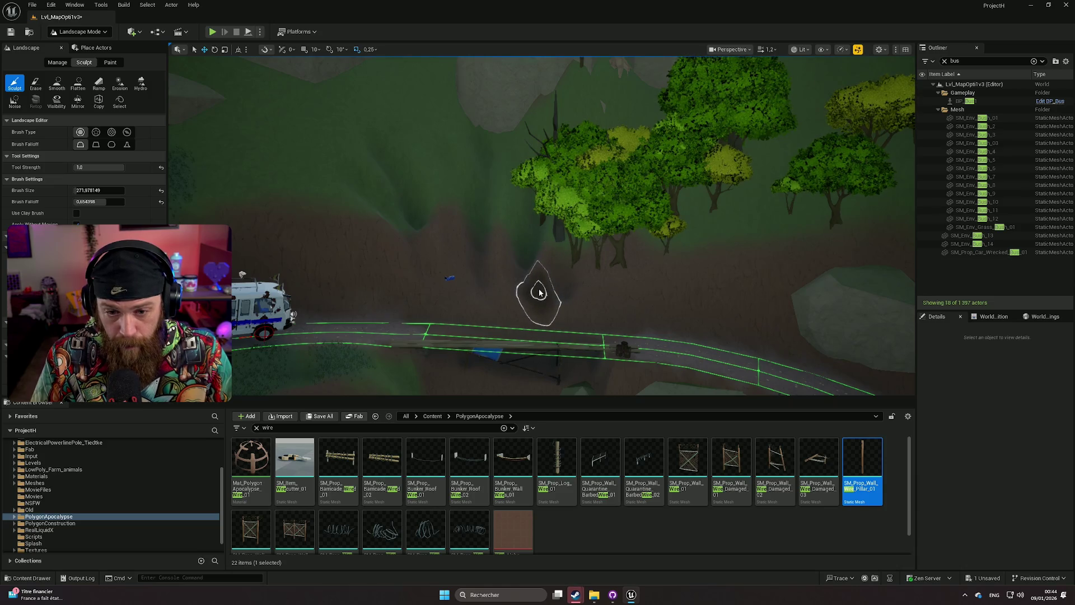
key(Up)
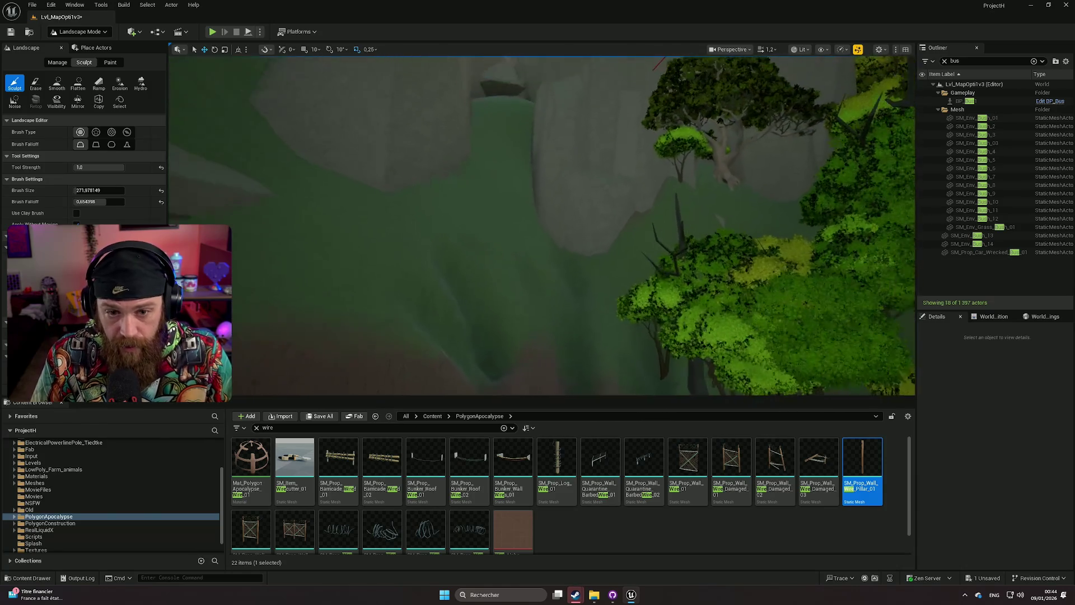
key(Up)
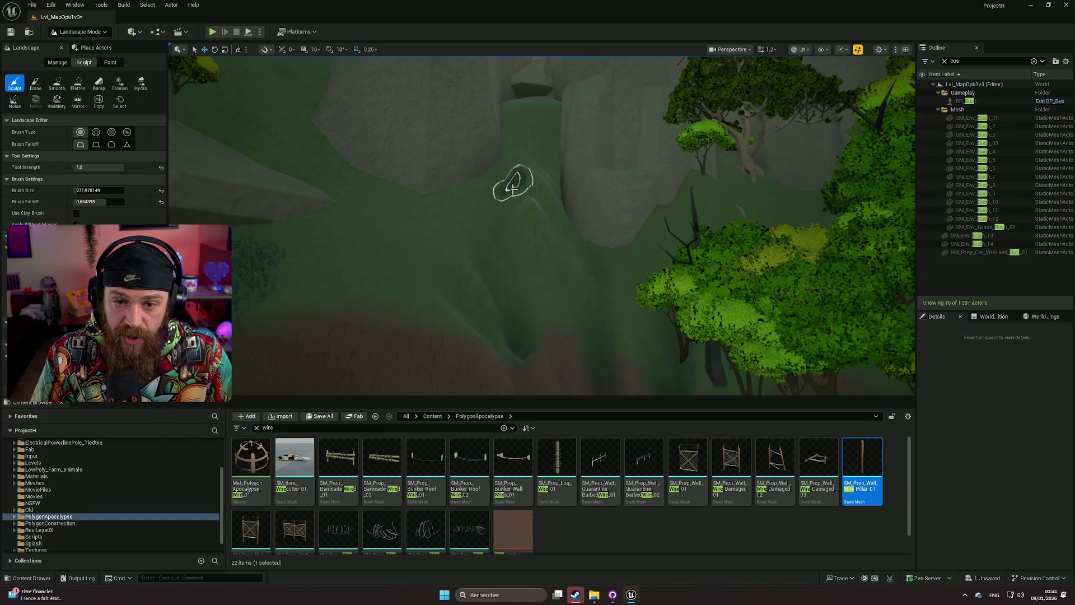
key(Down)
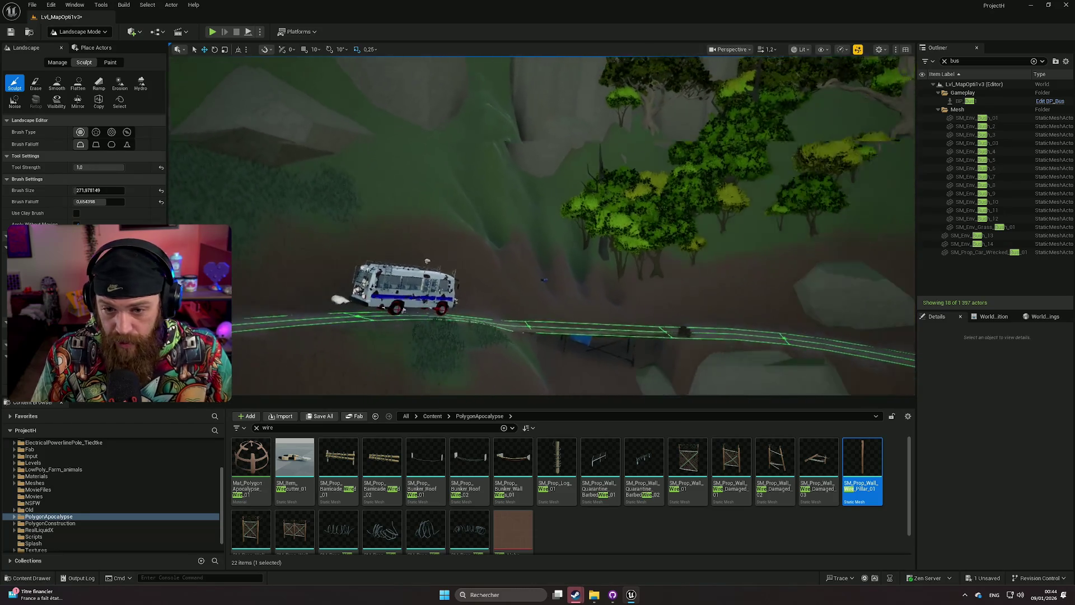
key(Down)
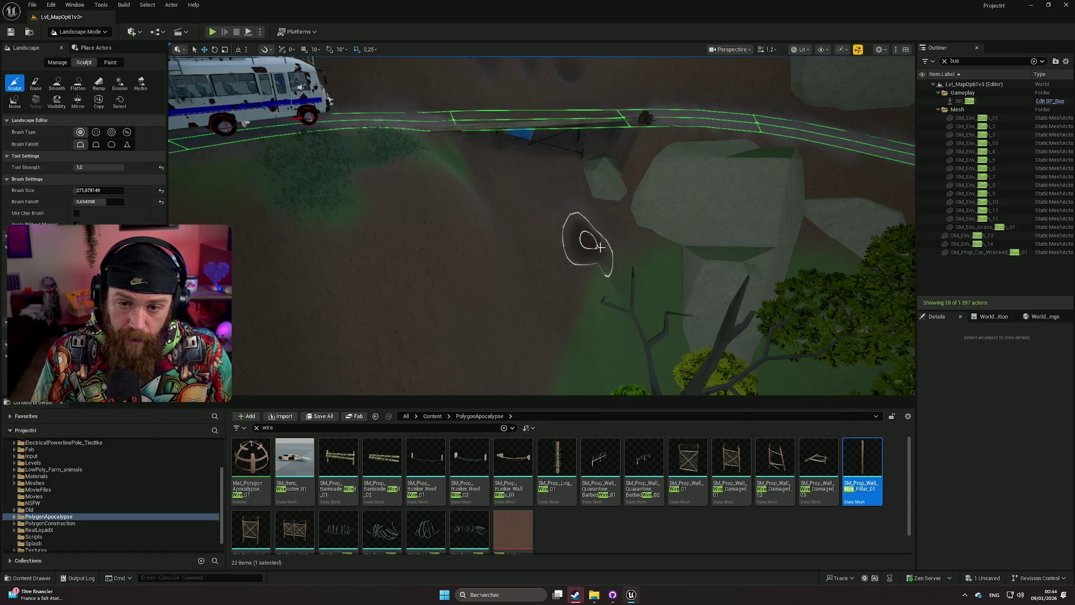
Smooth out the green slope below the trees with the Smooth tool.
click(57, 83)
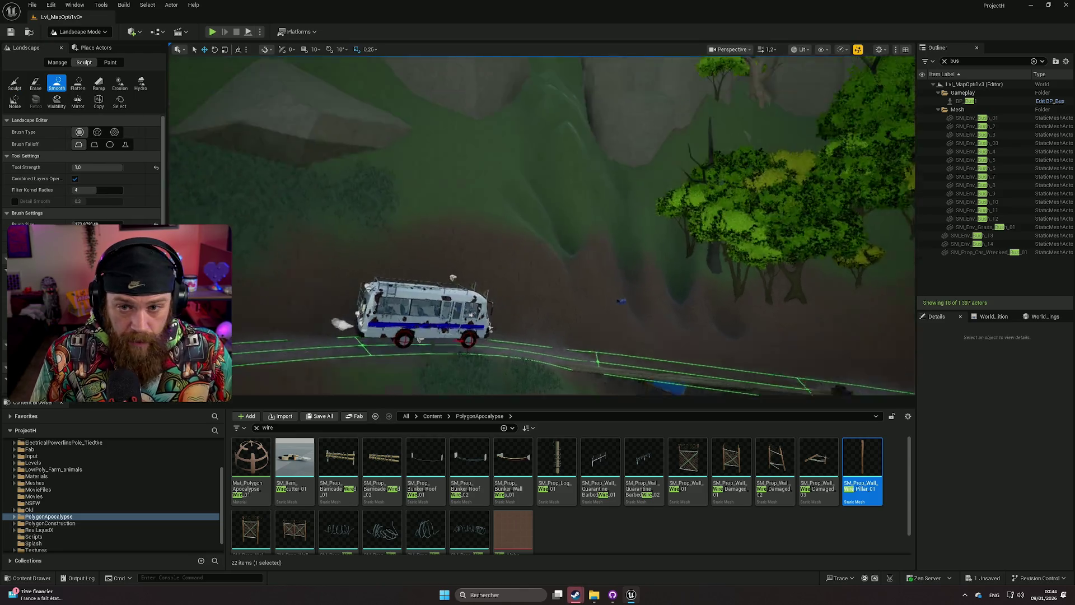
key(Right)
mouse_move(567, 284)
mouse_down()
mouse_move(557, 248)
mouse_move(553, 300)
mouse_move(576, 233)
mouse_move(572, 102)
mouse_up()
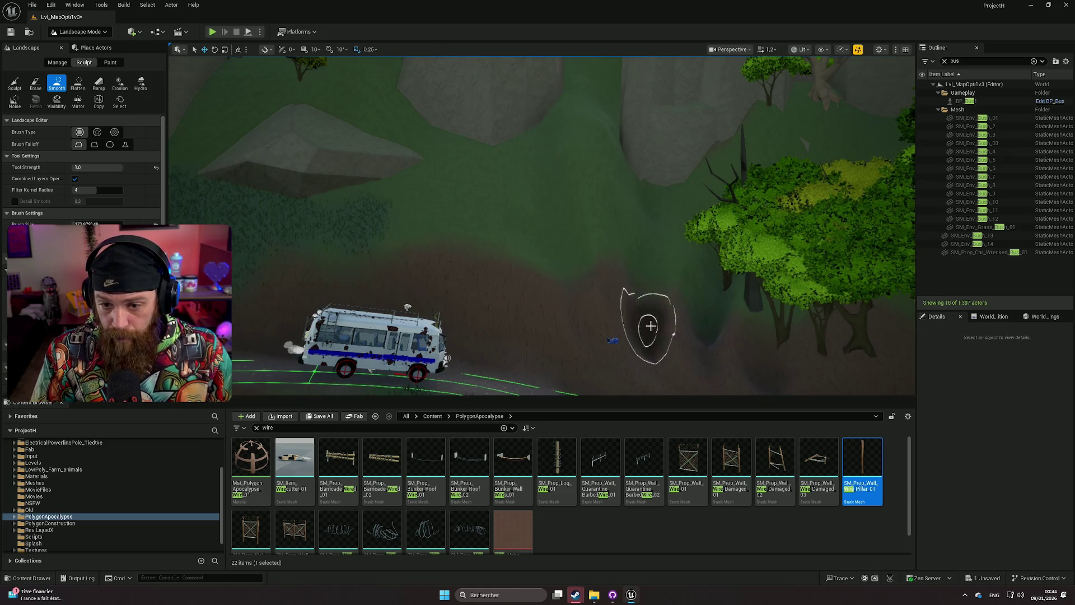
scroll(654, 274, up, 3)
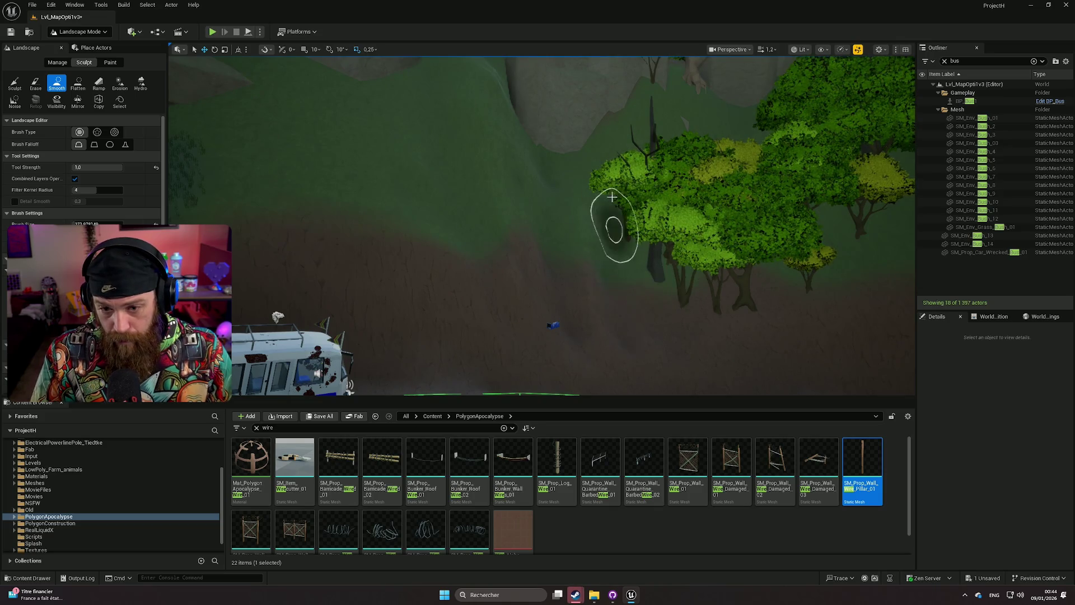
scroll(612, 197, up, 5)
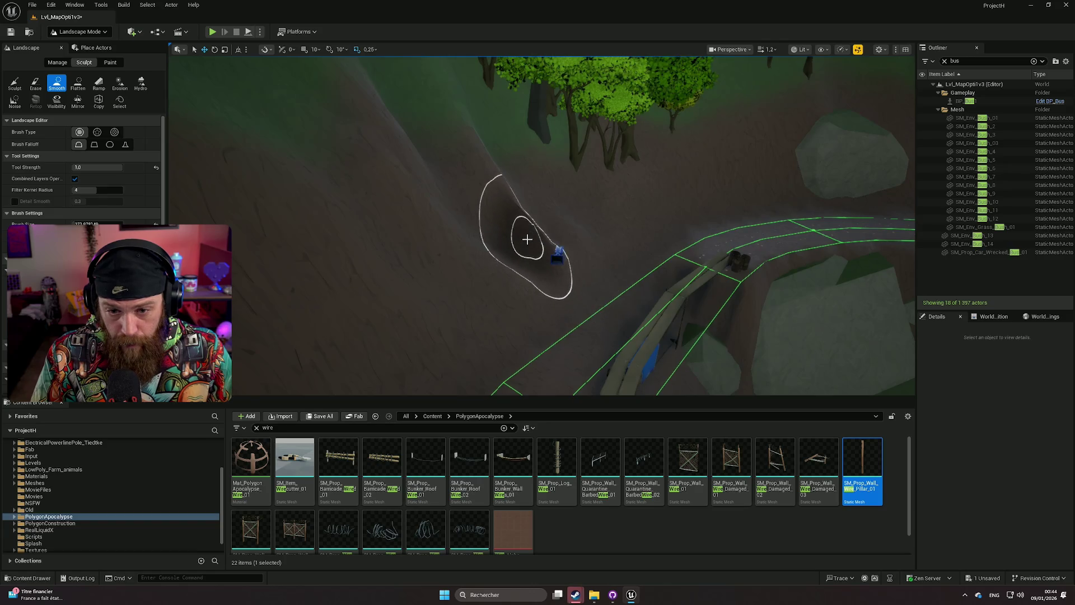
scroll(456, 168, up, 4)
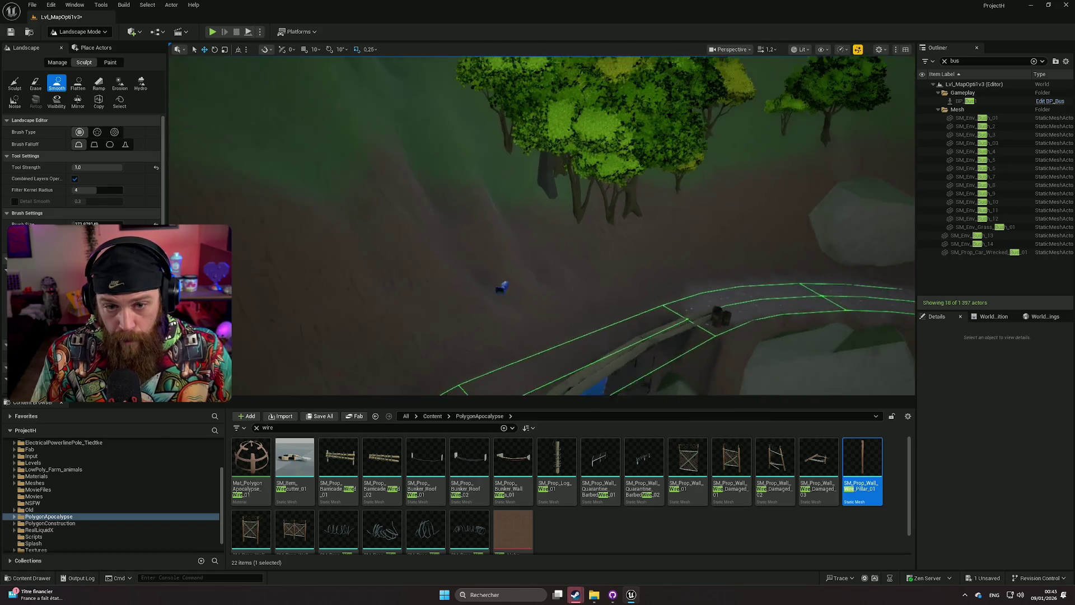
key(Left)
key(Left)
key(Left)
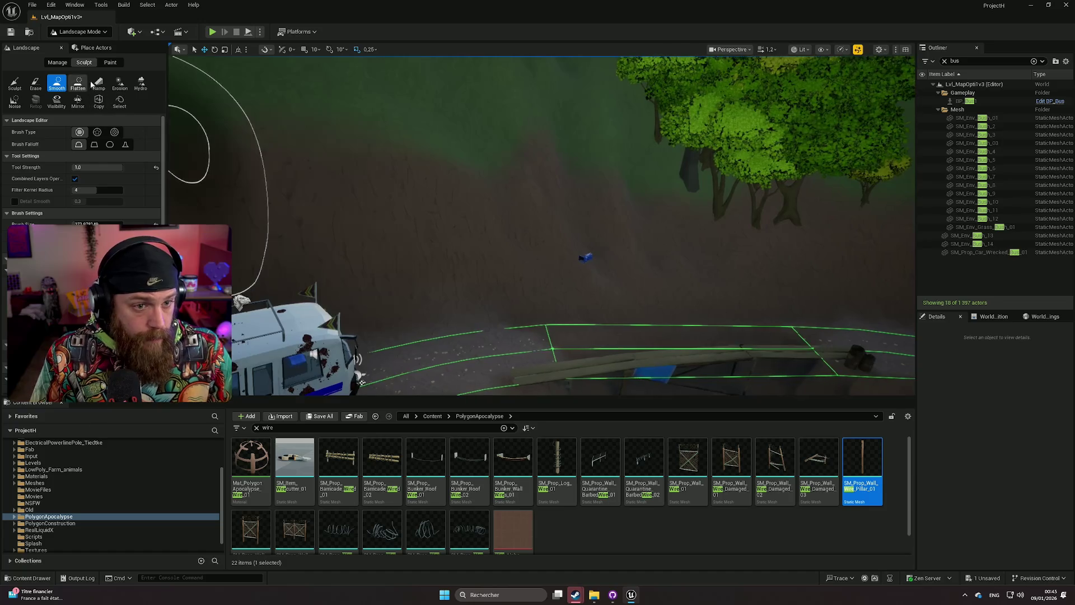
Switch to Paint mode and fly the view past the bus toward the tree and road.
click(112, 62)
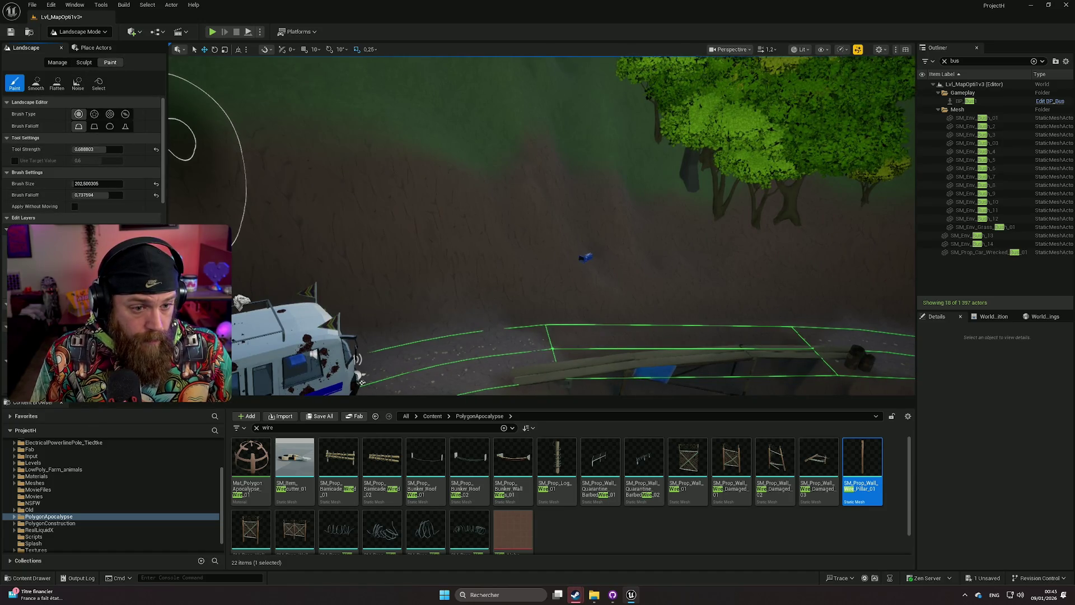
key(Left)
key(Left)
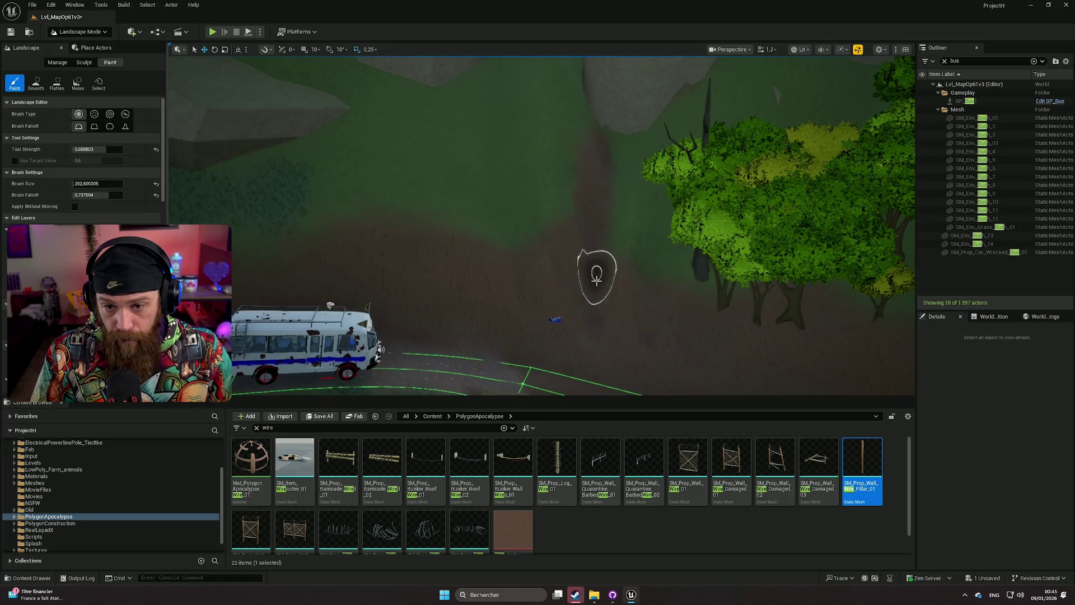
key(Up)
key(Up)
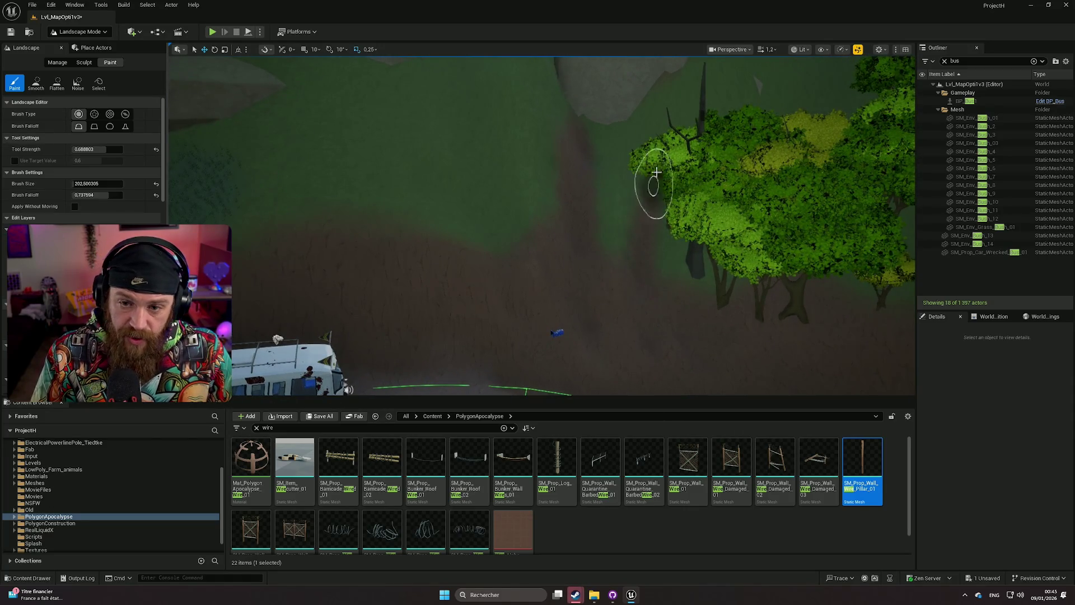
key(Left)
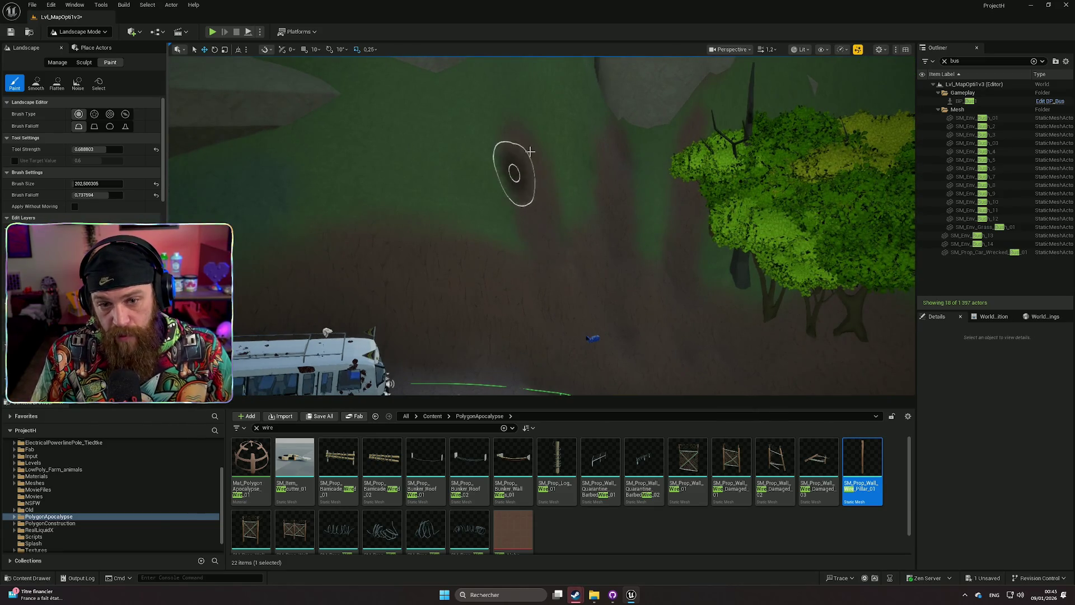
key(Up)
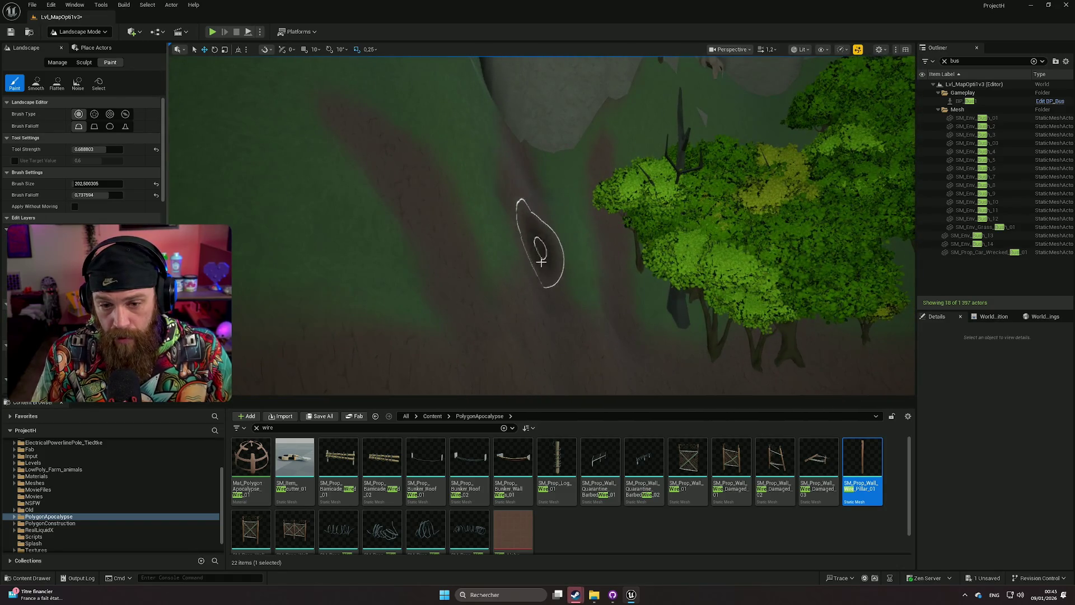
key(Down)
key(Down)
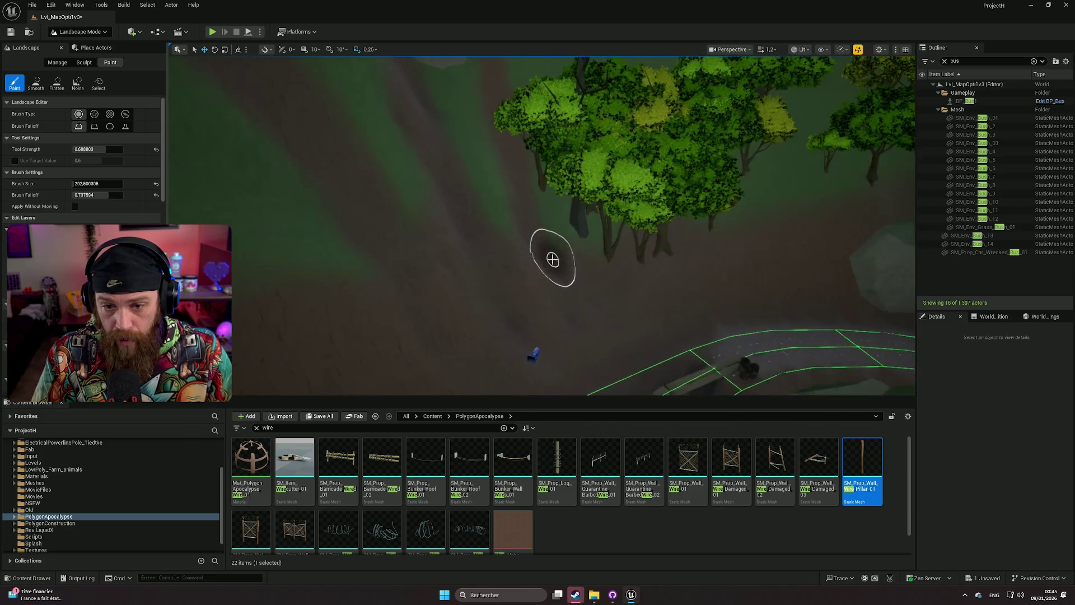
key(Right)
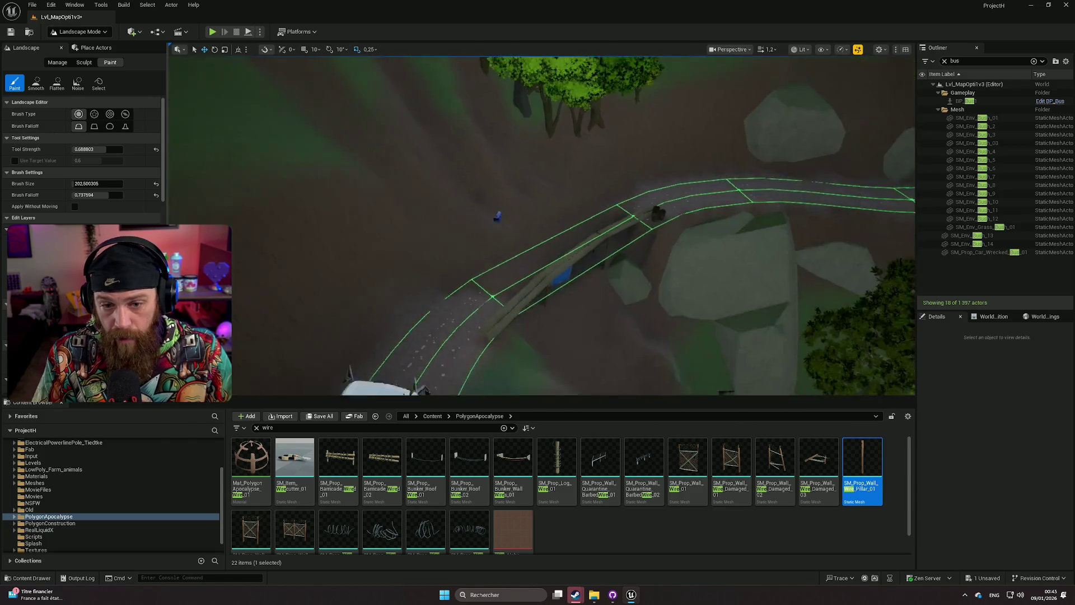
key(Left)
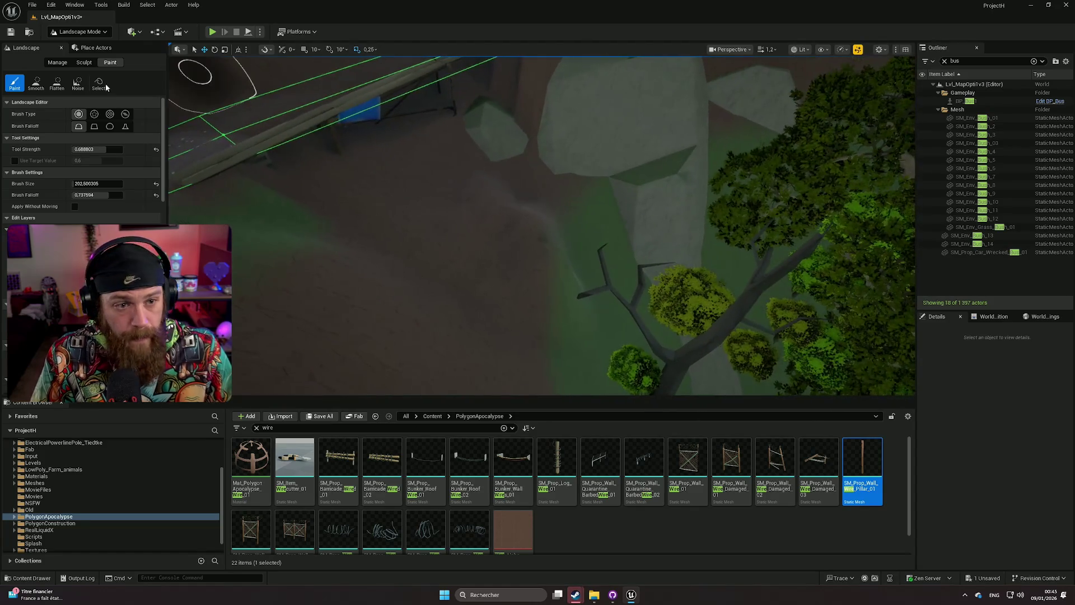
Smooth the ground beneath the tree by the rocks, then return to Paint mode.
click(82, 63)
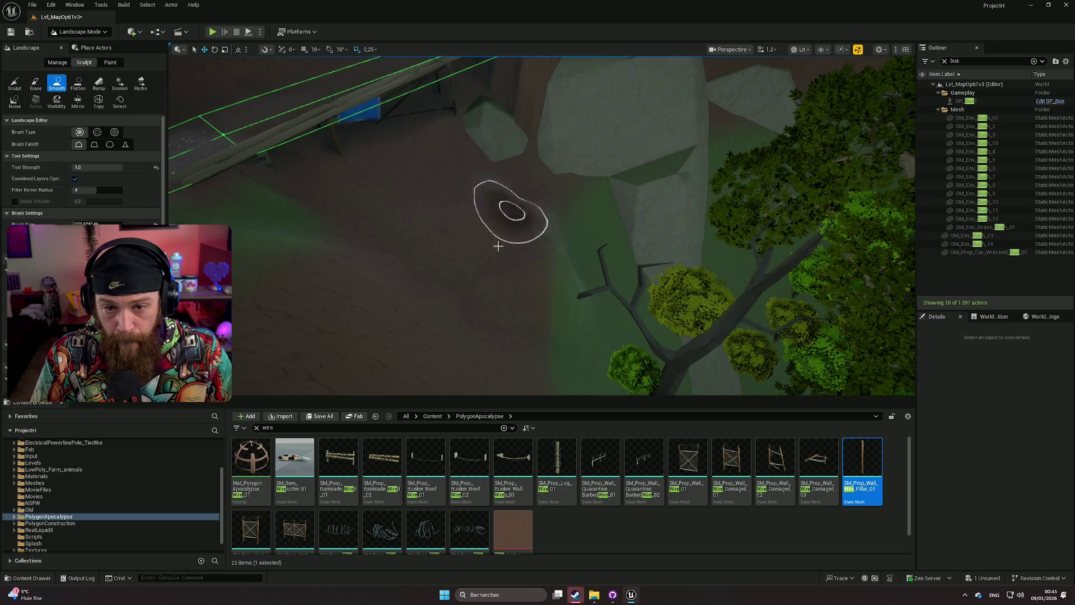
mouse_move(532, 268)
mouse_down()
mouse_move(476, 257)
mouse_move(468, 269)
mouse_move(145, 209)
mouse_up()
click(114, 63)
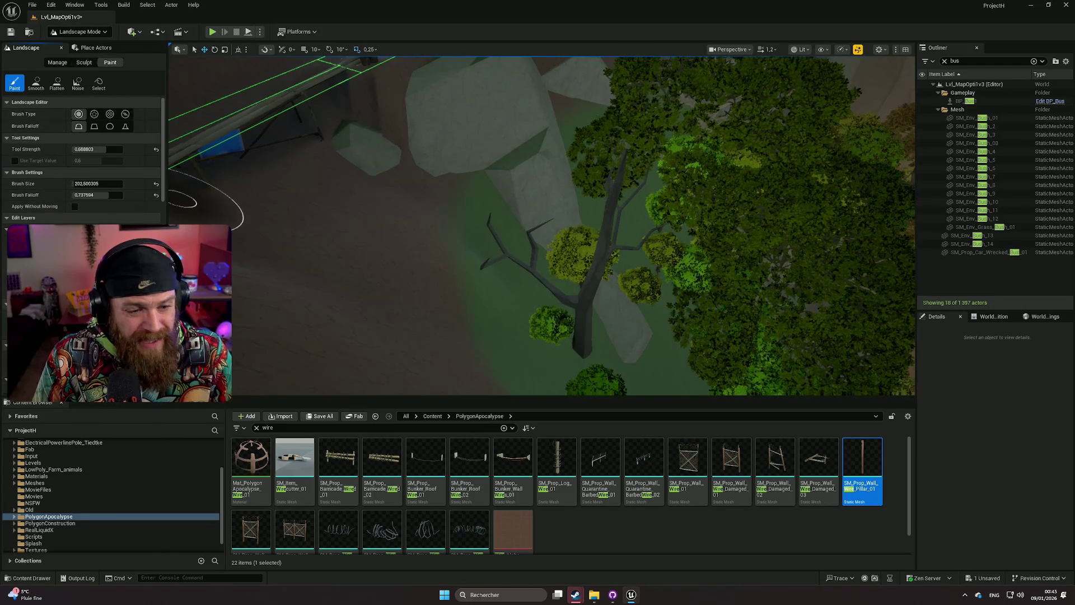
Scroll the Landscape panel through the Edit Layers and Target Layers sections.
scroll(84, 157, down, 5)
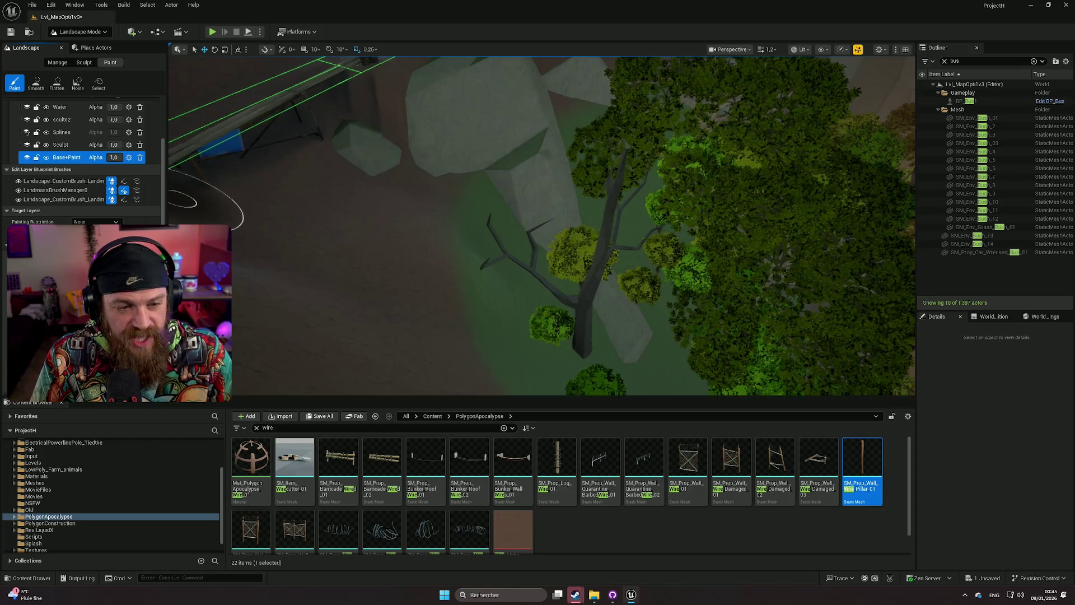
scroll(84, 157, down, 1)
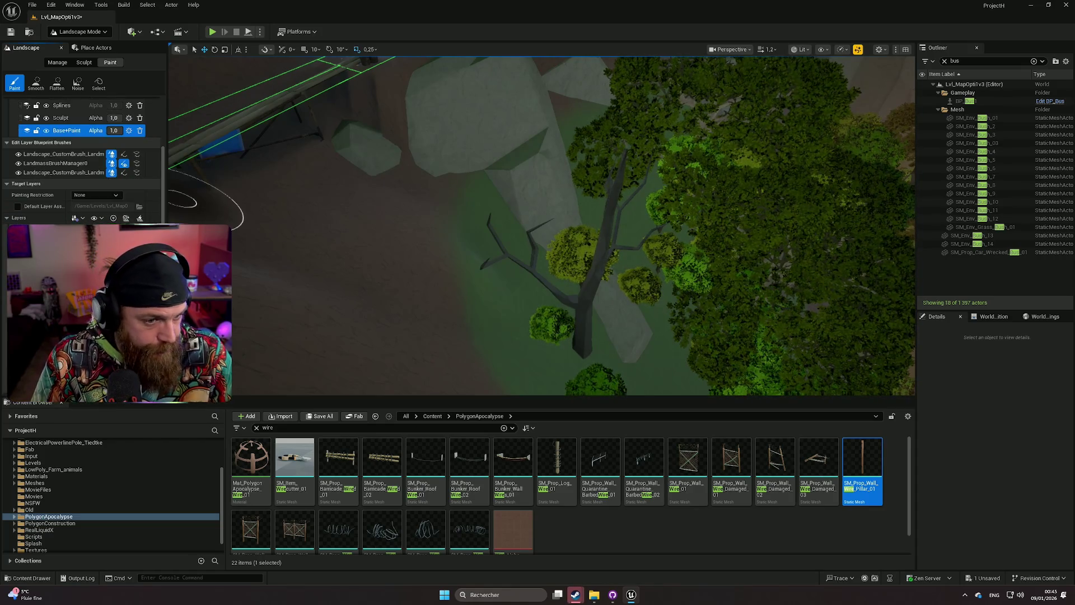
scroll(84, 157, down, 3)
scroll(84, 168, down, 1)
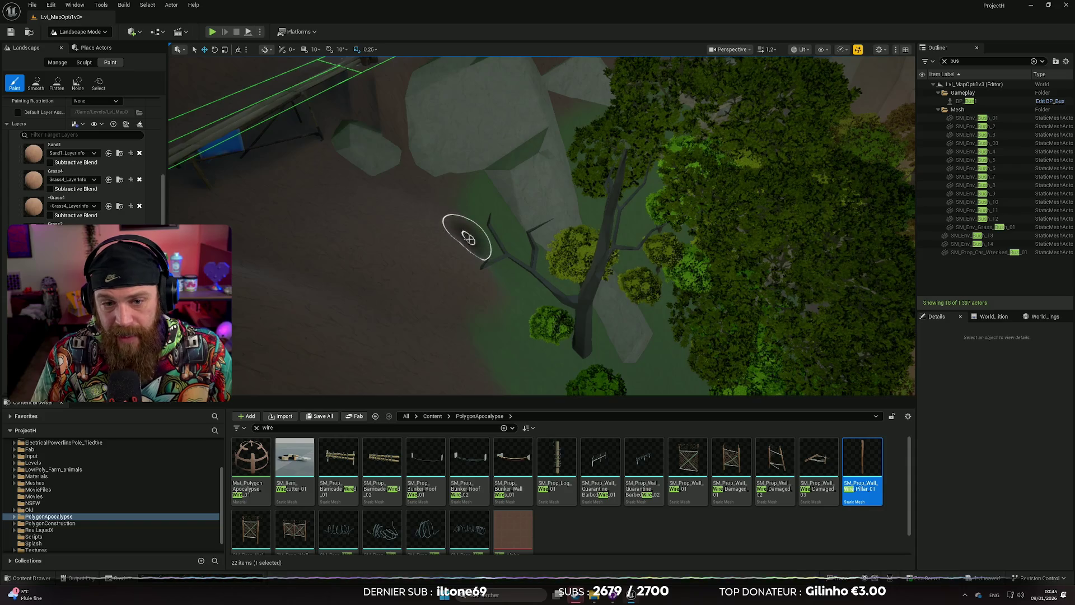
scroll(456, 271, up, 3)
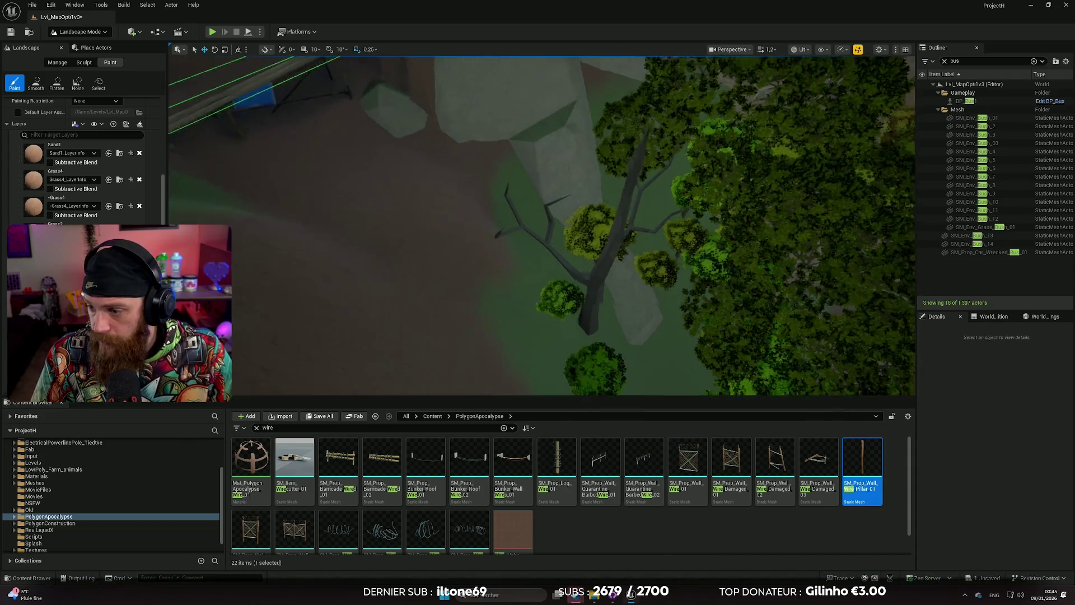
scroll(452, 269, up, 2)
scroll(452, 268, up, 3)
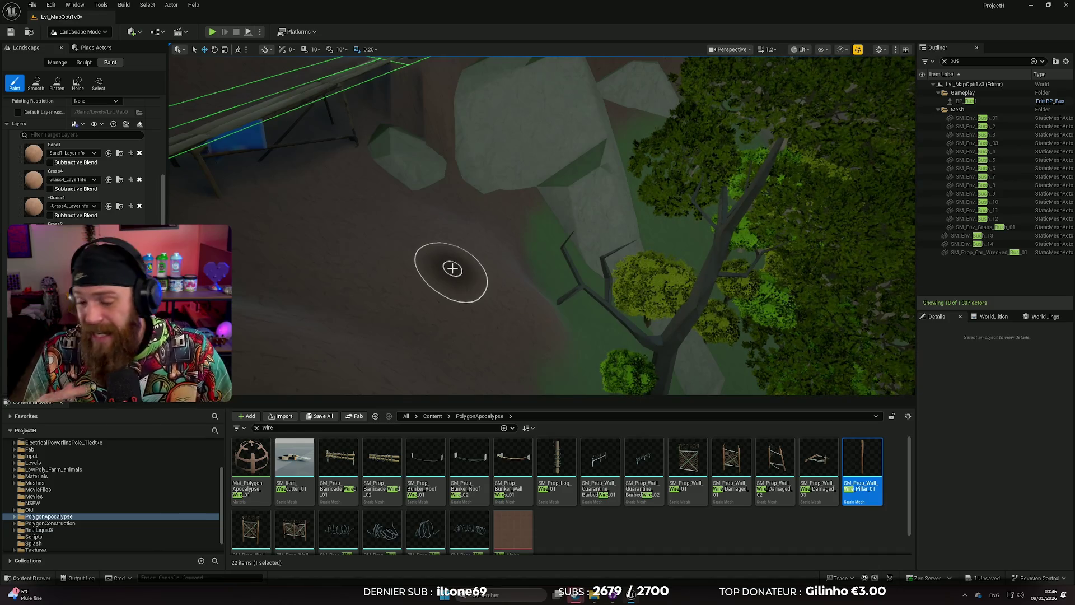
Reframe the view on the terrain strips and lower Brush Size from 202.5 to about 179.6.
drag(463, 252, 495, 262)
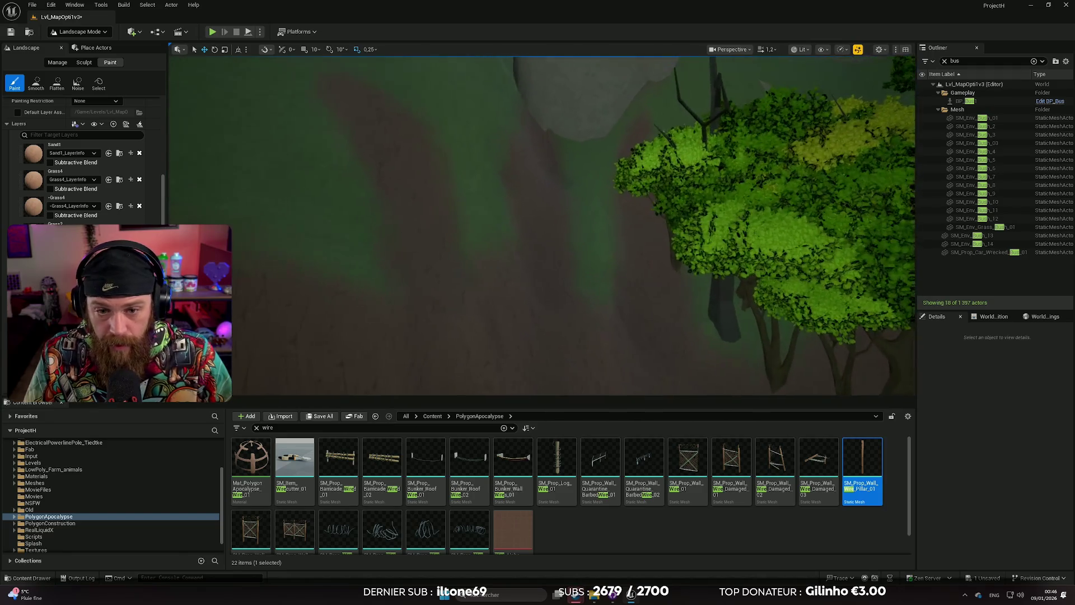
drag(191, 241, 190, 241)
scroll(69, 222, up, 1)
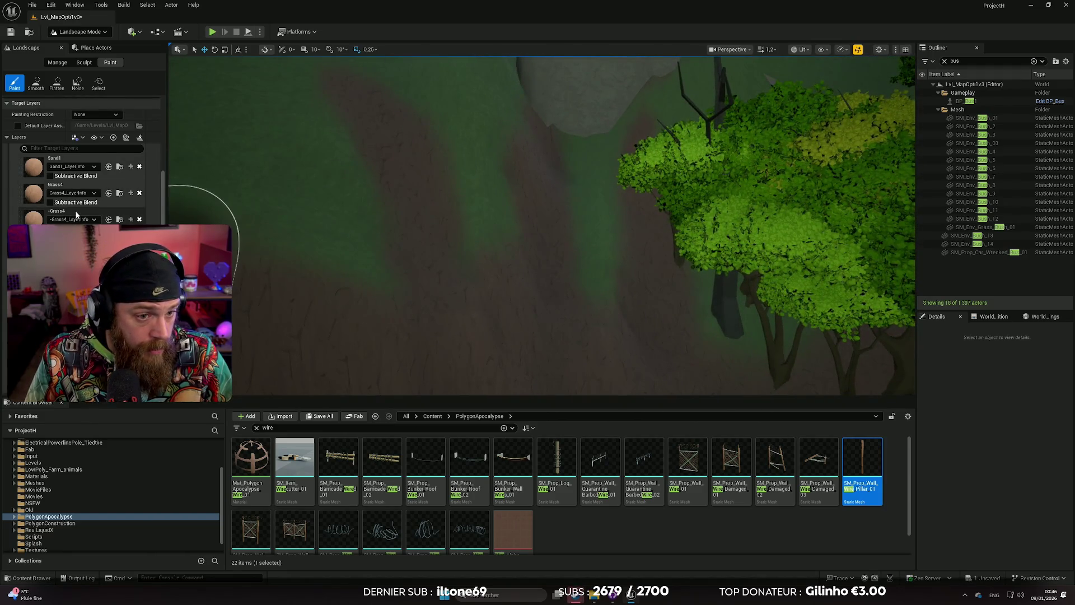
scroll(76, 214, up, 8)
scroll(81, 174, up, 8)
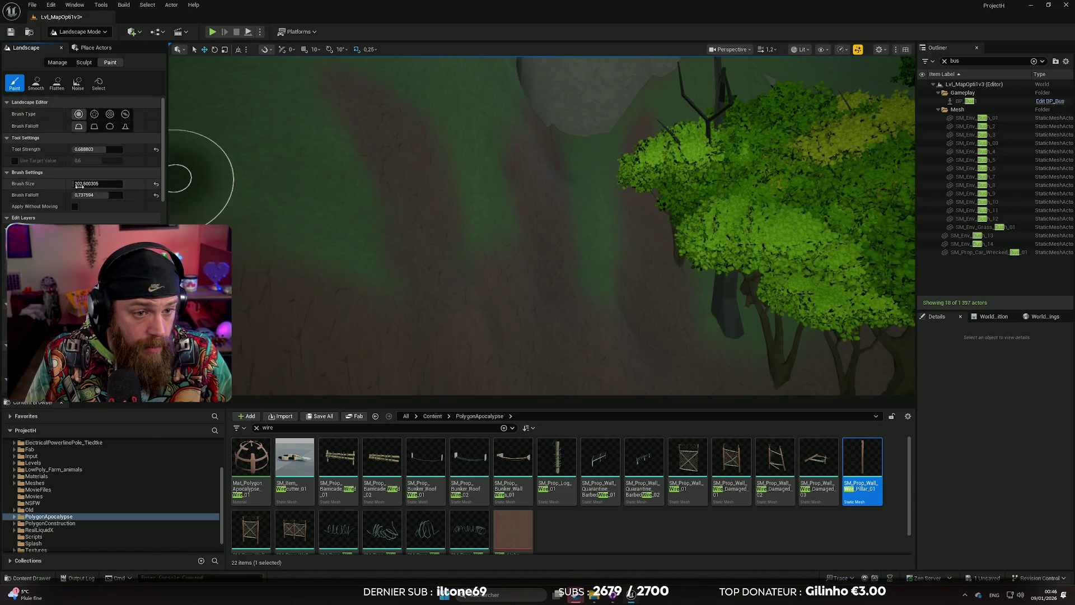
key(Left)
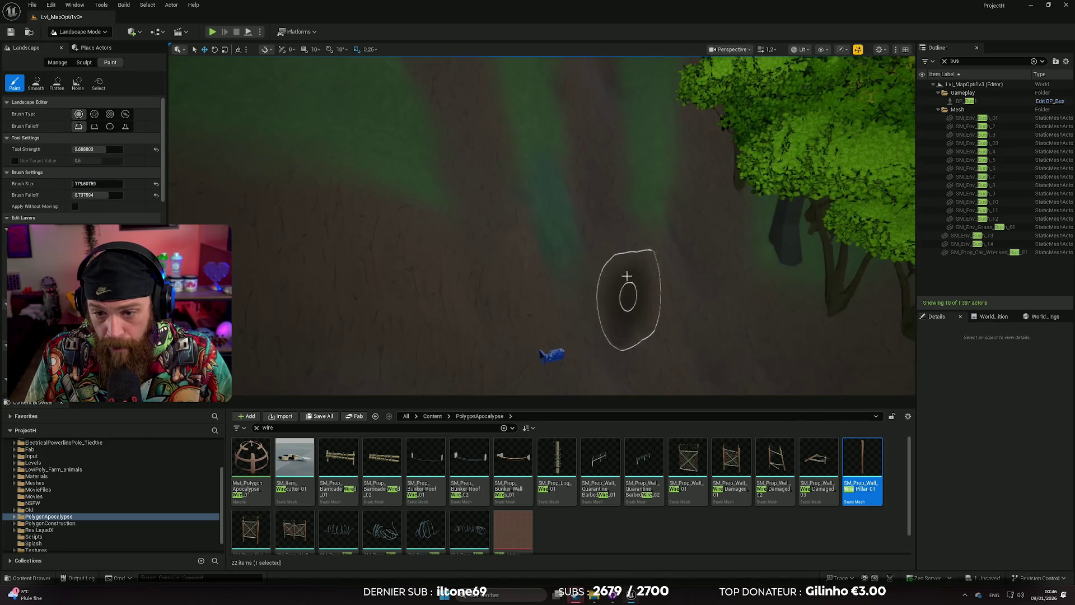
scroll(648, 220, down, 3)
key(Right)
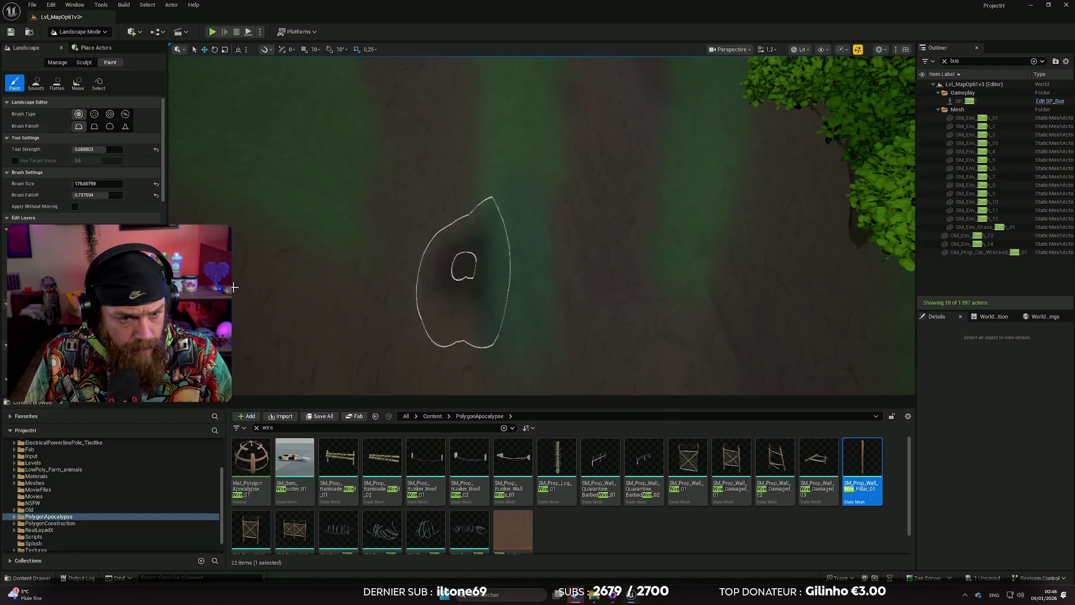
scroll(84, 163, down, 5)
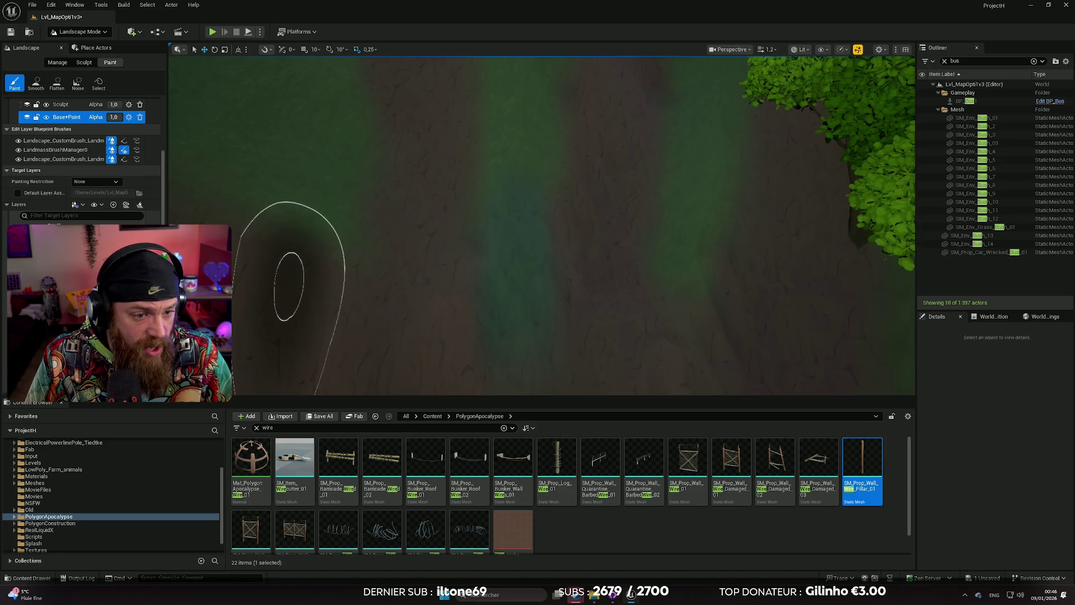
Paint strokes onto the green terrain strip, reviewing the Target Layers list between strokes.
click(504, 285)
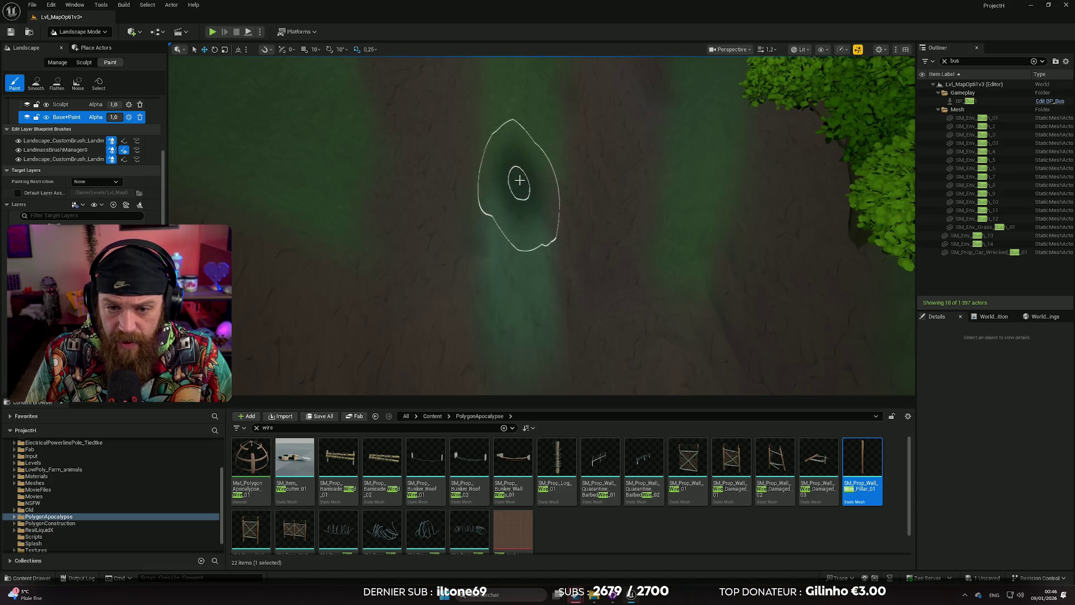
scroll(84, 162, down, 1)
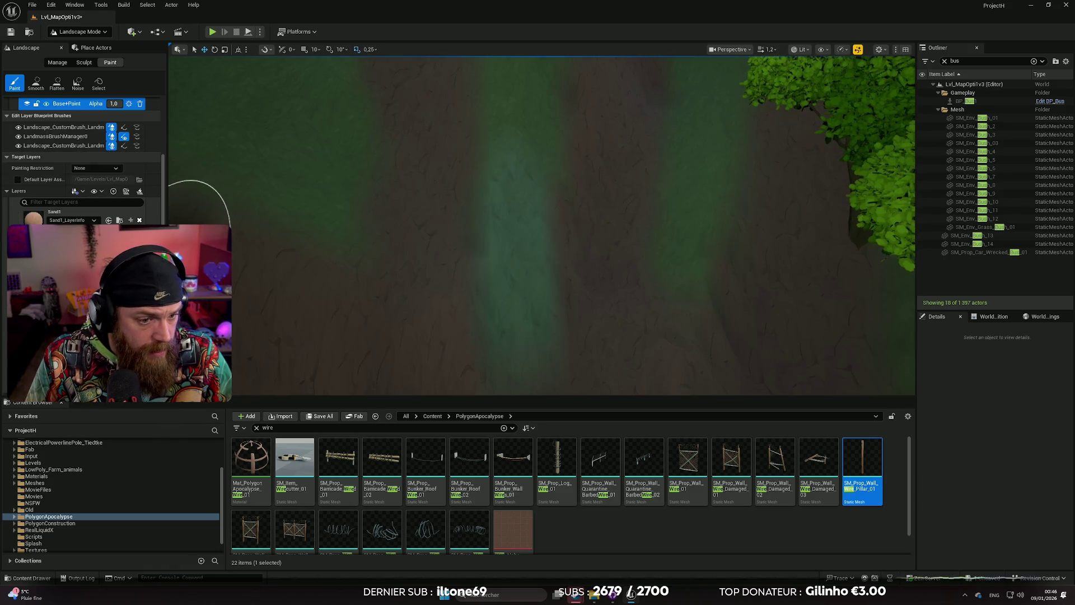
scroll(84, 162, up, 1)
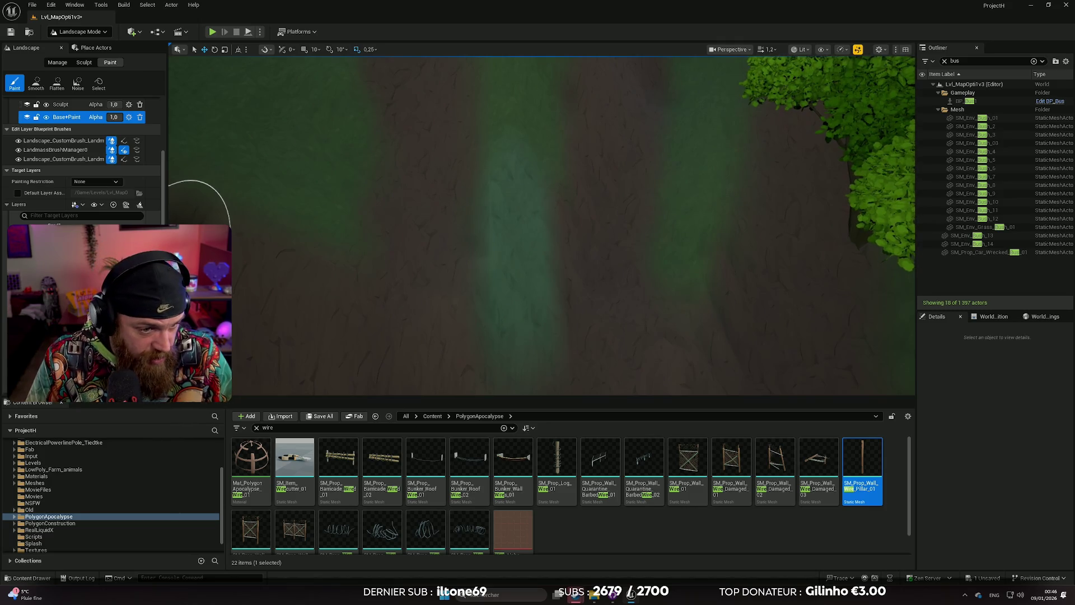
scroll(84, 163, up, 1)
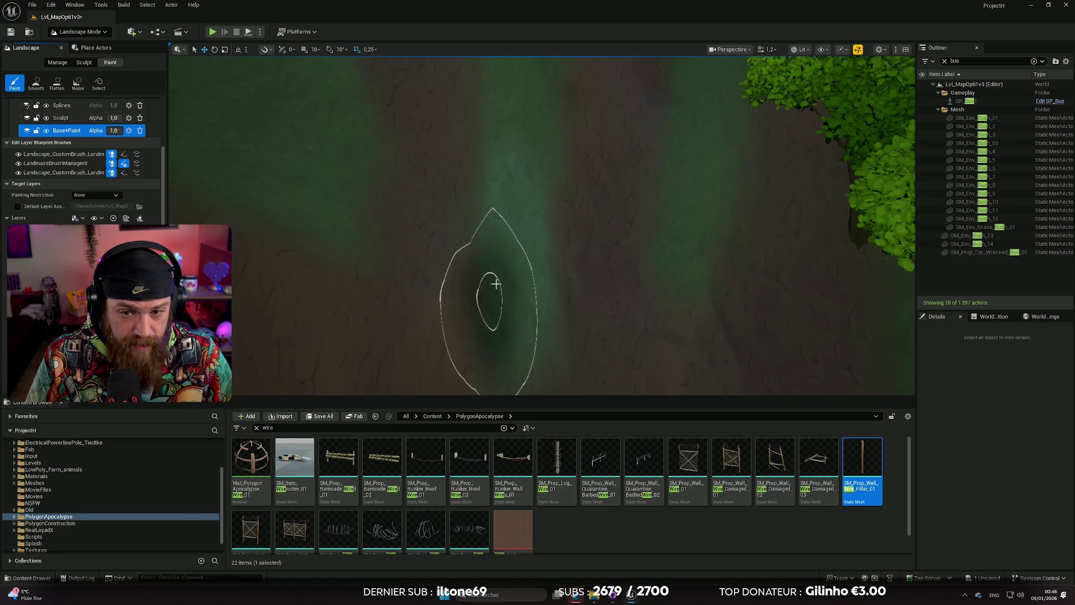
scroll(518, 108, up, 5)
scroll(511, 206, down, 3)
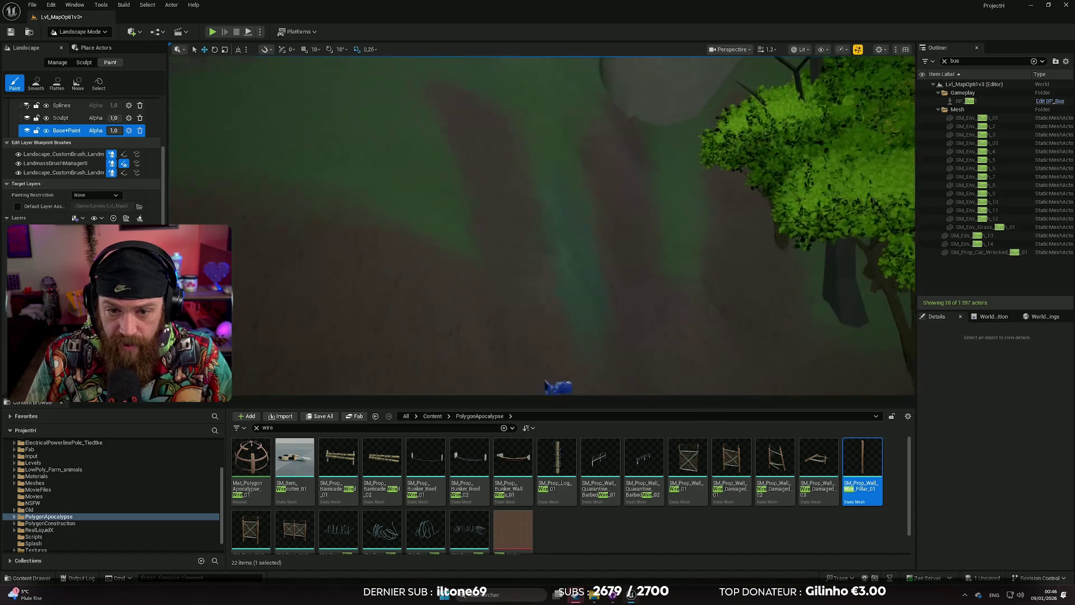
scroll(84, 162, down, 2)
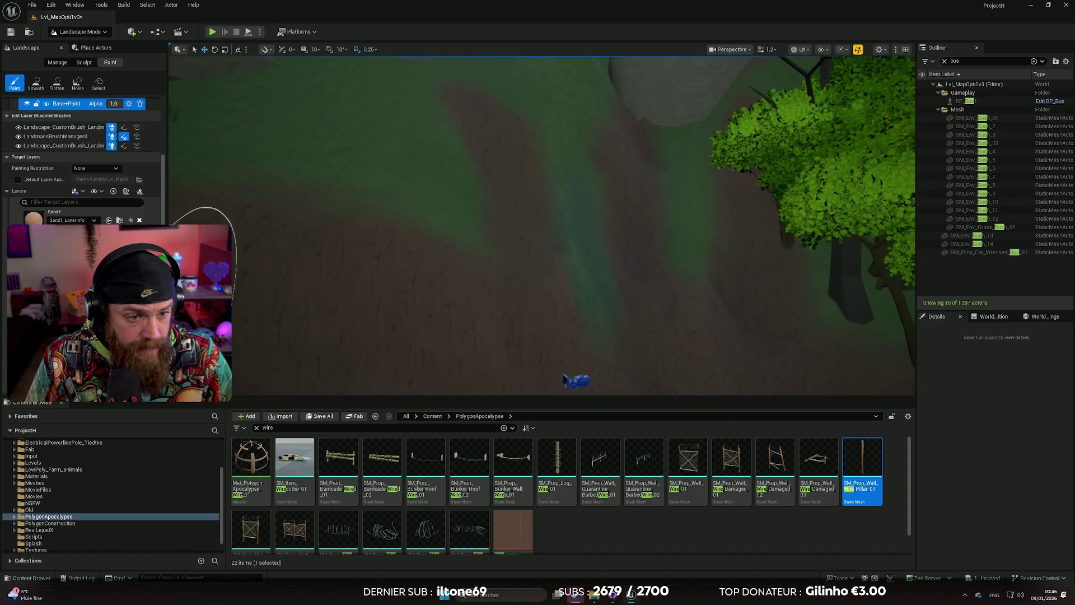
scroll(84, 162, down, 1)
scroll(84, 163, down, 10)
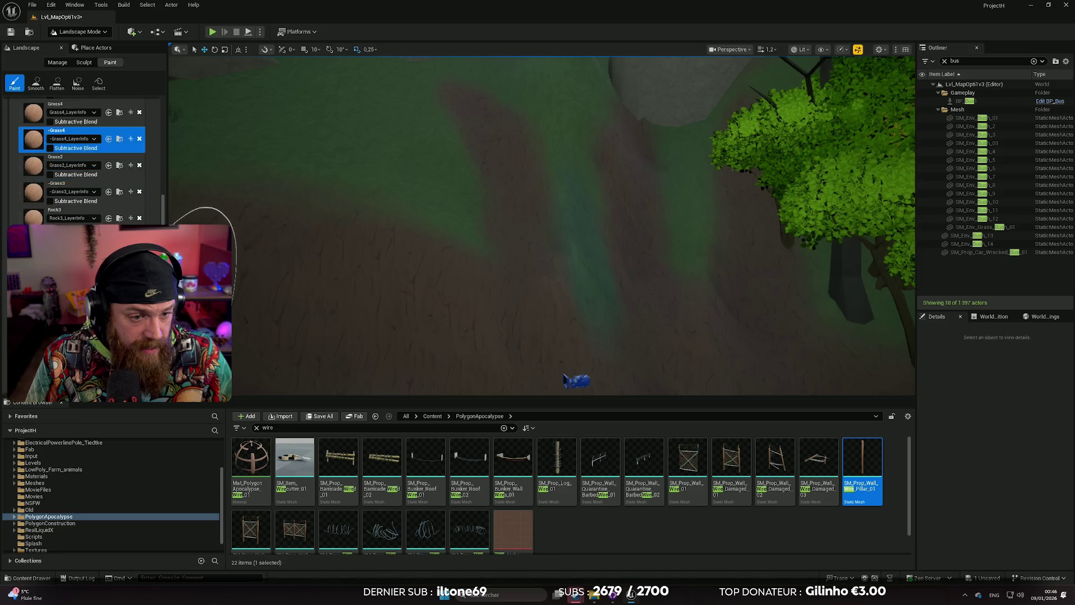
scroll(369, 229, up, 3)
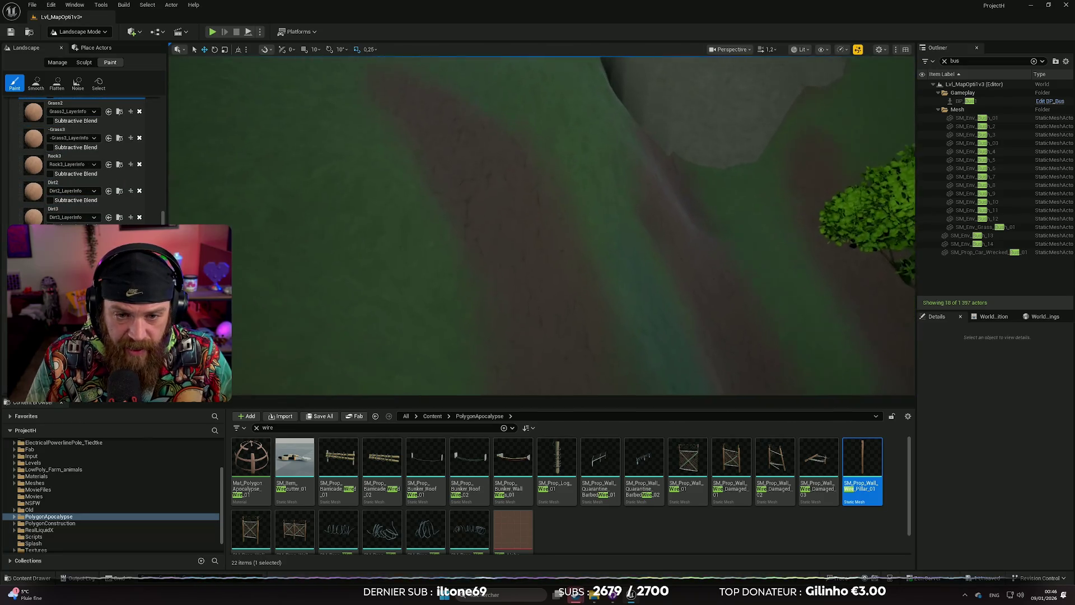
scroll(84, 163, down, 4)
scroll(84, 162, up, 8)
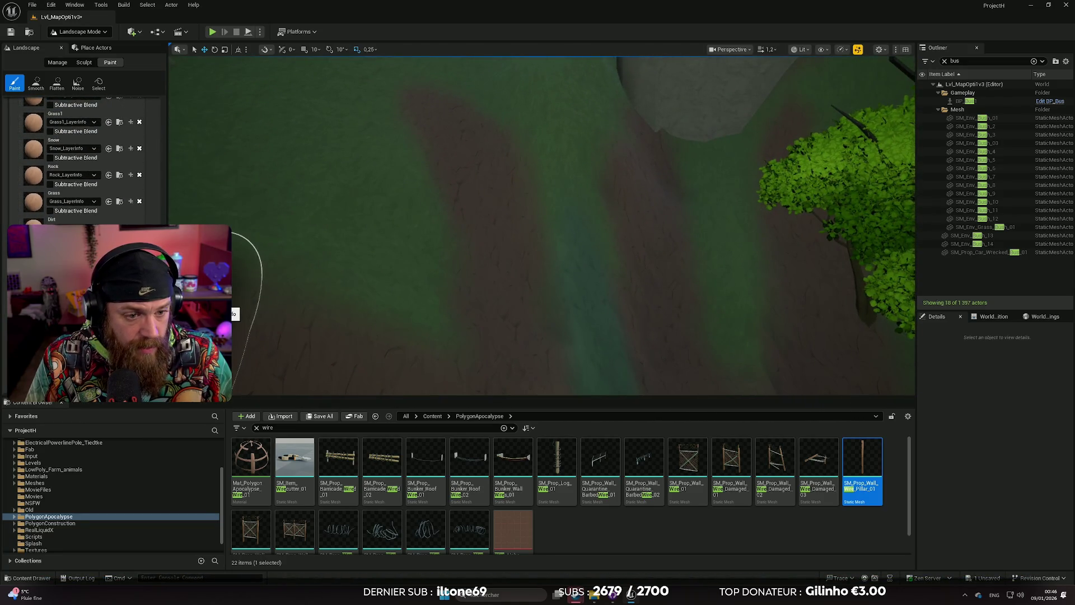
scroll(84, 162, down, 1)
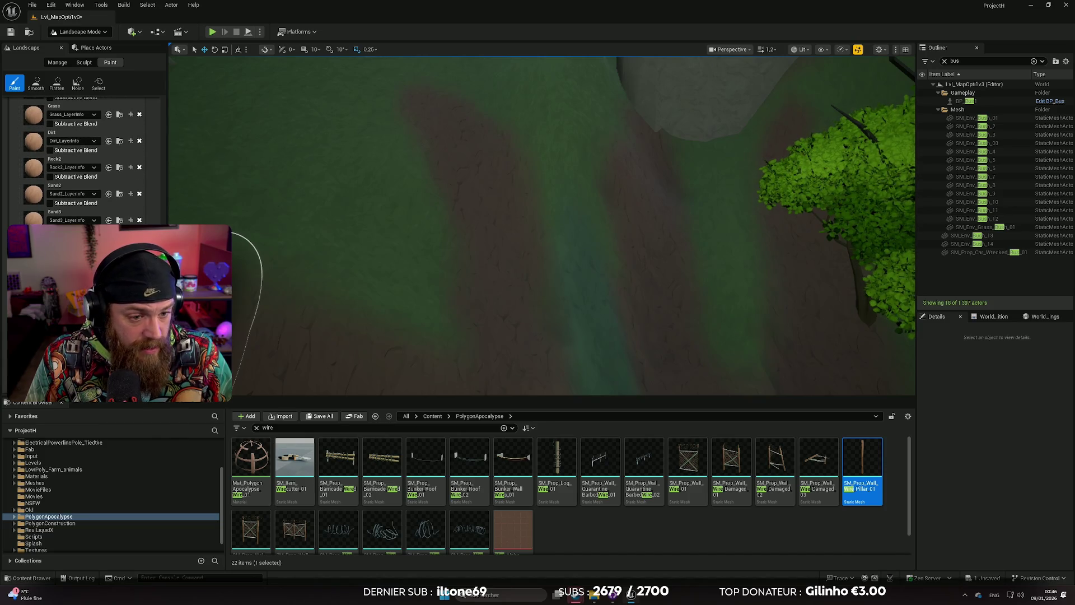
click(583, 292)
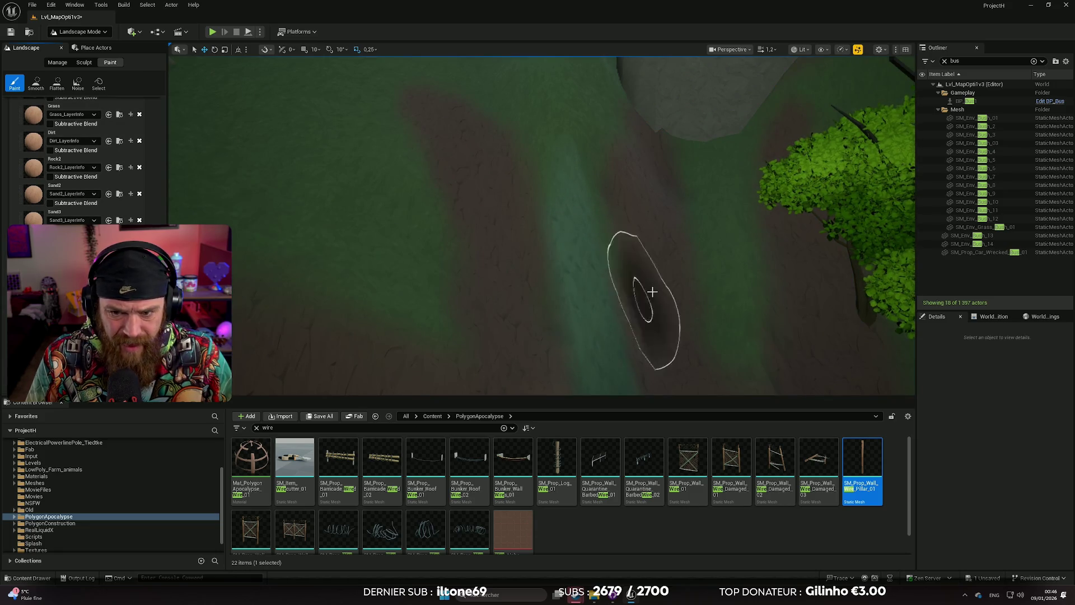
Paint a grass stripe up and down the middle of the dirt path toward the rocks.
mouse_move(588, 299)
mouse_down()
mouse_move(566, 163)
mouse_move(572, 257)
mouse_move(565, 191)
mouse_up()
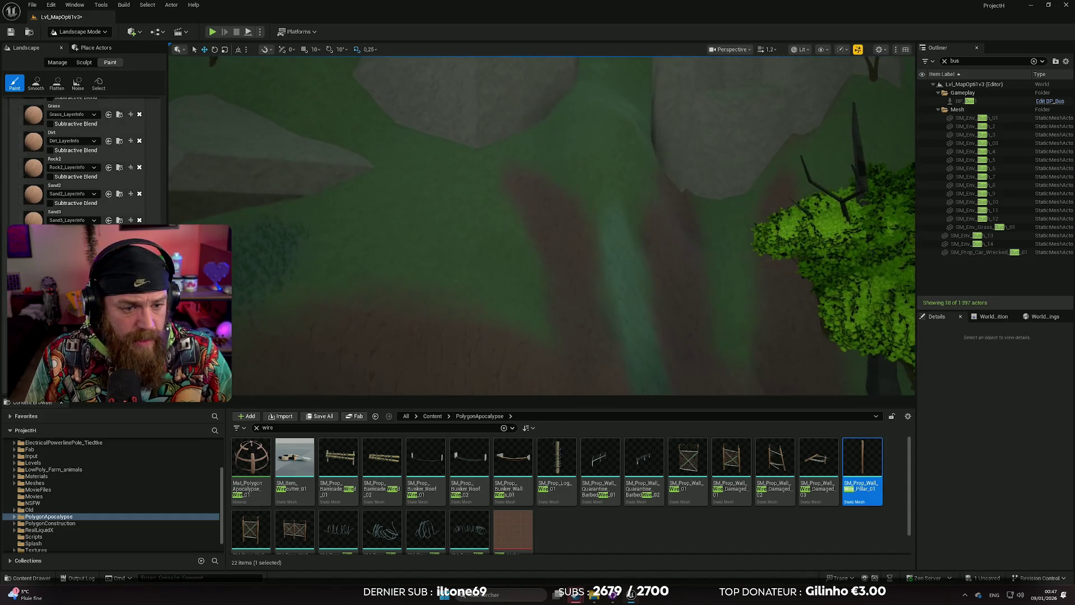
scroll(84, 162, up, 1)
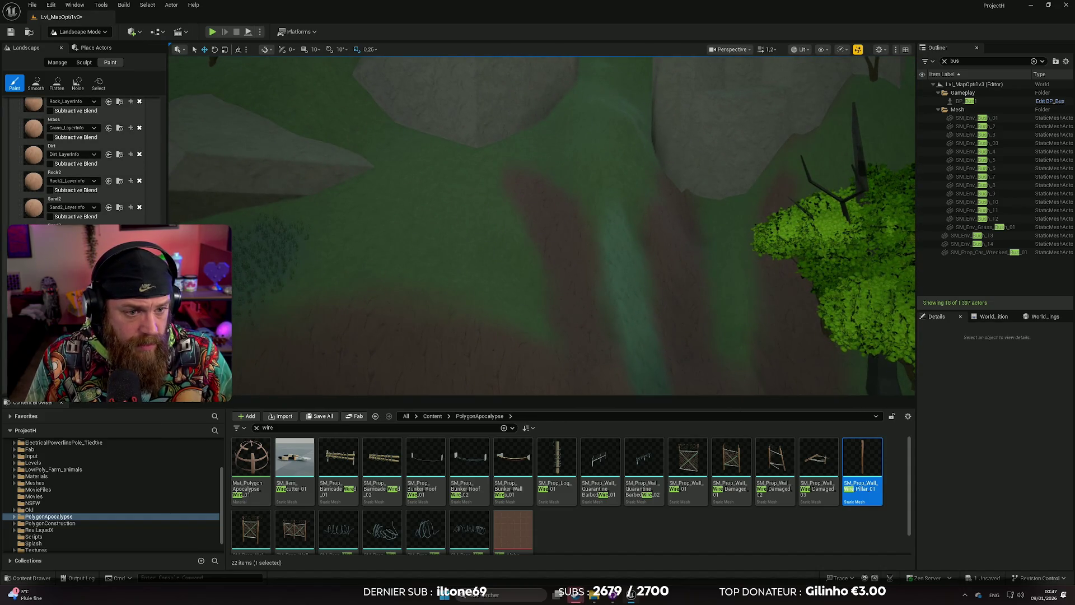
scroll(84, 162, up, 2)
scroll(84, 162, up, 2)
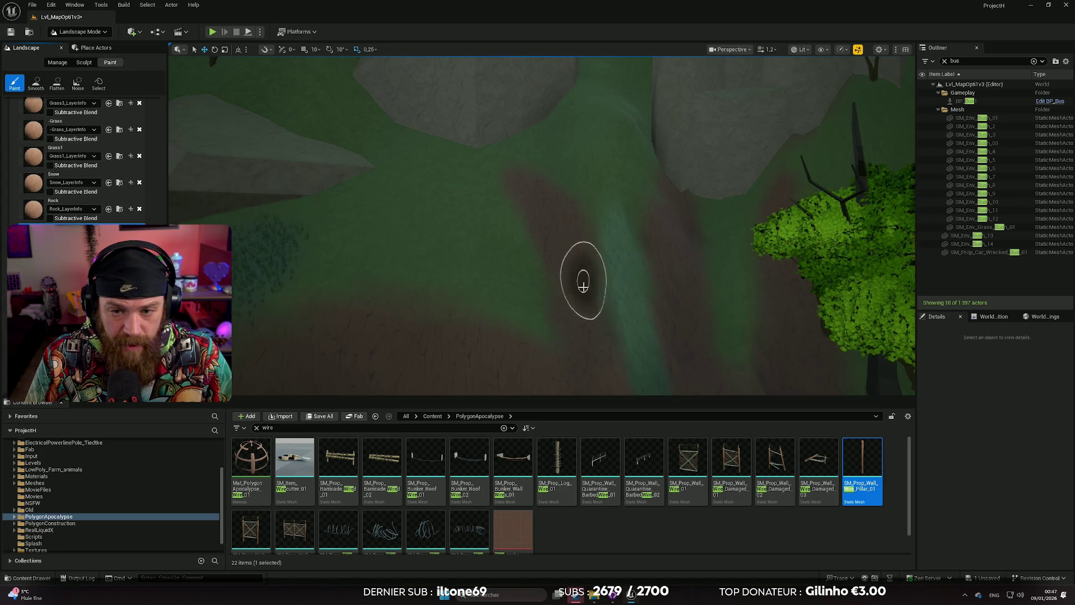
drag(576, 276, 636, 347)
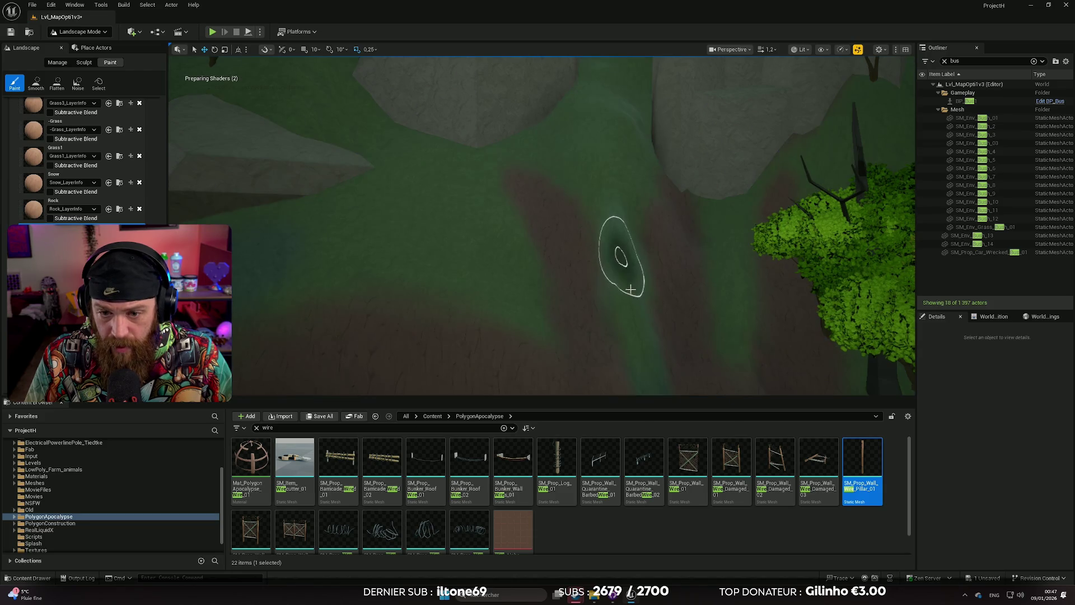
mouse_move(618, 245)
mouse_down()
mouse_move(615, 211)
mouse_move(639, 307)
mouse_up()
scroll(672, 308, down, 3)
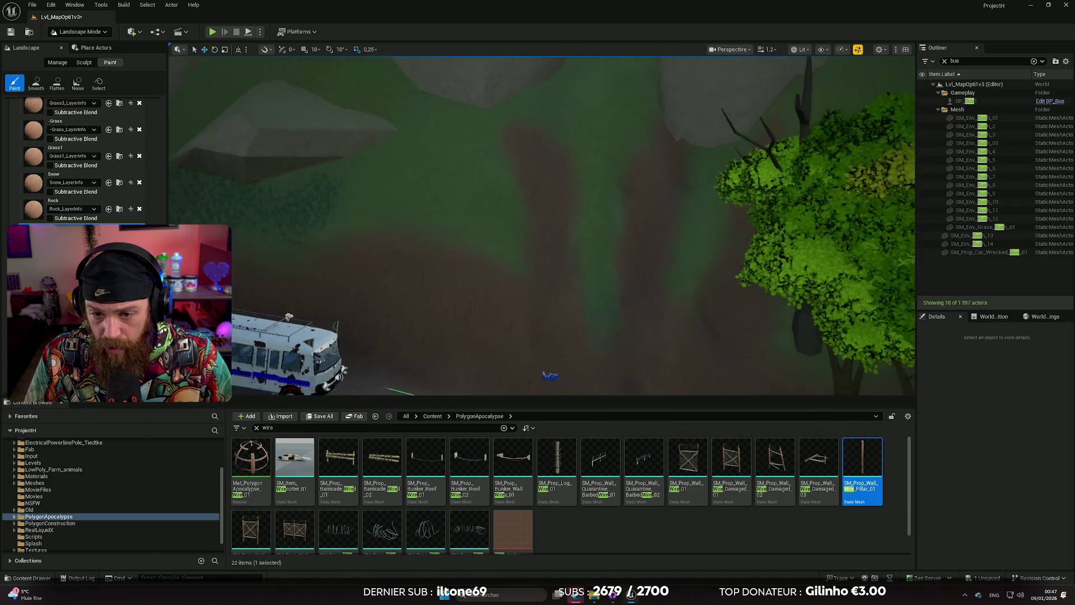
drag(590, 313, 600, 210)
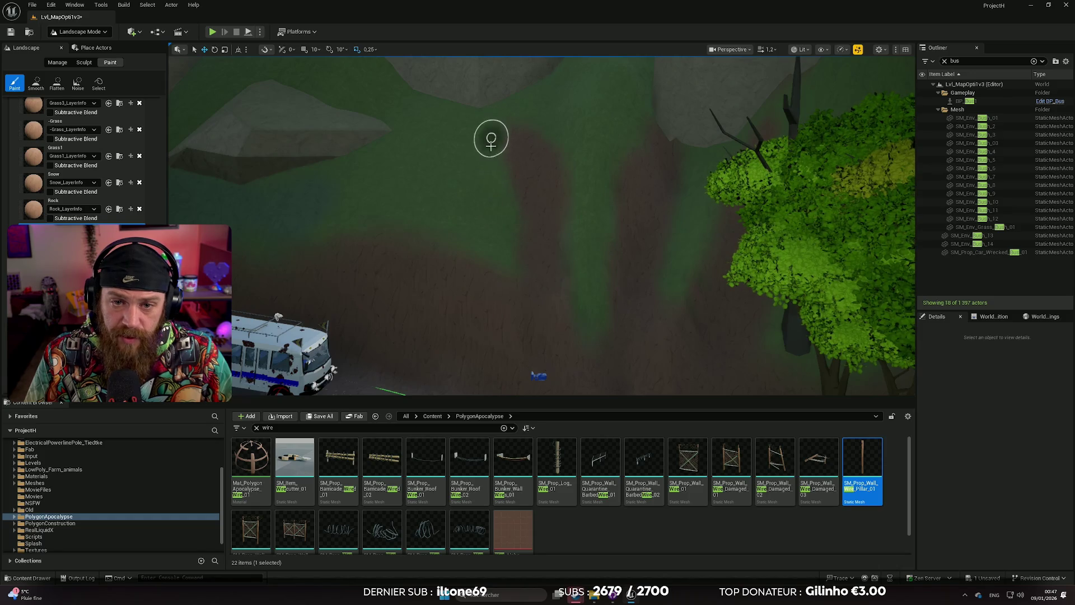
scroll(103, 161, up, 8)
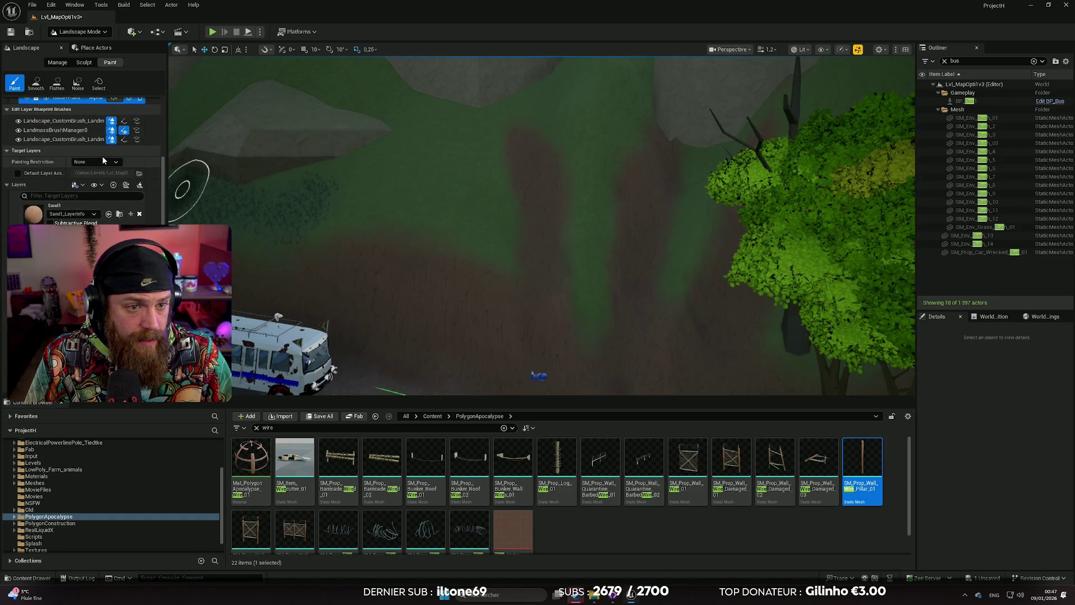
scroll(104, 172, up, 10)
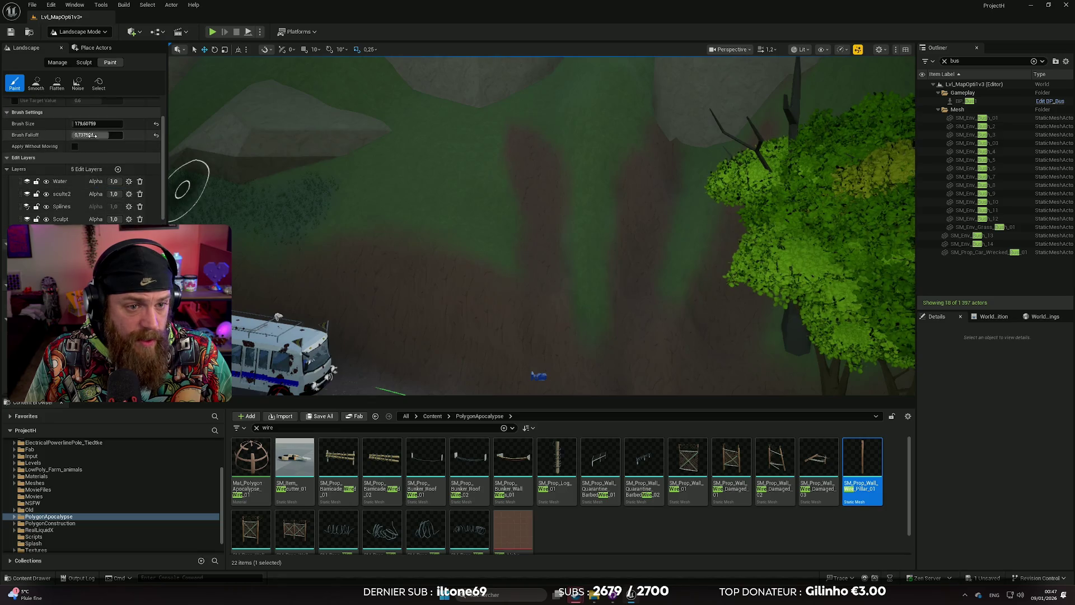
Lower Tool Strength to about 0.24 and lay faint grass coats over the path strip.
scroll(76, 164, up, 3)
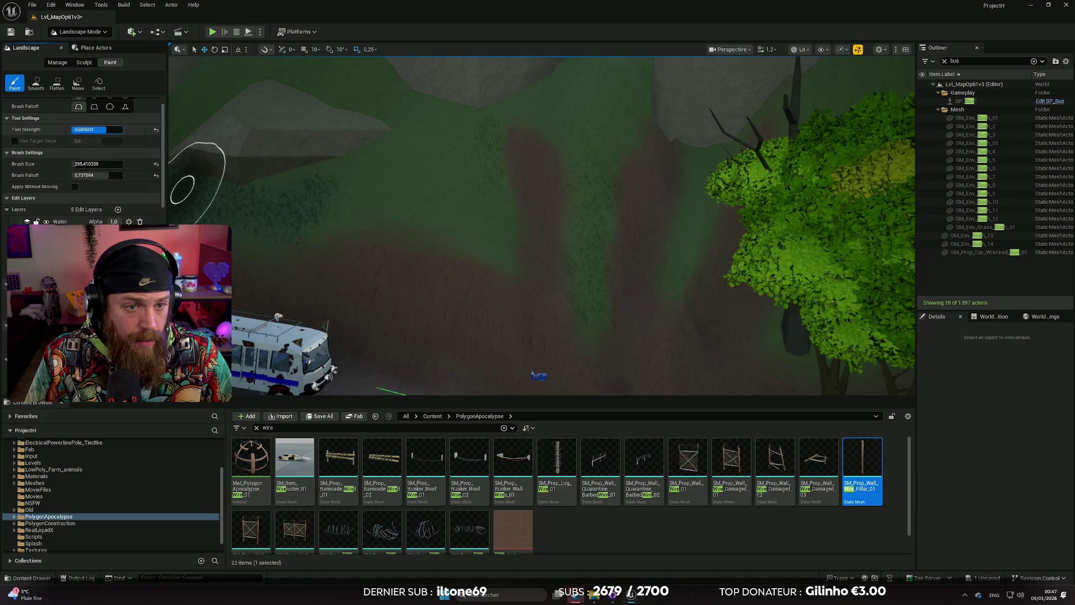
drag(96, 130, 84, 129)
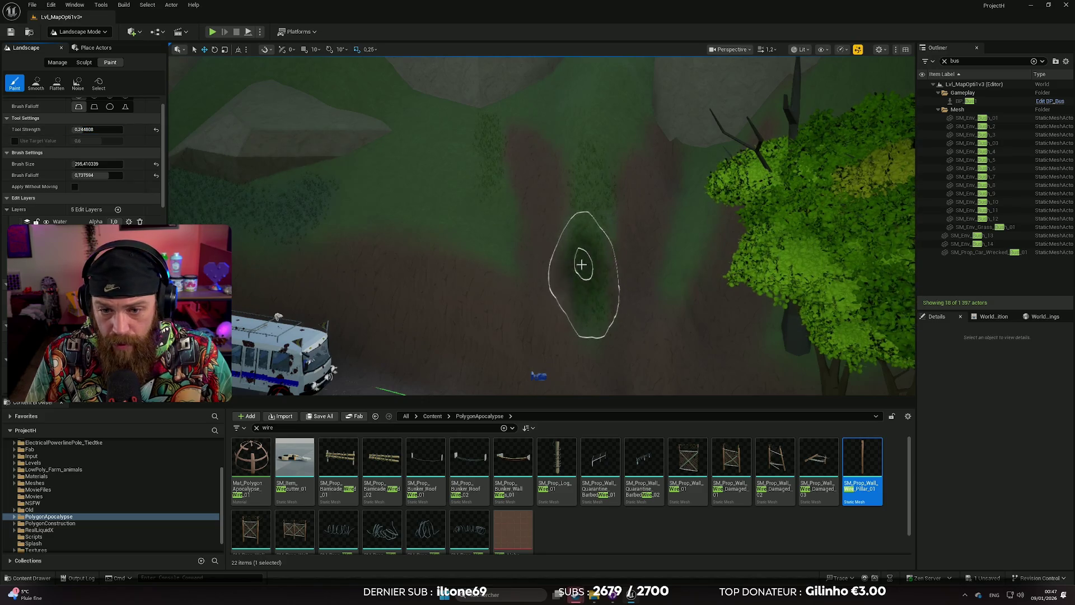
drag(495, 244, 486, 205)
scroll(408, 149, up, 5)
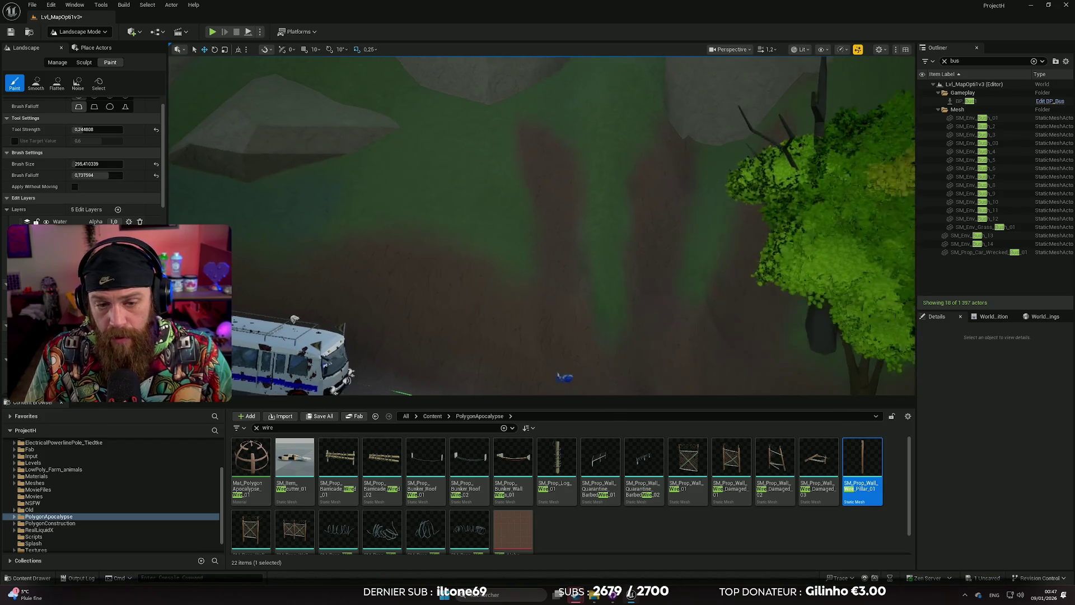
scroll(472, 241, up, 5)
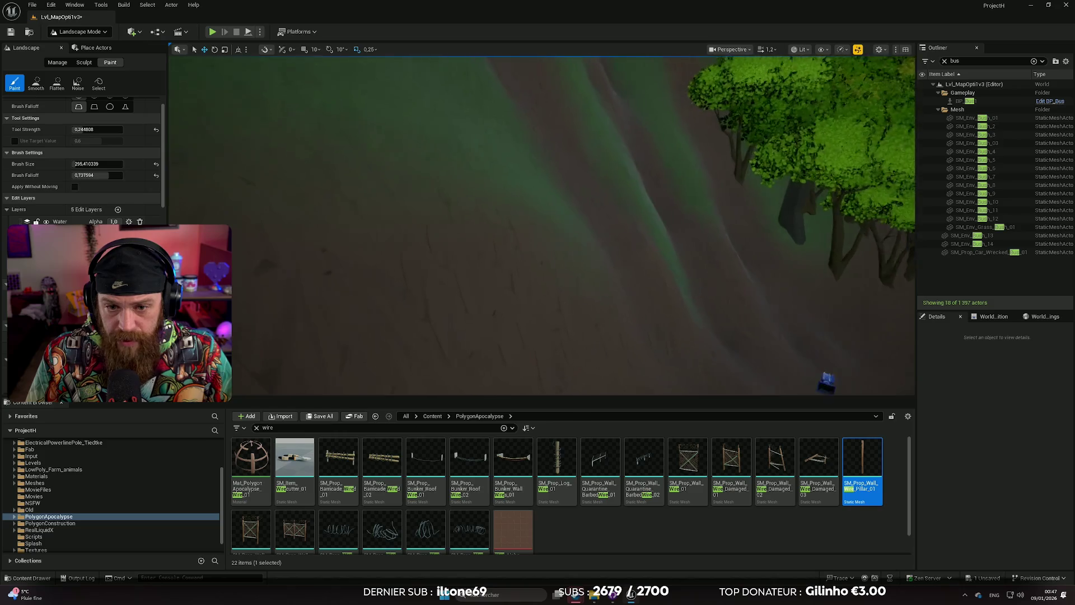
scroll(119, 220, up, 1)
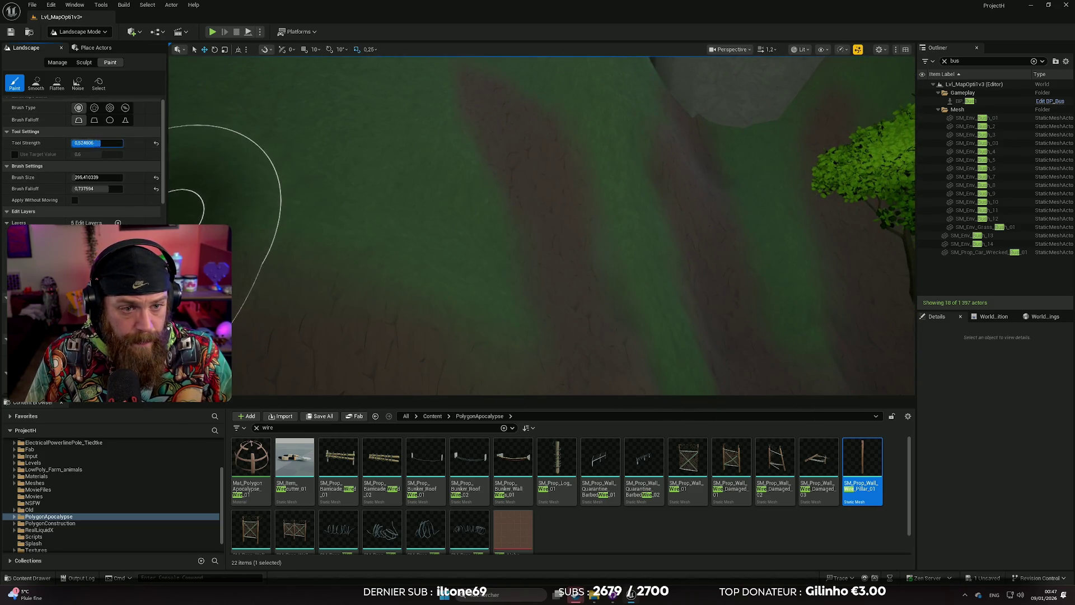
mouse_move(485, 293)
mouse_down()
mouse_move(475, 233)
mouse_move(485, 305)
mouse_up()
Shrink Brush Size to about 180 and bring the tree trunks beside the road into view.
scroll(384, 240, down, 5)
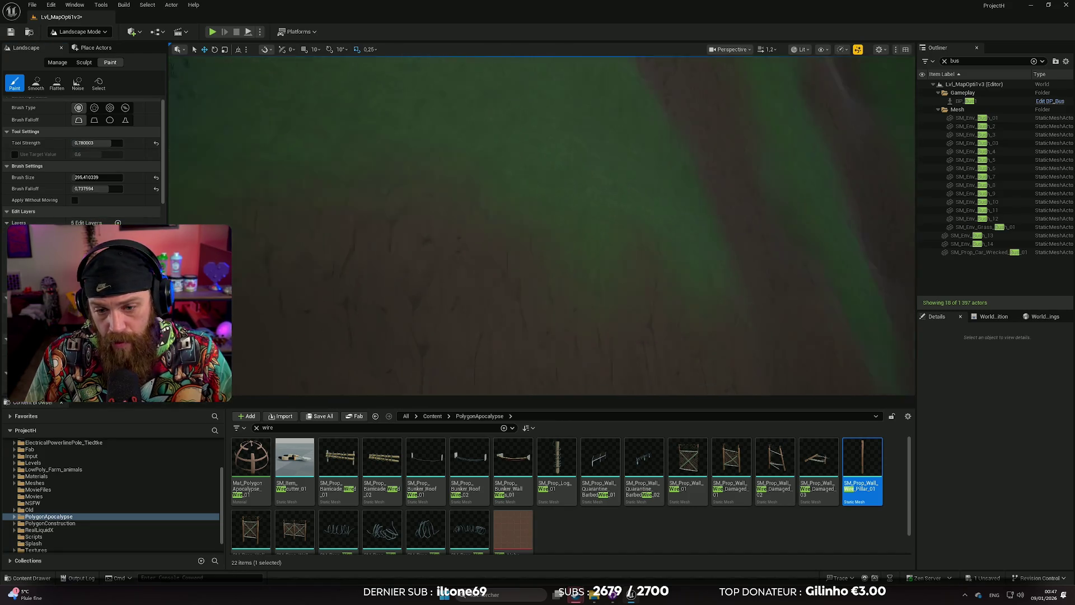
scroll(369, 242, up, 5)
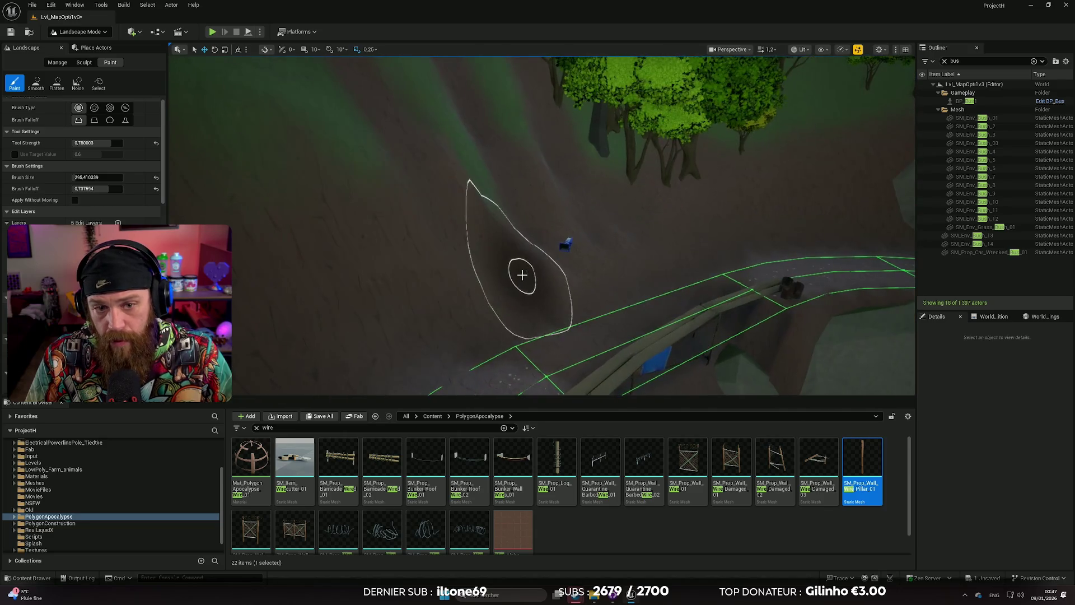
scroll(527, 287, up, 3)
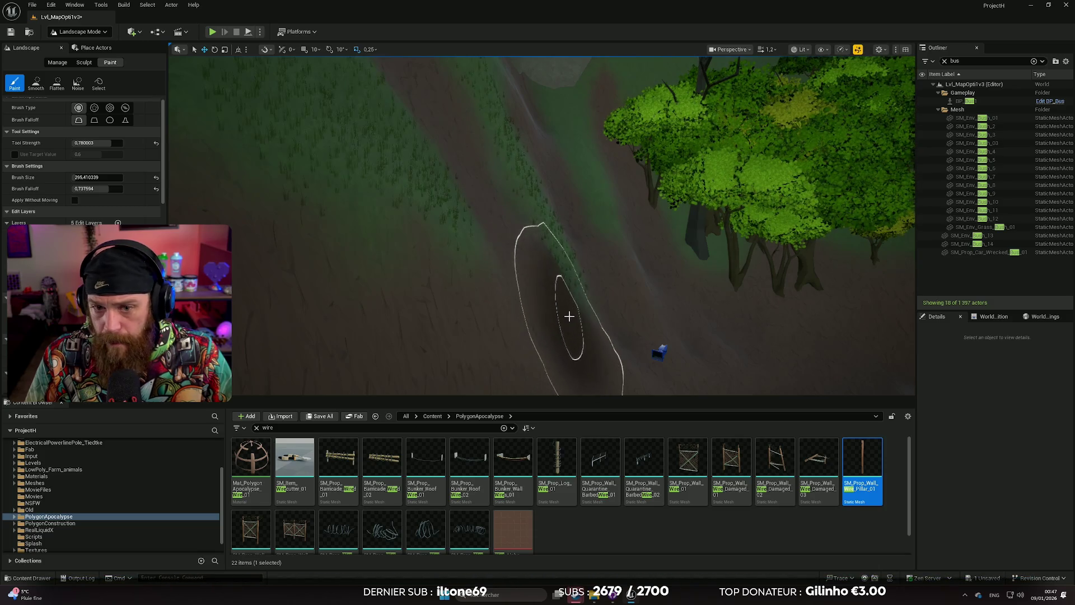
scroll(568, 312, up, 5)
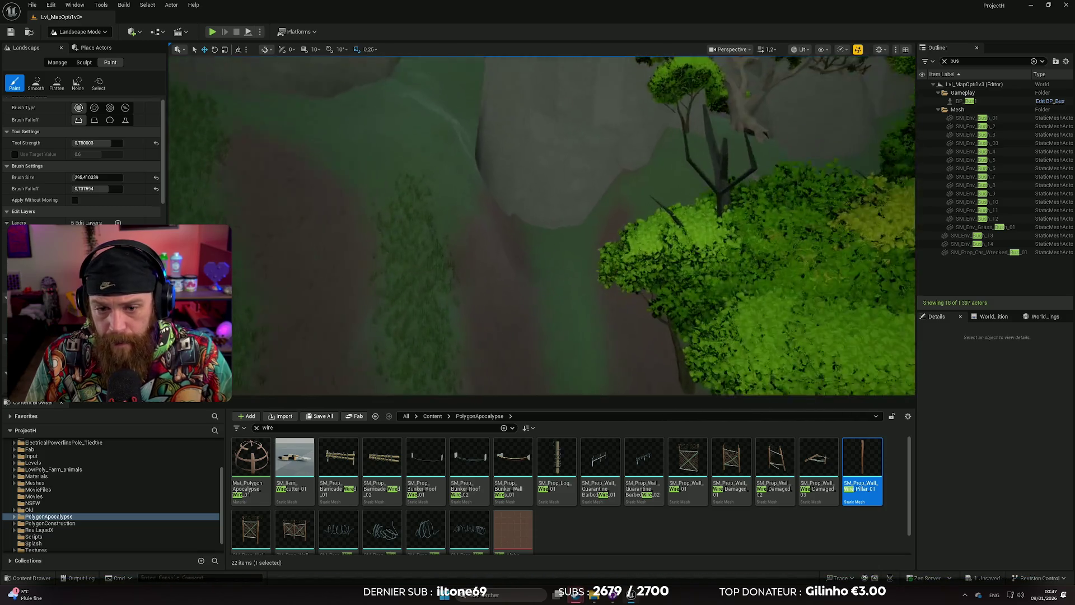
scroll(563, 312, up, 3)
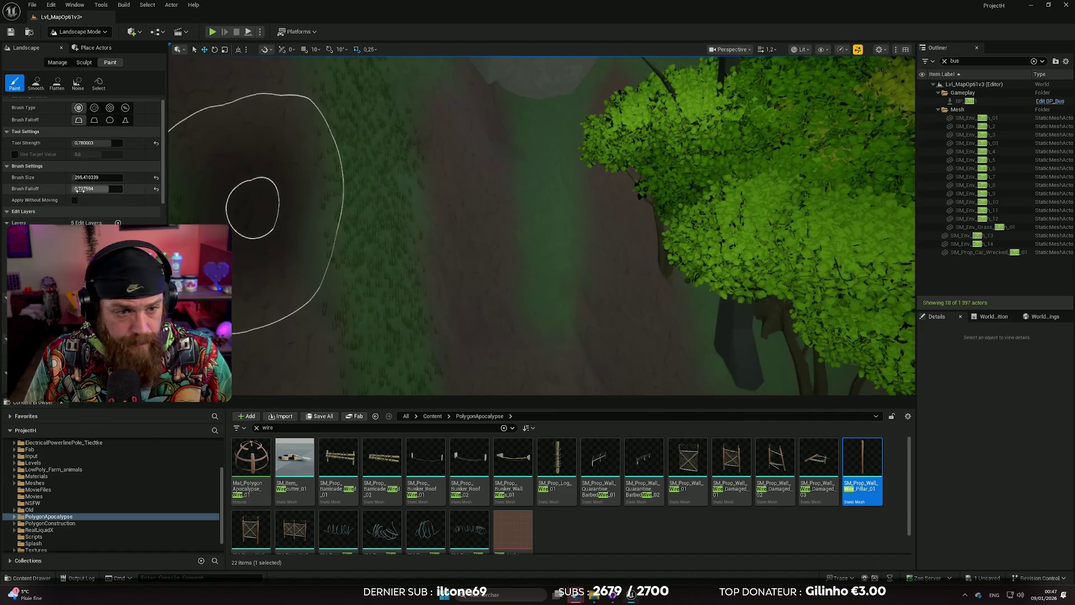
drag(82, 179, 59, 178)
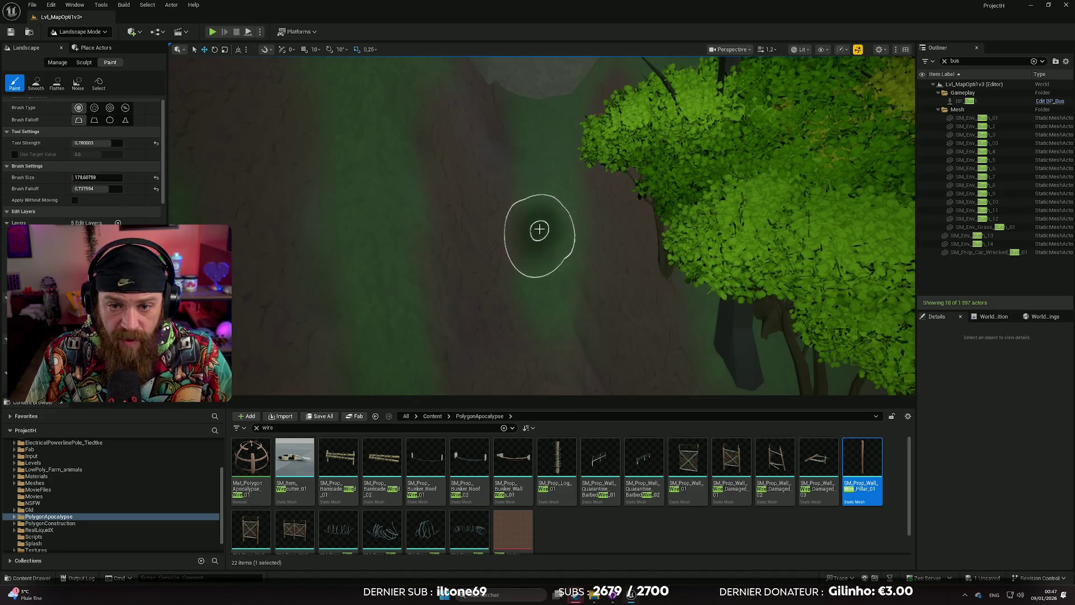
drag(563, 158, 587, 258)
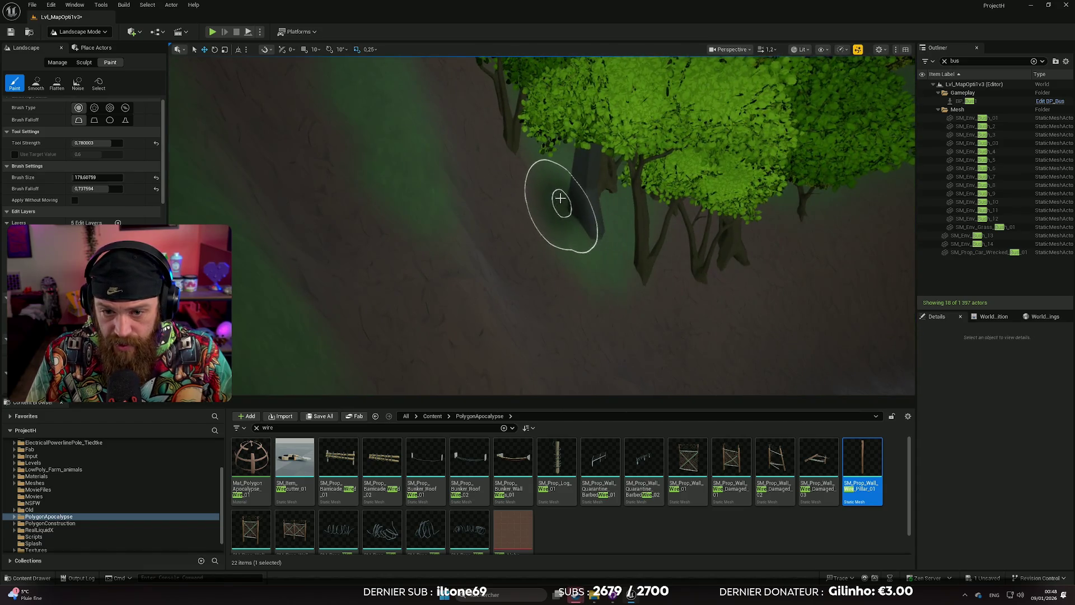
drag(620, 226, 612, 219)
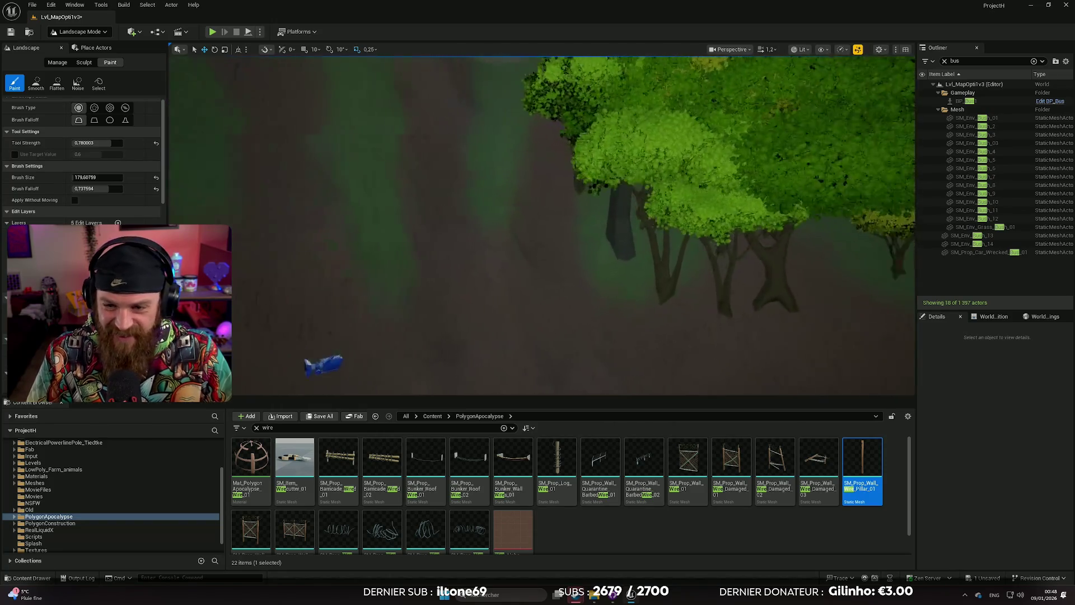
scroll(445, 330, down, 5)
scroll(542, 224, down, 5)
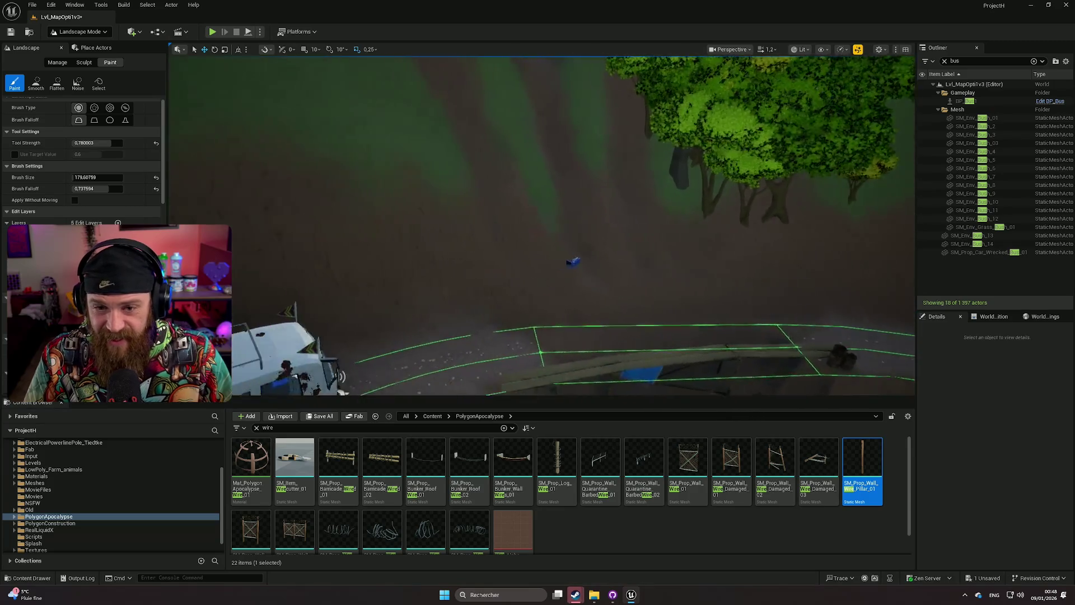
scroll(551, 259, up, 5)
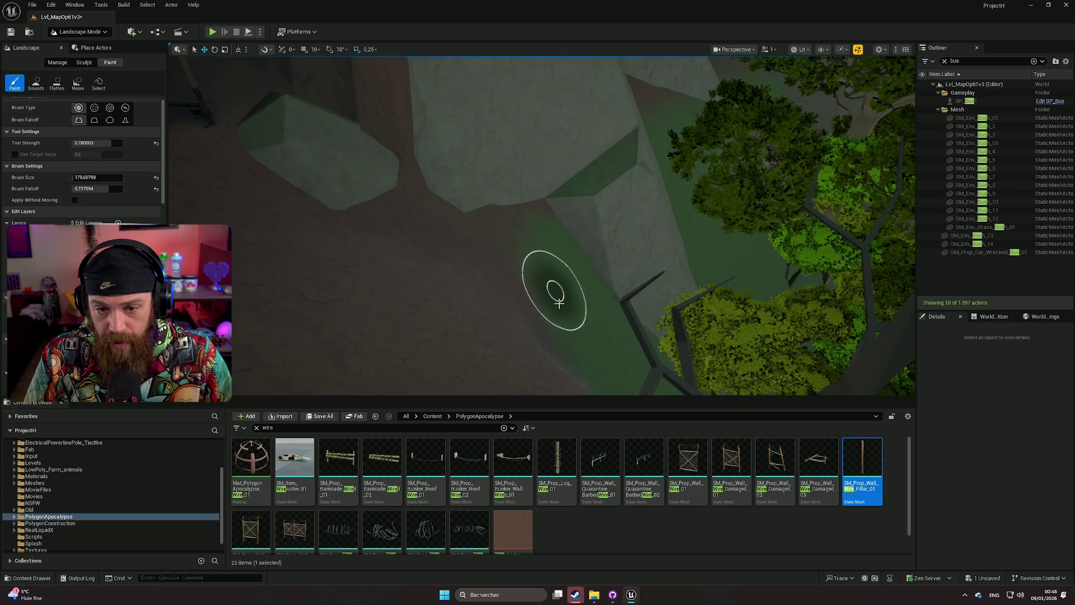
scroll(500, 326, down, 5)
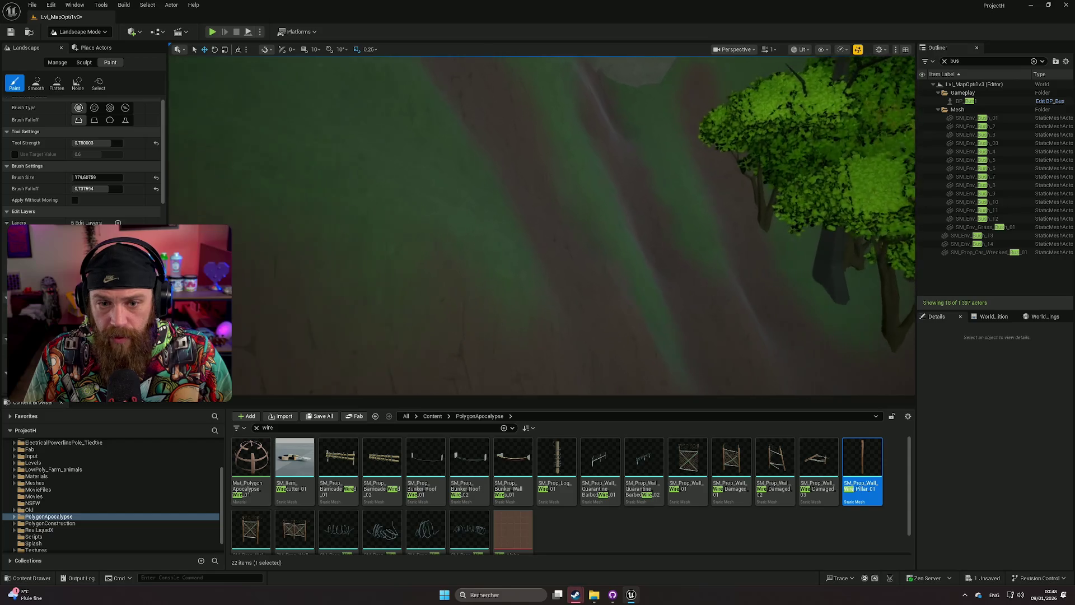
scroll(542, 224, down, 3)
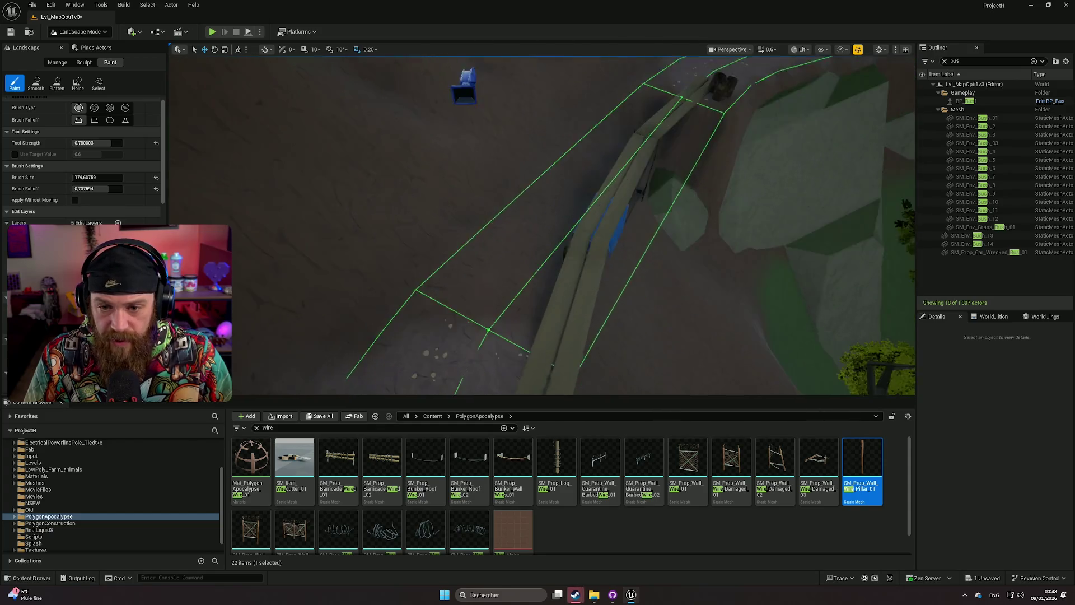
scroll(543, 224, up, 3)
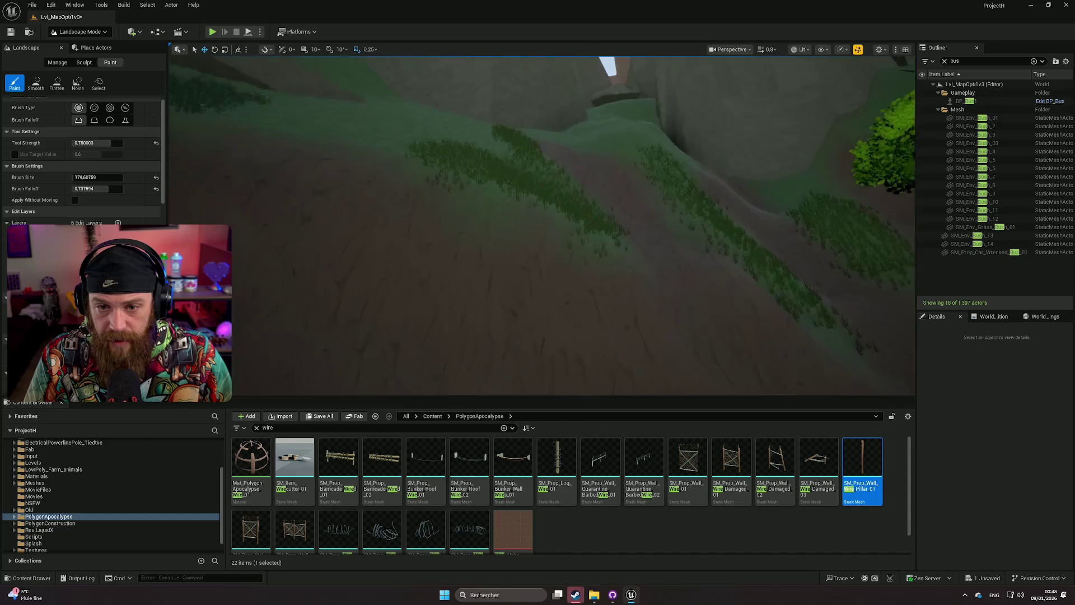
scroll(542, 224, up, 2)
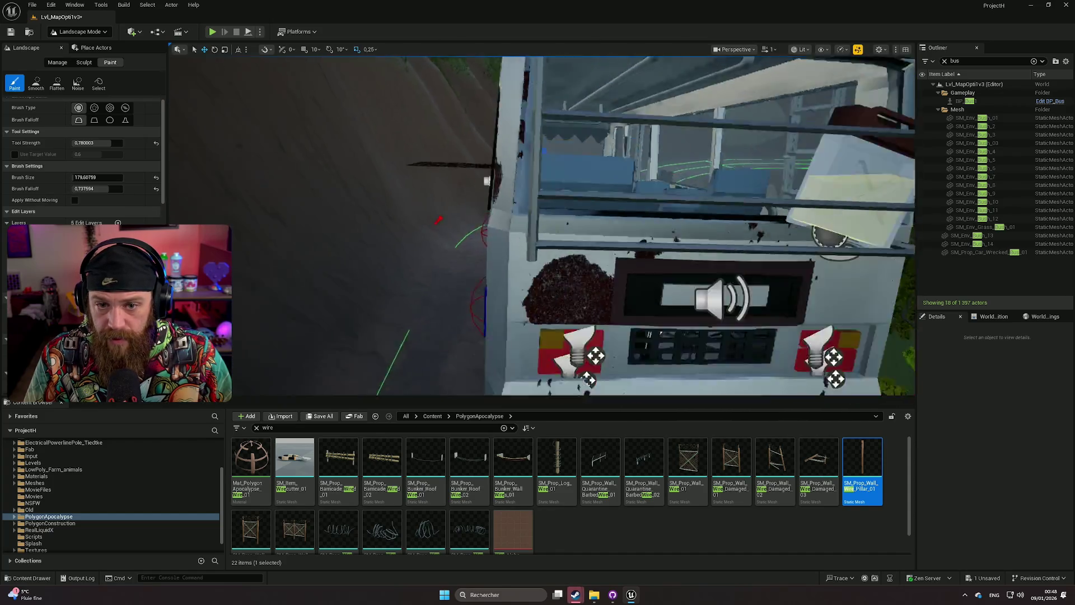
scroll(542, 224, down, 5)
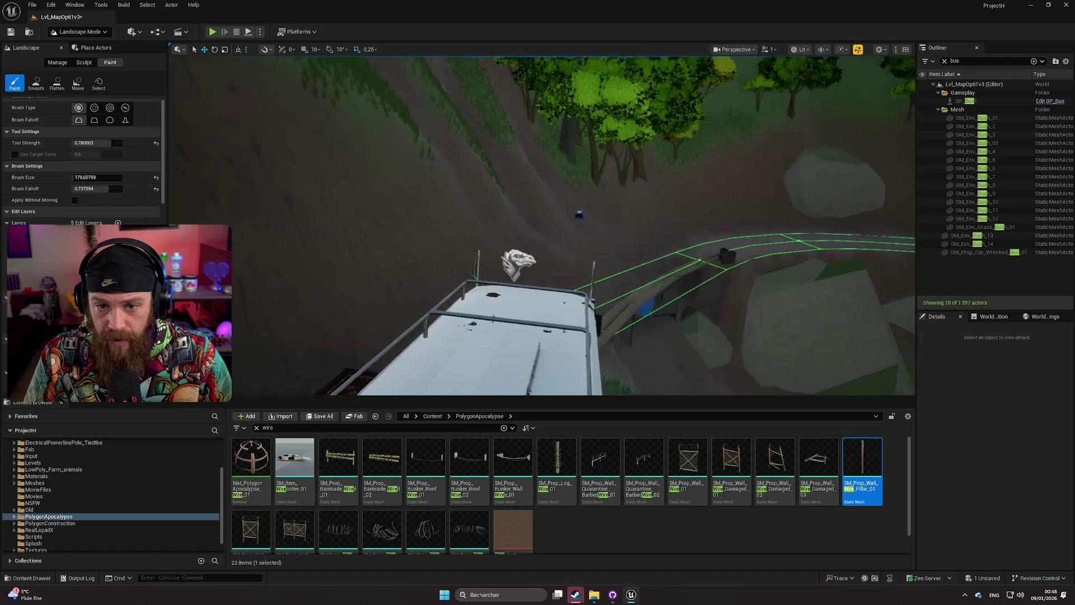
scroll(542, 224, up, 4)
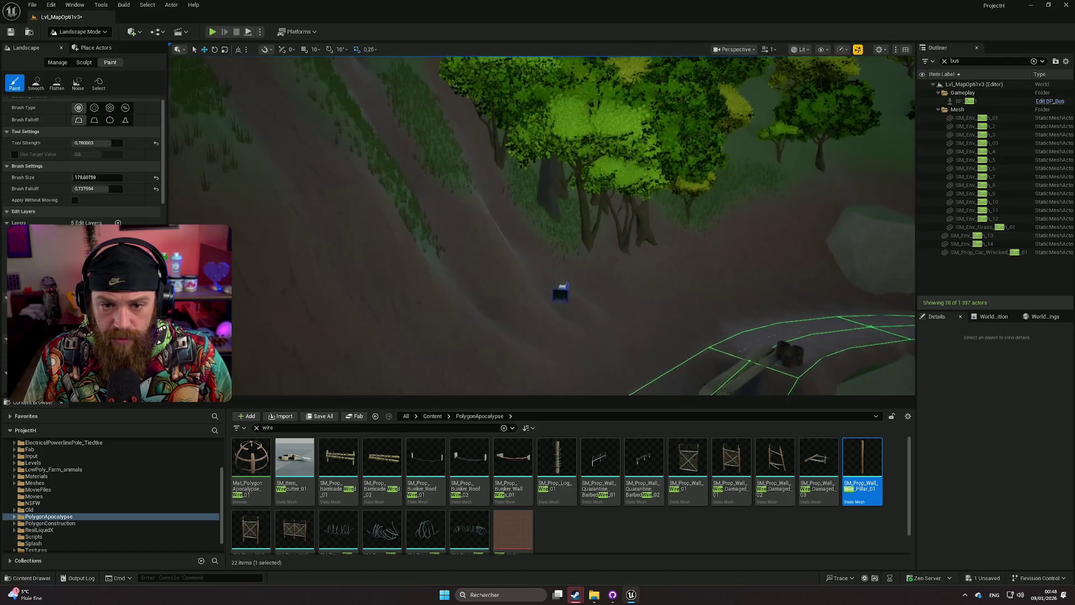
scroll(542, 224, up, 4)
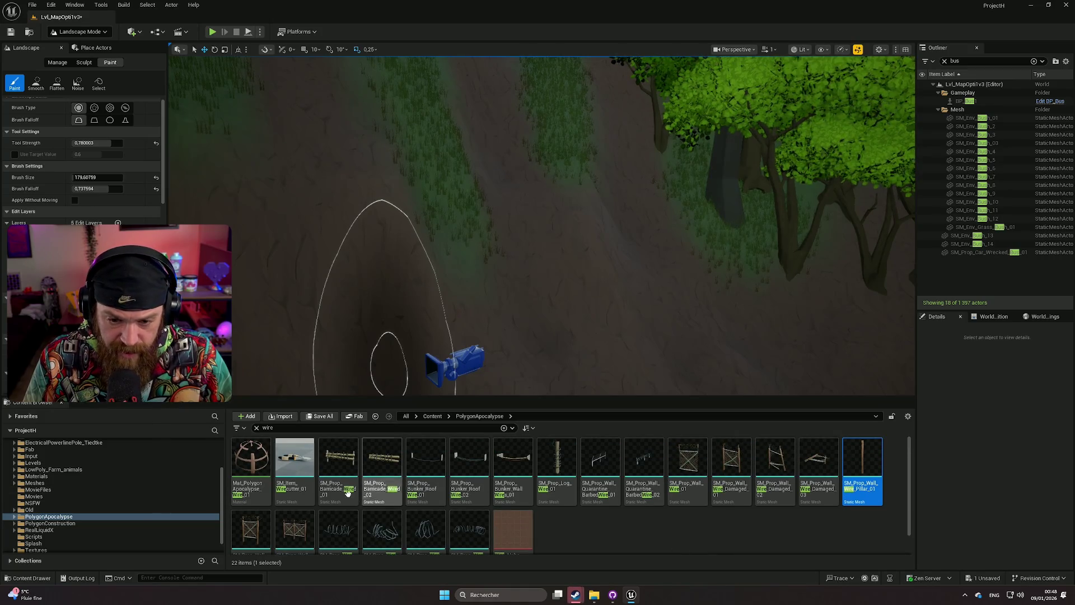
scroll(437, 515, down, 1)
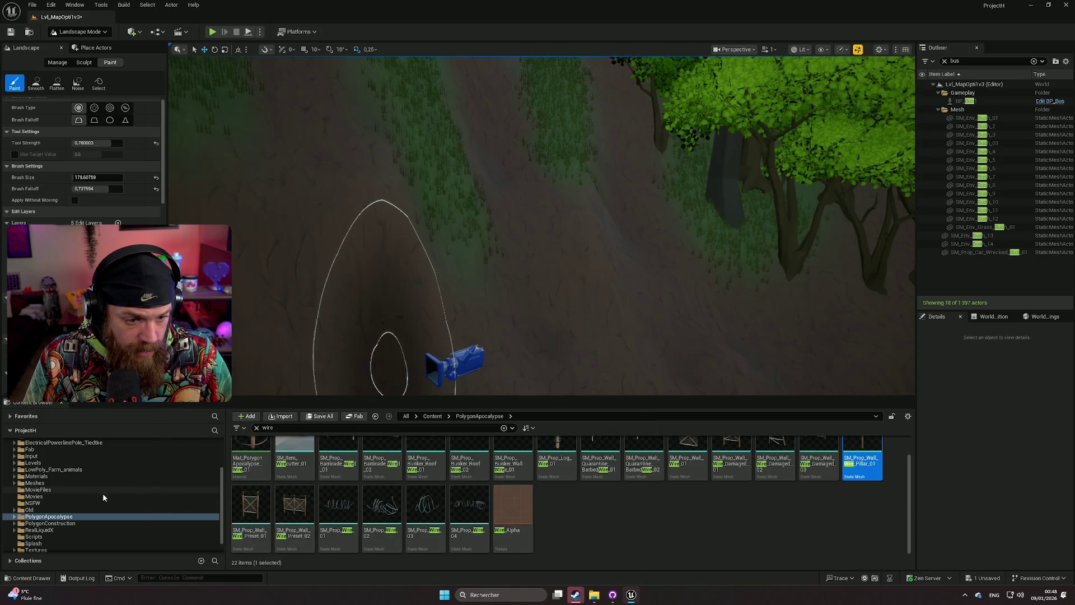
Switch to Selection mode and open the Meshes folder to list the 'tree' search results.
click(87, 33)
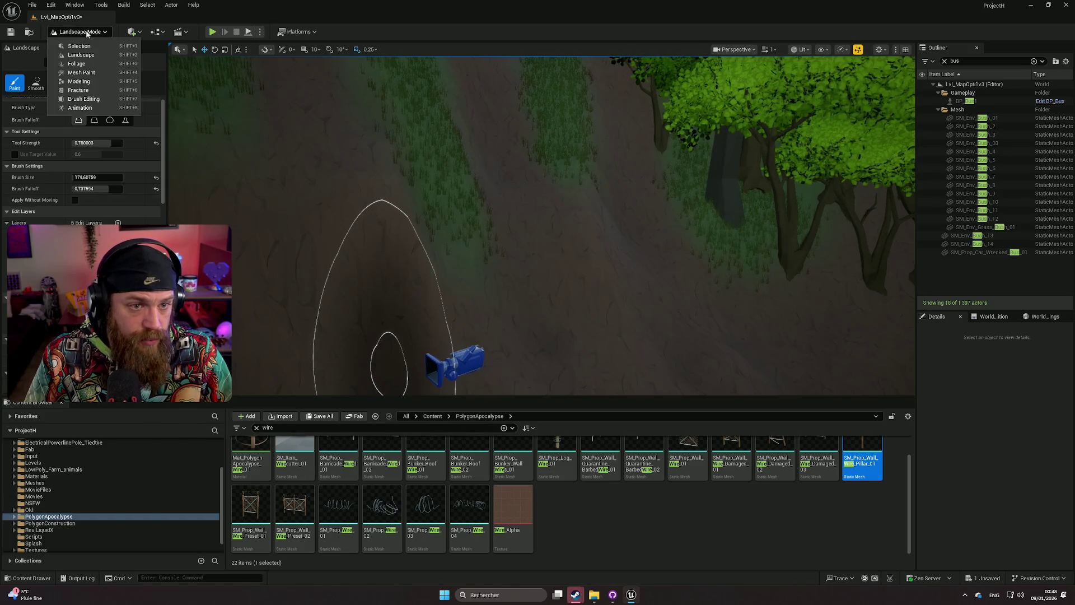
click(80, 47)
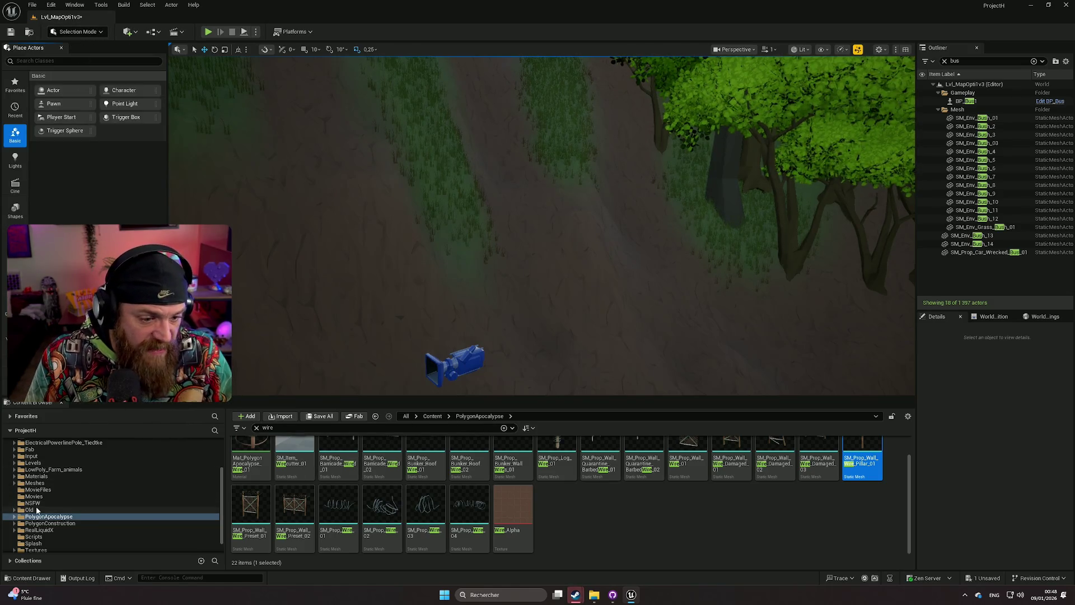
scroll(37, 511, up, 1)
scroll(485, 513, up, 1)
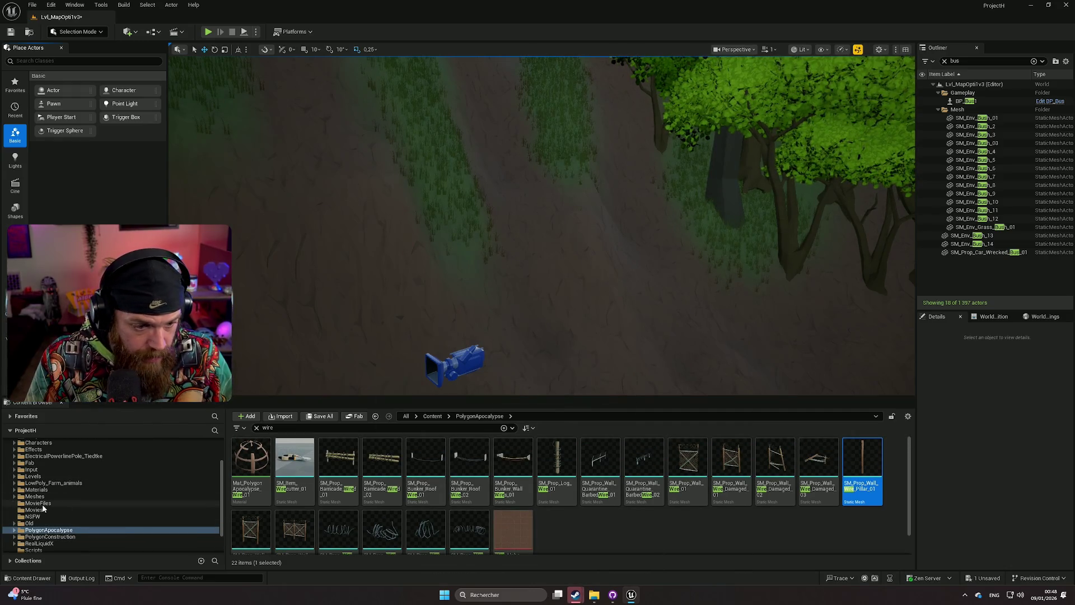
scroll(56, 499, down, 2)
scroll(59, 532, up, 1)
click(51, 482)
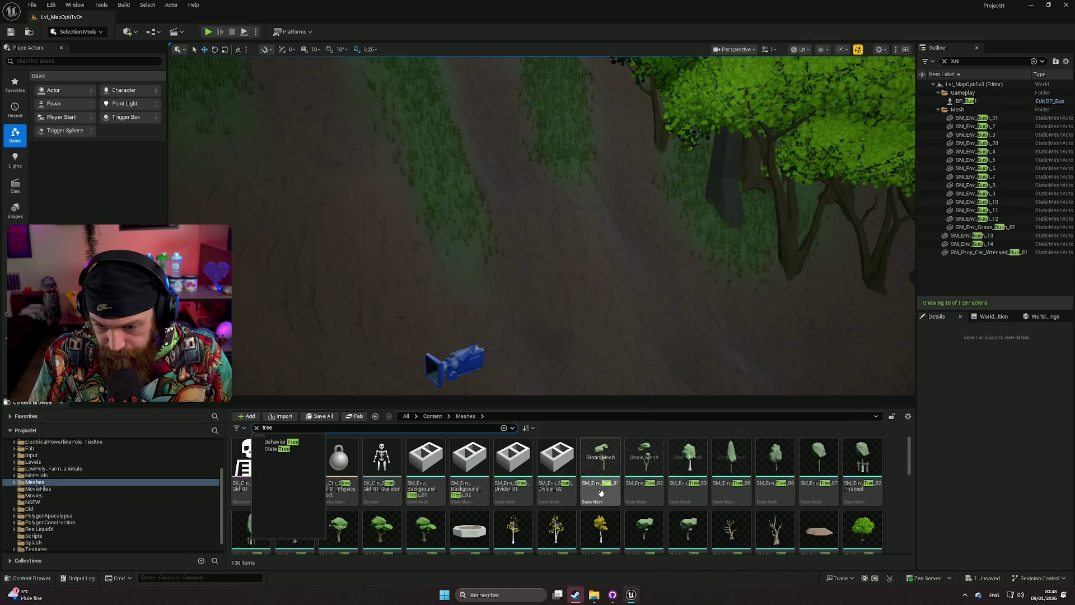
scroll(761, 507, down, 1)
mouse_move(761, 507)
mouse_down()
mouse_move(768, 493)
mouse_move(610, 279)
mouse_move(560, 280)
mouse_move(560, 263)
mouse_move(577, 291)
mouse_move(566, 280)
mouse_move(582, 269)
mouse_move(538, 297)
mouse_move(572, 268)
mouse_move(543, 260)
mouse_up()
scroll(559, 276, up, 2)
key(Delete)
scroll(727, 493, down, 2)
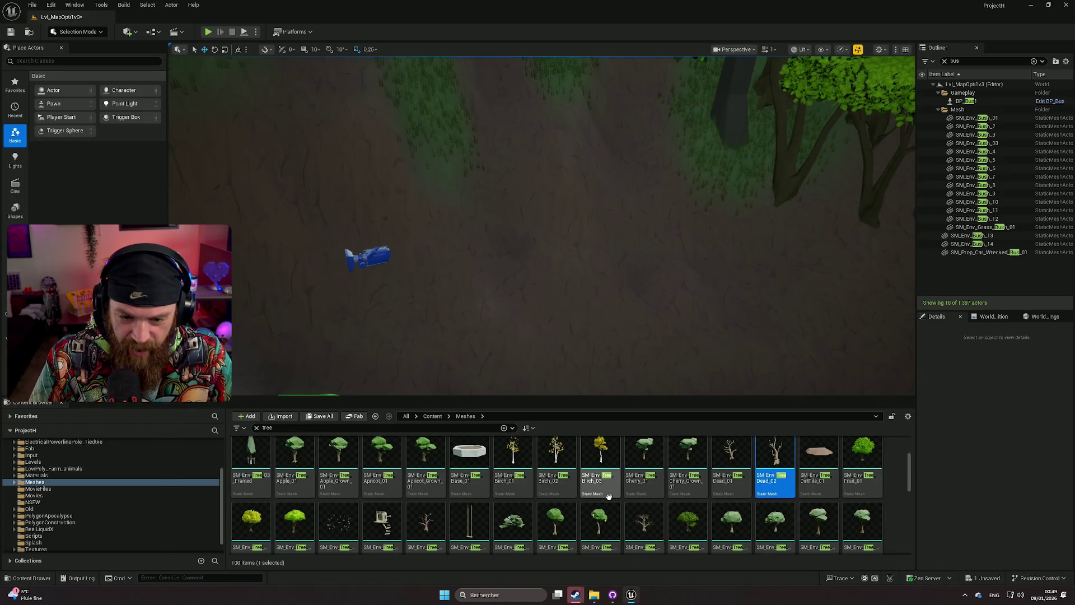
scroll(522, 522, down, 2)
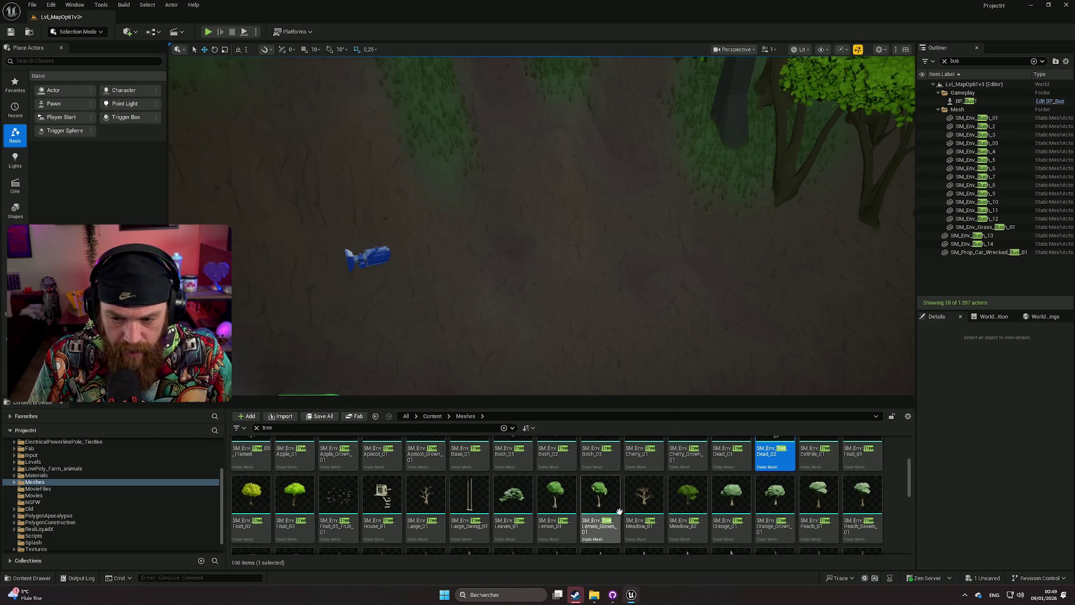
scroll(665, 508, down, 2)
scroll(665, 508, down, 5)
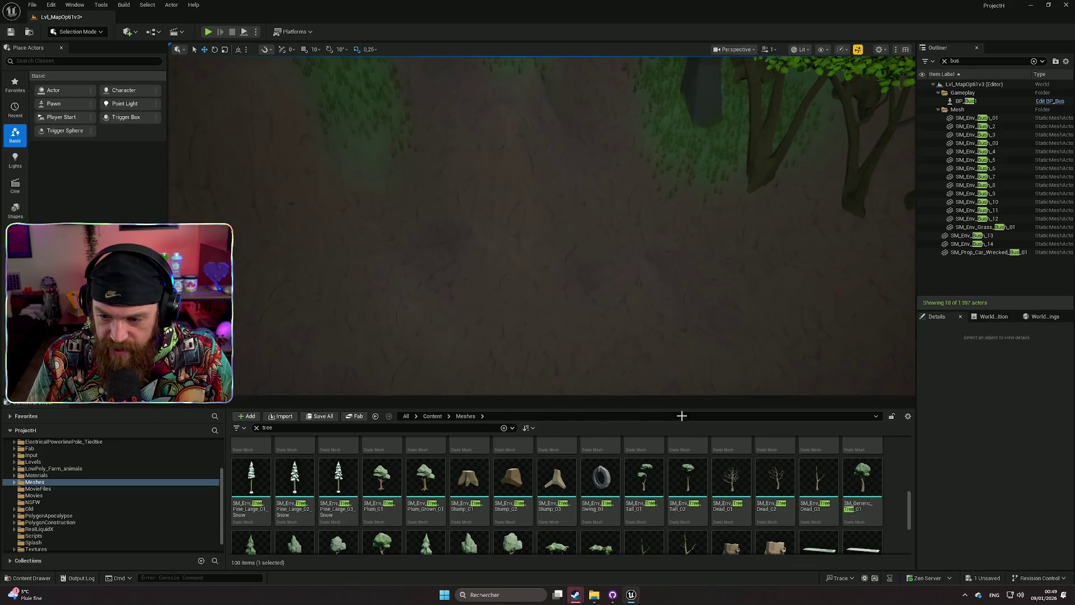
Place SM_Generic_TreeDead_01 on the dirt slope beside the bus path.
drag(776, 487, 619, 202)
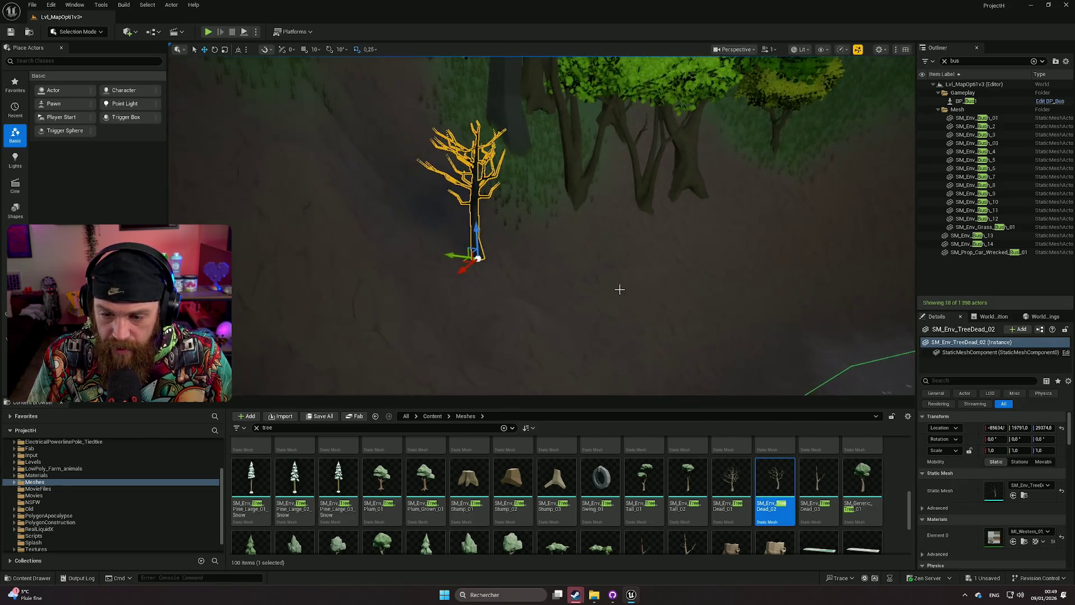
key(Delete)
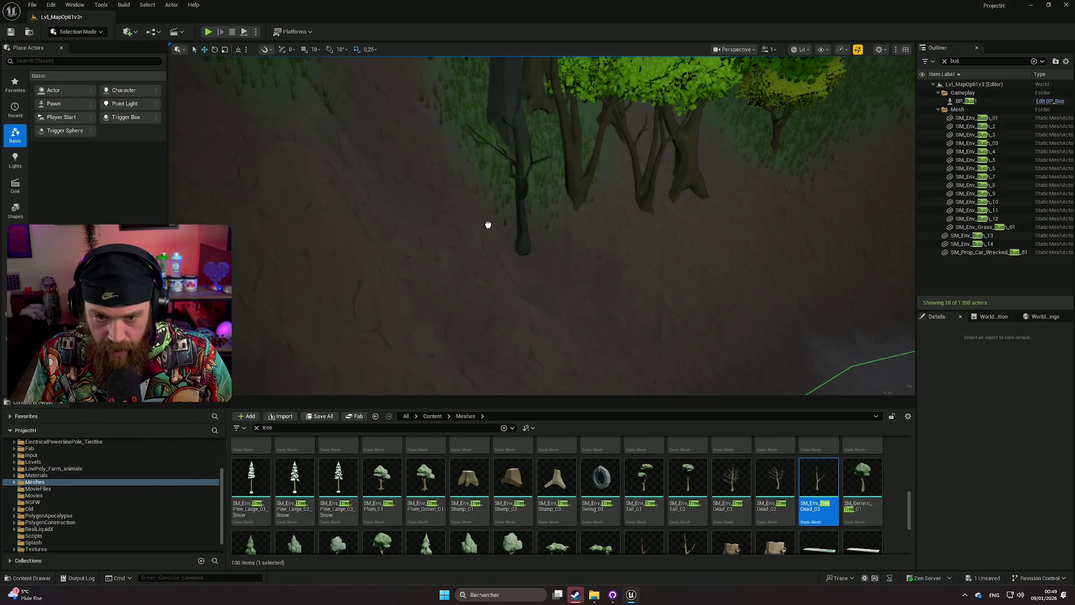
key(ctrl+z)
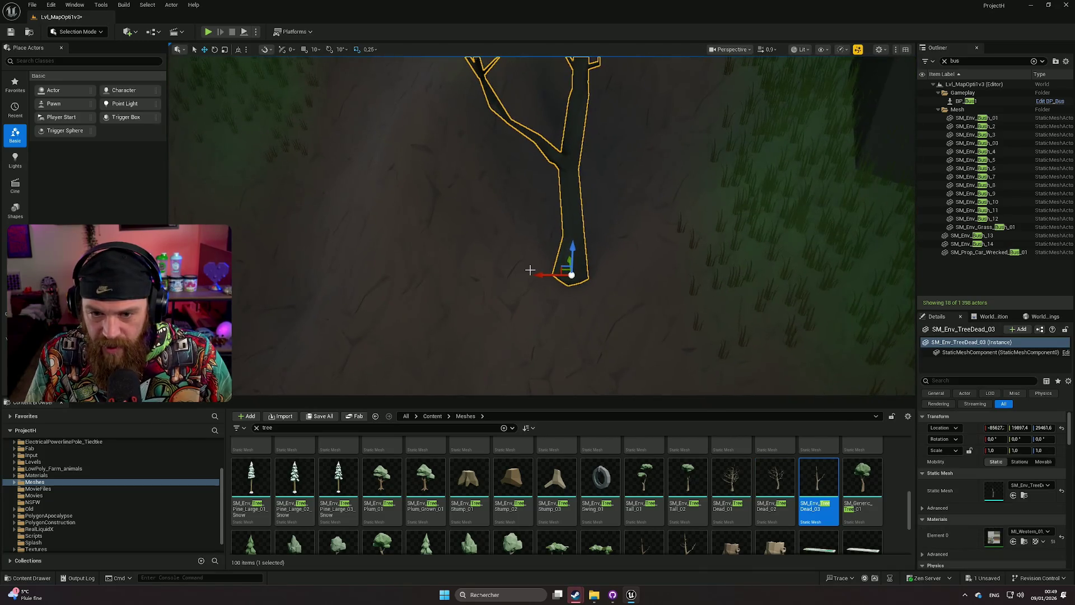
click(533, 270)
scroll(653, 504, down, 2)
mouse_move(644, 498)
mouse_down()
mouse_move(653, 511)
mouse_move(598, 261)
mouse_move(576, 237)
mouse_move(620, 241)
mouse_up()
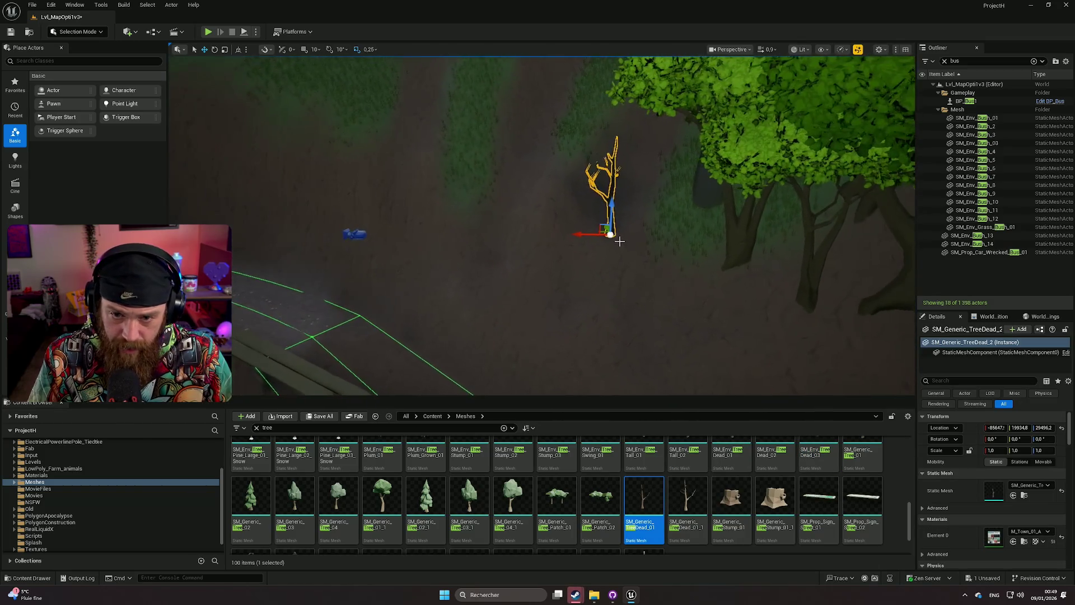
Rotate the dead tree flat along the ground, reset Scale X to 1.0, and scale it uniformly to 1.715.
mouse_move(587, 203)
mouse_down()
mouse_move(585, 263)
mouse_move(597, 240)
mouse_move(560, 267)
mouse_up()
key(r)
mouse_move(518, 183)
mouse_down()
mouse_move(512, 209)
mouse_move(475, 178)
mouse_move(480, 163)
mouse_move(830, 405)
mouse_up()
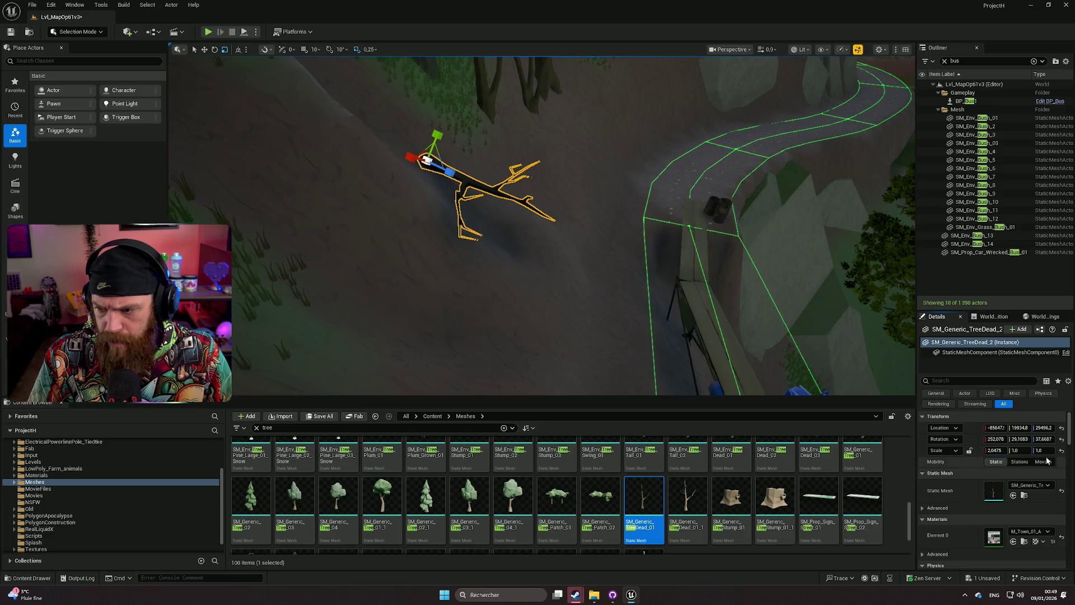
click(1061, 451)
drag(992, 450, 1035, 451)
mouse_move(681, 262)
mouse_down()
mouse_move(644, 191)
mouse_move(680, 263)
mouse_move(717, 252)
mouse_move(706, 268)
mouse_up()
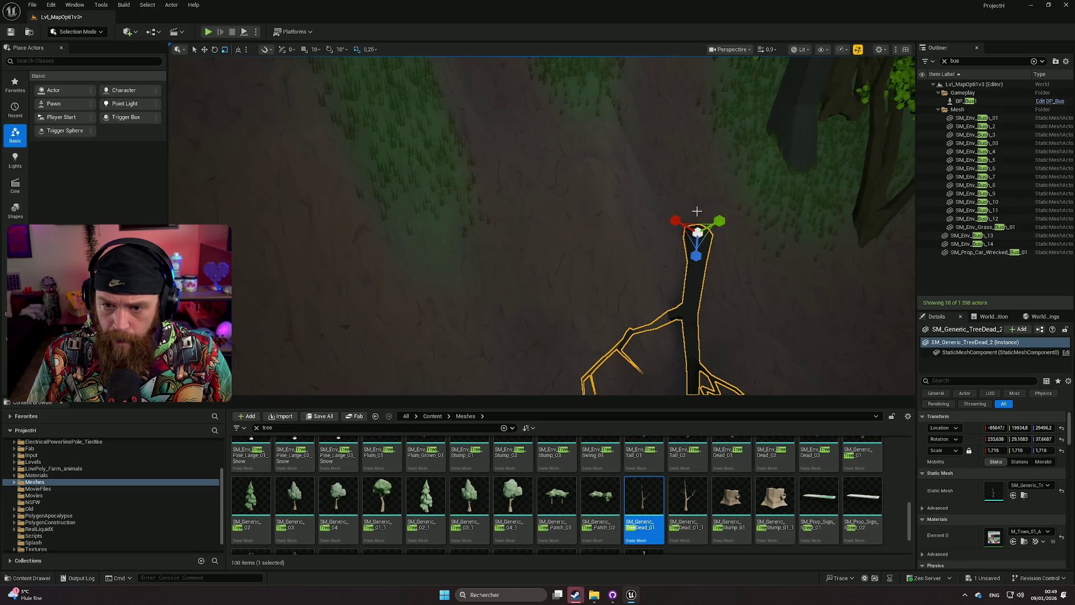
mouse_move(694, 210)
mouse_down()
mouse_move(666, 205)
mouse_move(722, 229)
mouse_move(835, 190)
mouse_up()
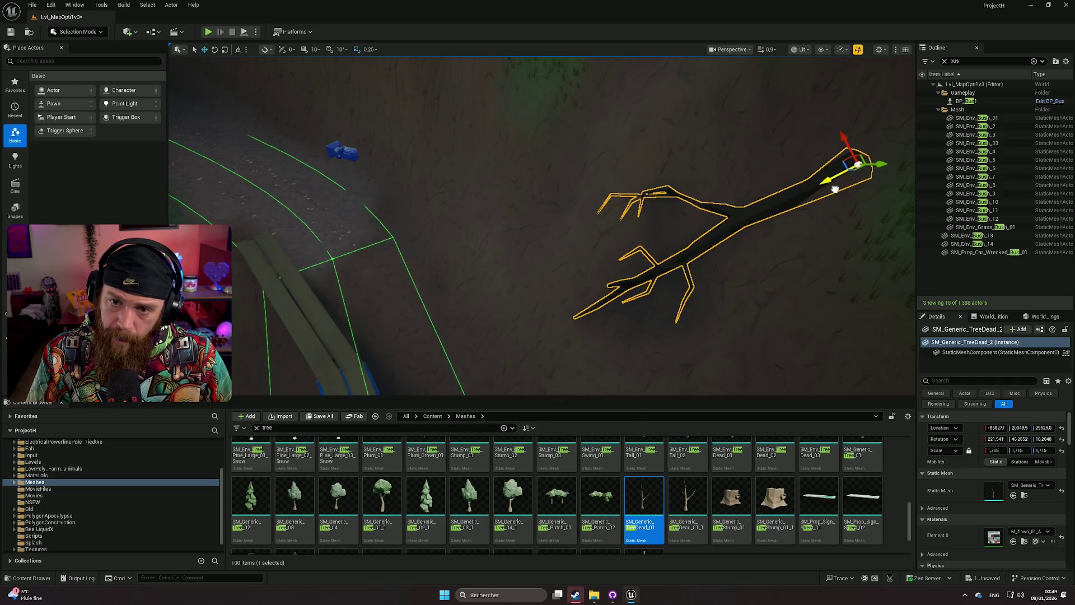
mouse_move(542, 224)
mouse_down()
mouse_move(492, 219)
mouse_move(596, 225)
mouse_up()
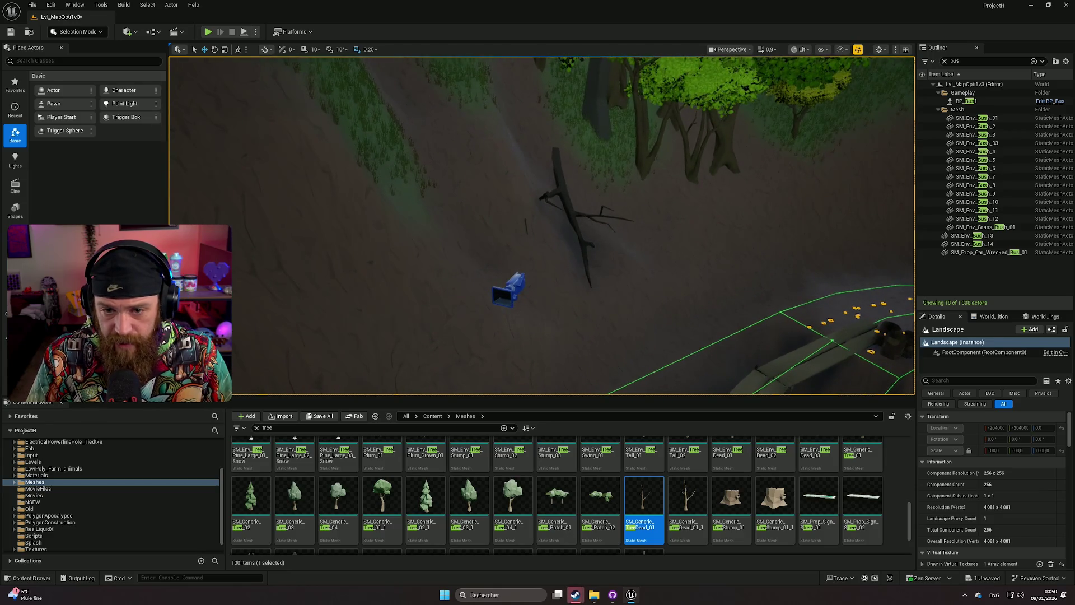
Turn the fallen dead tree slightly, nudge it up the slope, then deselect it.
click(564, 172)
drag(572, 176, 563, 189)
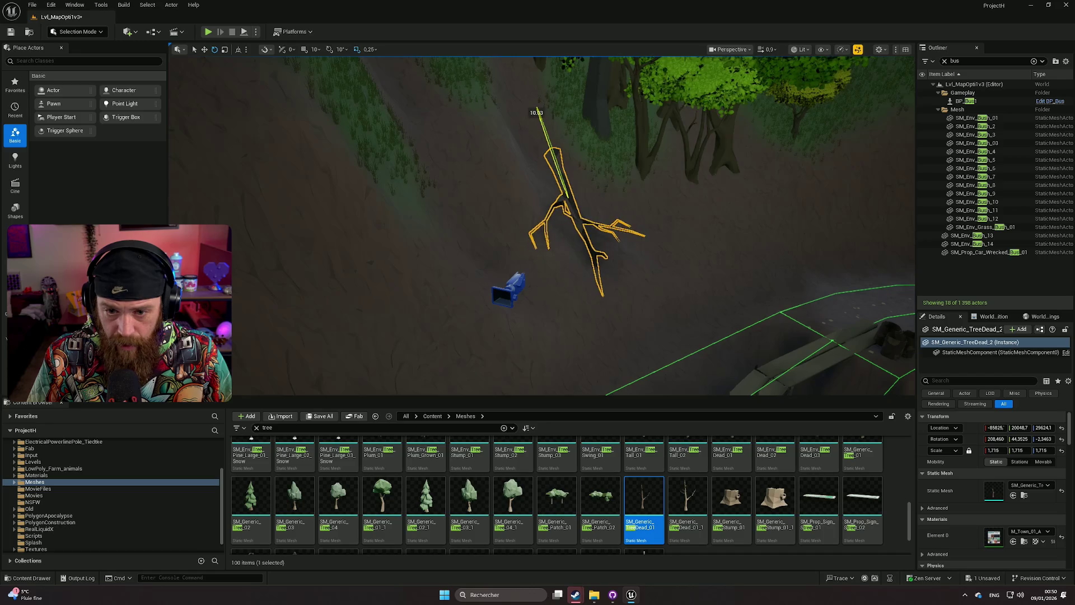
mouse_move(728, 252)
mouse_down()
mouse_move(706, 212)
mouse_move(657, 240)
mouse_up()
click(622, 195)
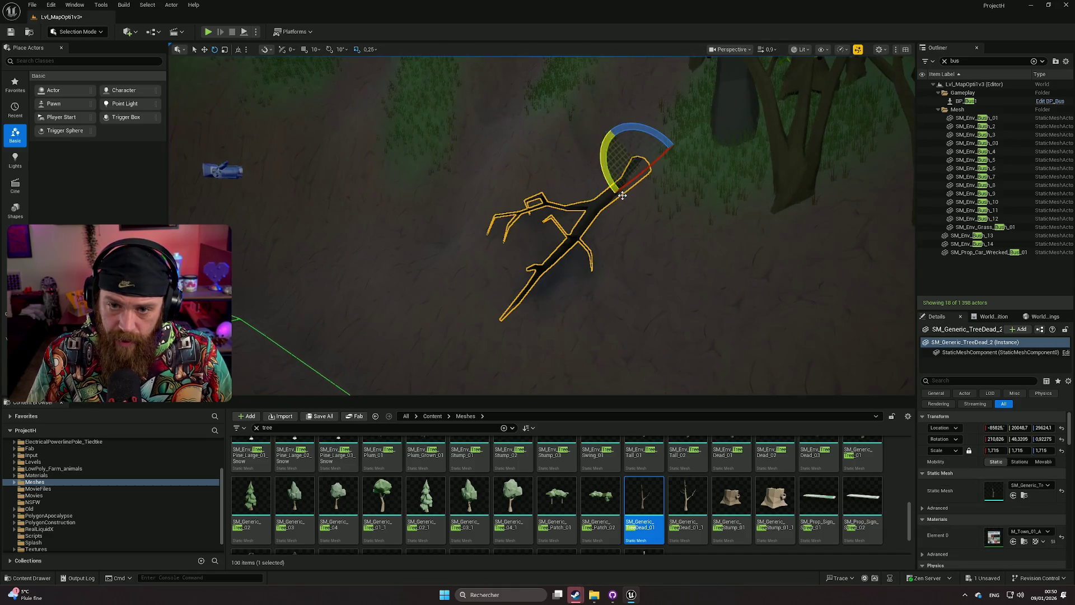
mouse_move(620, 141)
mouse_down()
mouse_move(613, 151)
mouse_move(596, 117)
mouse_move(479, 131)
mouse_up()
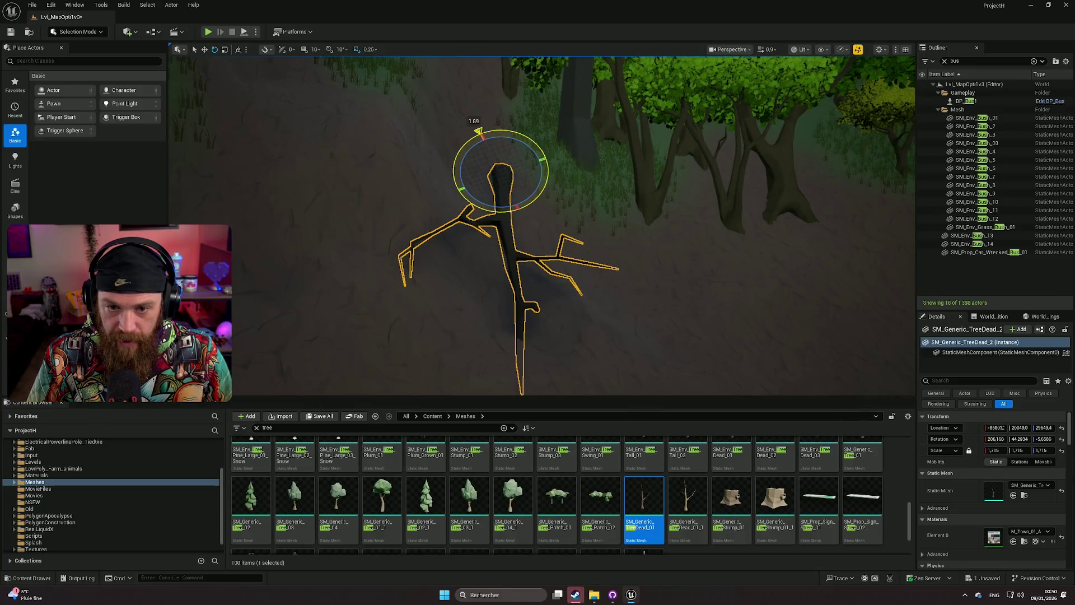
click(660, 280)
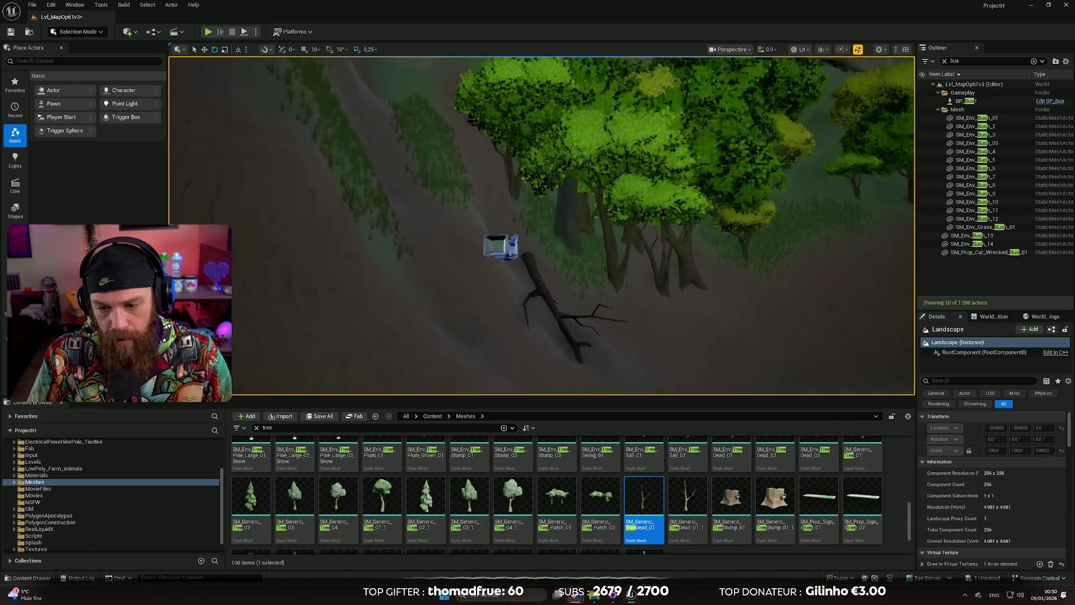
scroll(670, 513, down, 2)
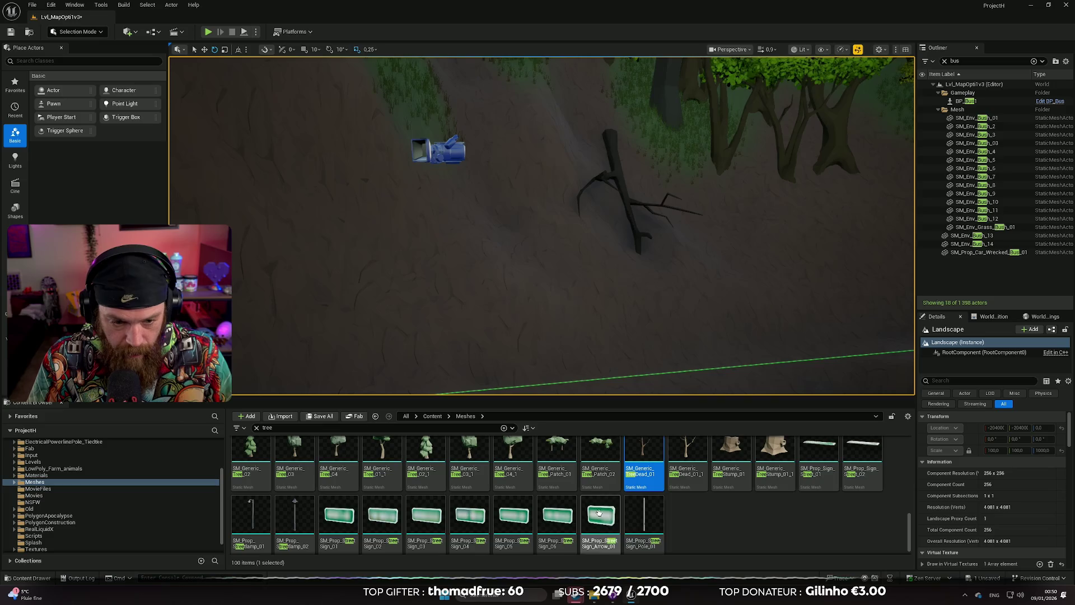
scroll(673, 516, up, 2)
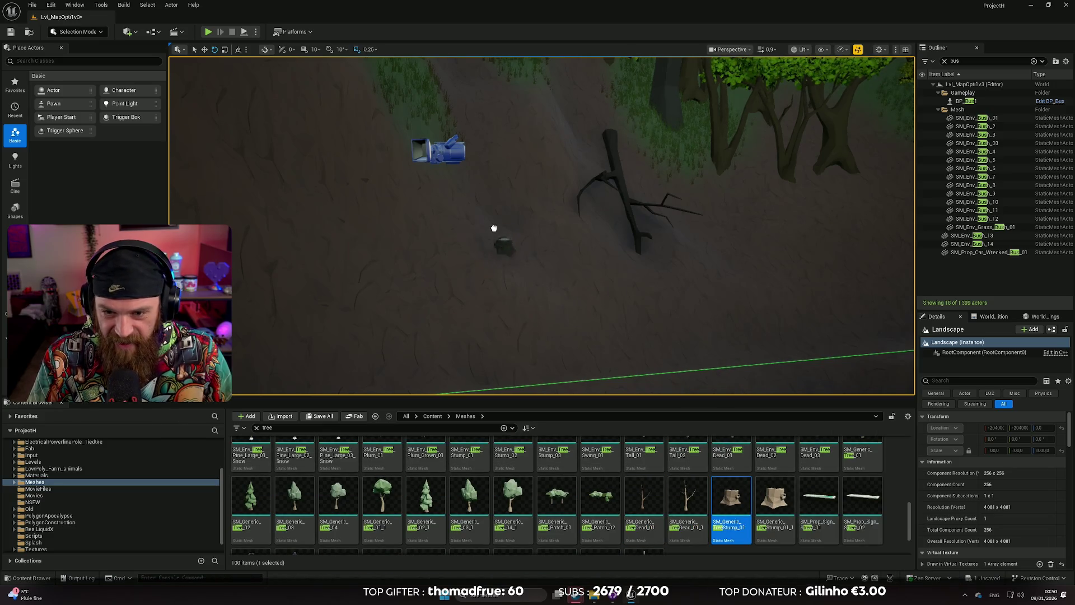
Place SM_Generic_TreeStump_01 beside the fallen tree, then deselect it to look over the bridge.
drag(482, 241, 482, 241)
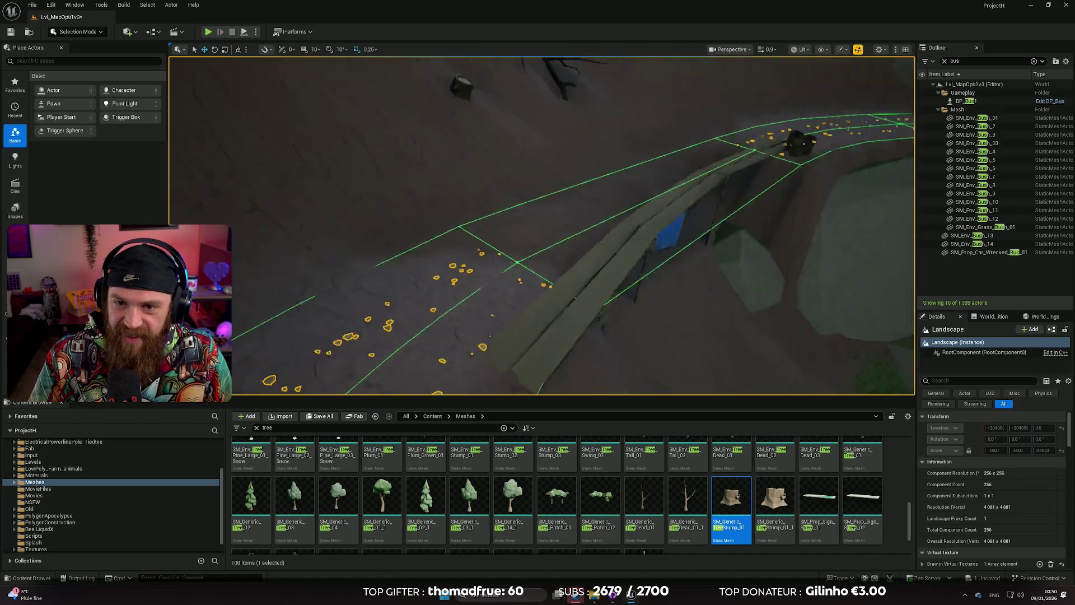
click(900, 102)
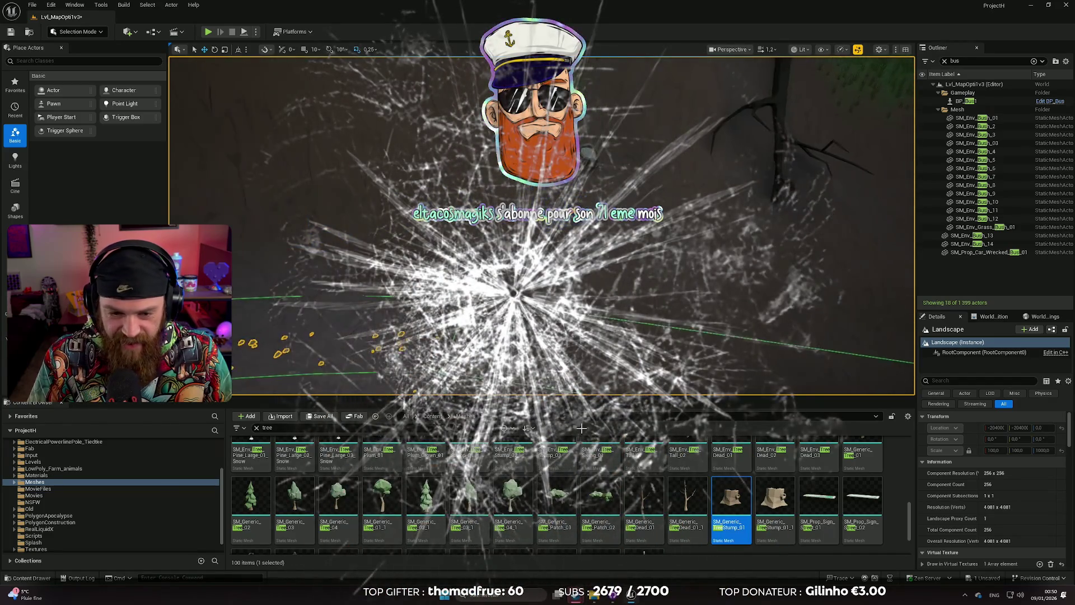
scroll(604, 488, down, 2)
scroll(605, 487, up, 3)
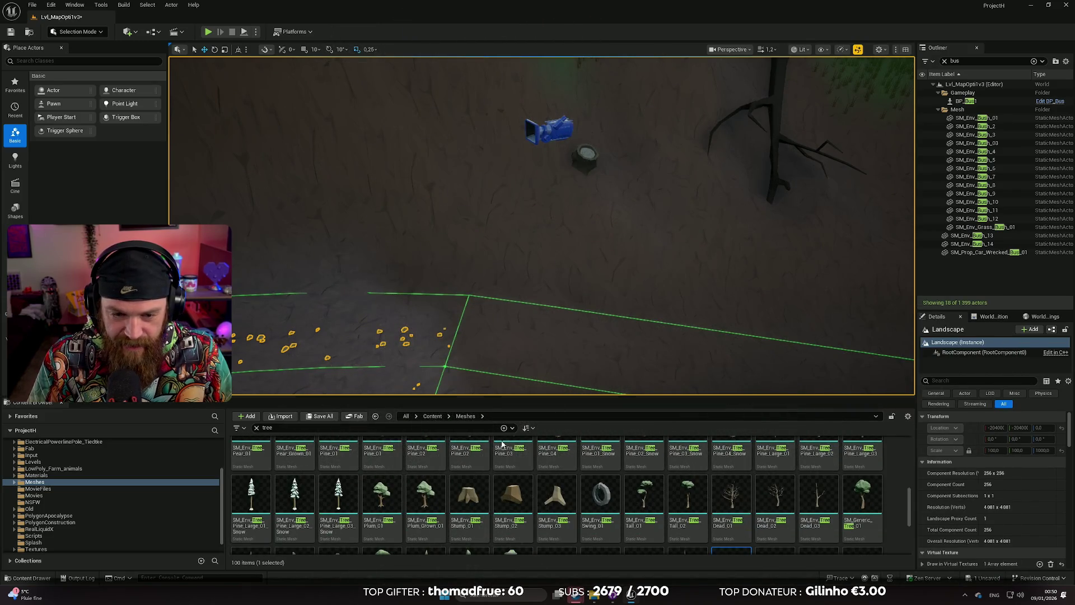
scroll(501, 442, up, 3)
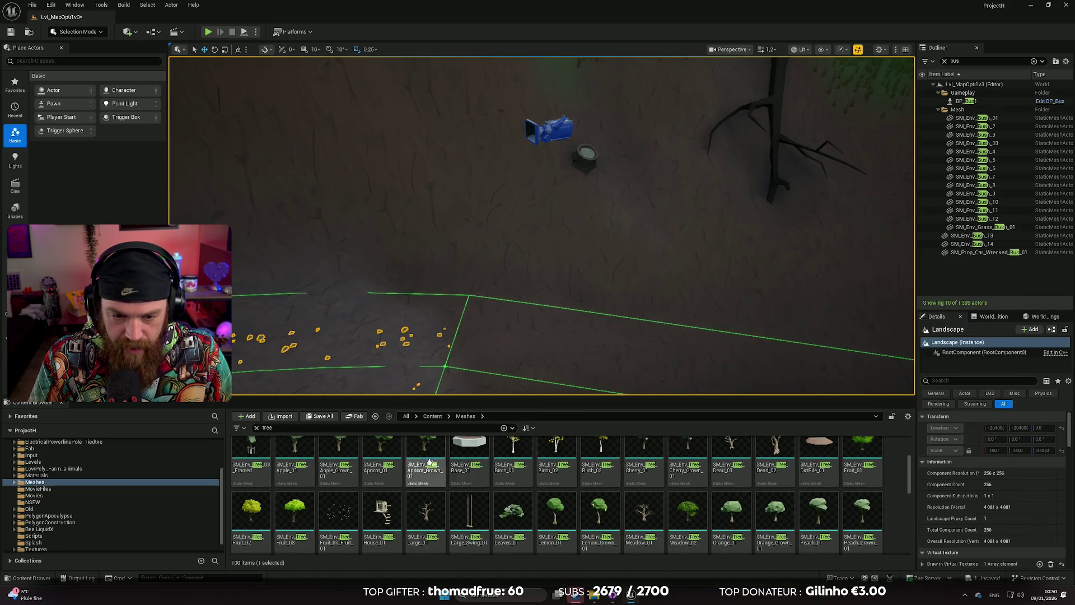
scroll(429, 462, up, 3)
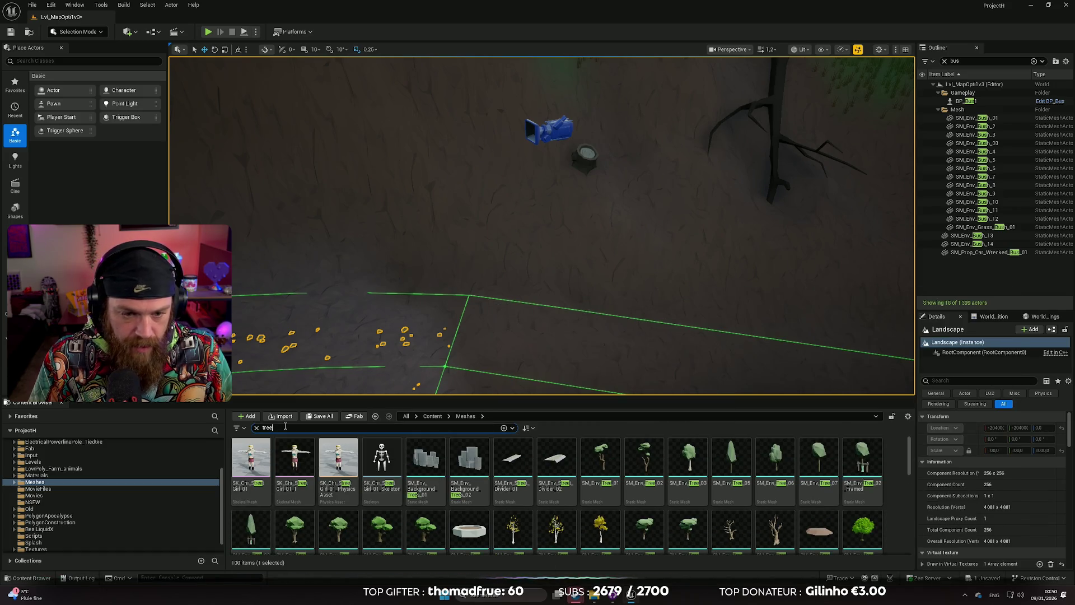
Search the Content Browser for 'rock' and scroll the 148 results to the Pebbles meshes.
text(rock)
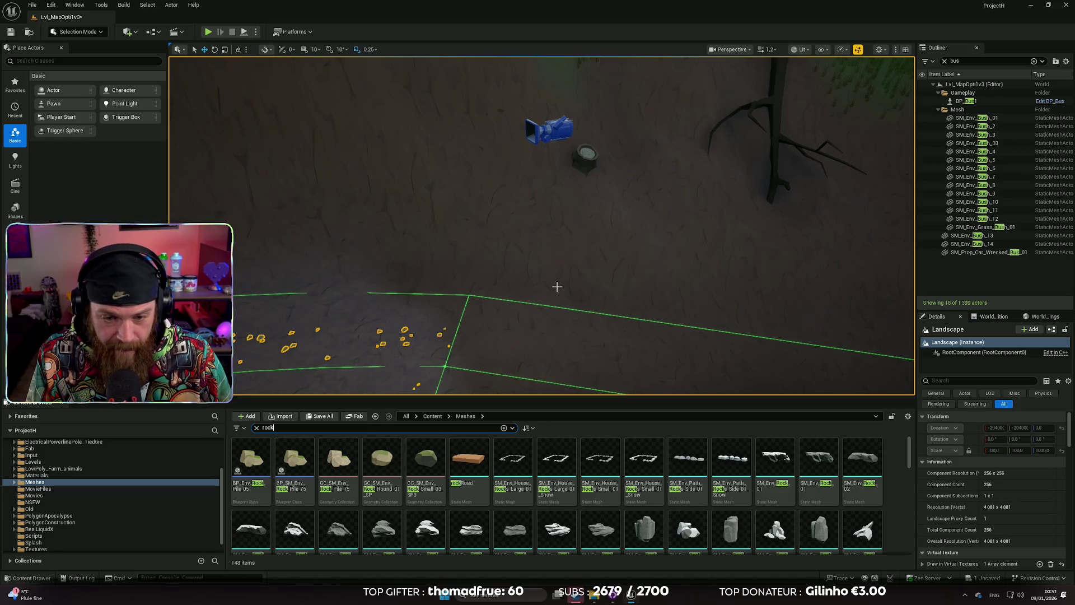
scroll(646, 489, down, 5)
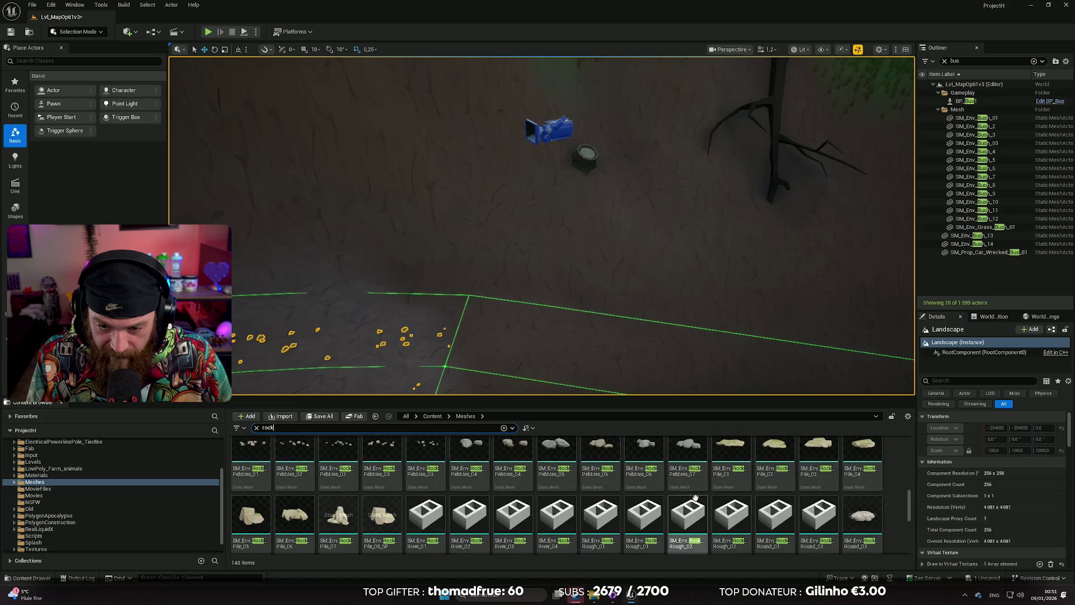
scroll(695, 494, up, 2)
drag(537, 224, 515, 146)
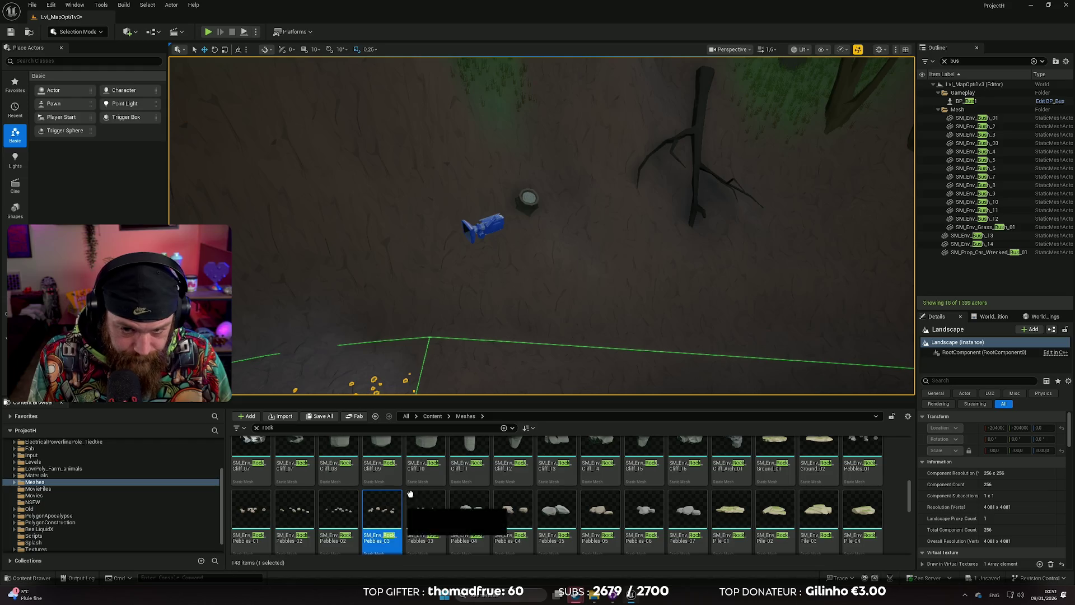
Rotate the pebble cluster beside the tree stump about 35 degrees.
drag(590, 231, 590, 233)
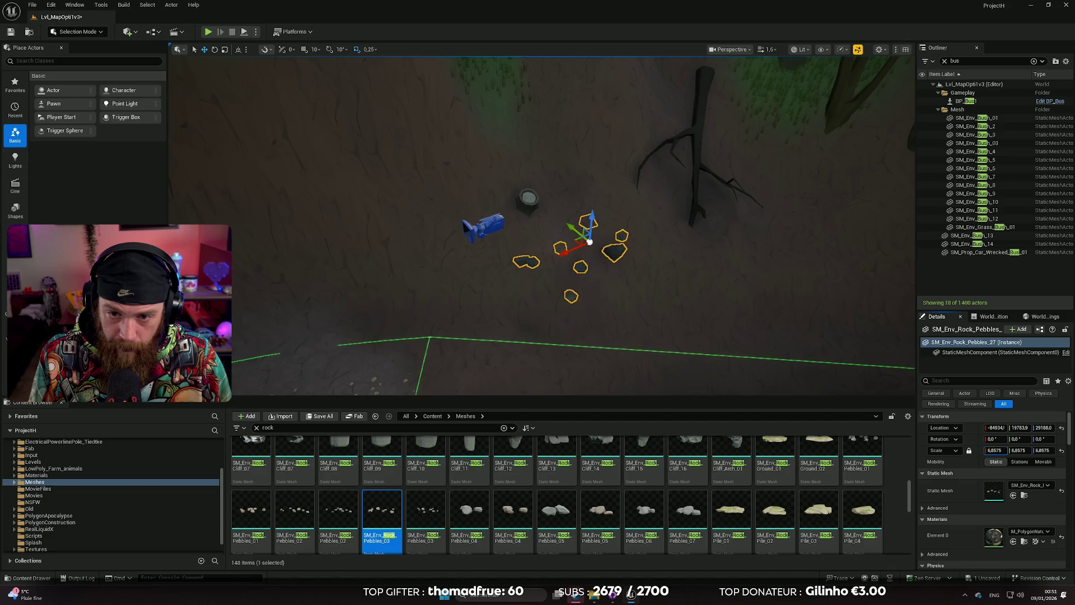
scroll(606, 290, down, 2)
drag(606, 291, 607, 291)
mouse_move(514, 223)
mouse_down()
mouse_move(508, 197)
mouse_move(519, 222)
mouse_move(438, 200)
mouse_move(471, 201)
mouse_move(448, 227)
mouse_up()
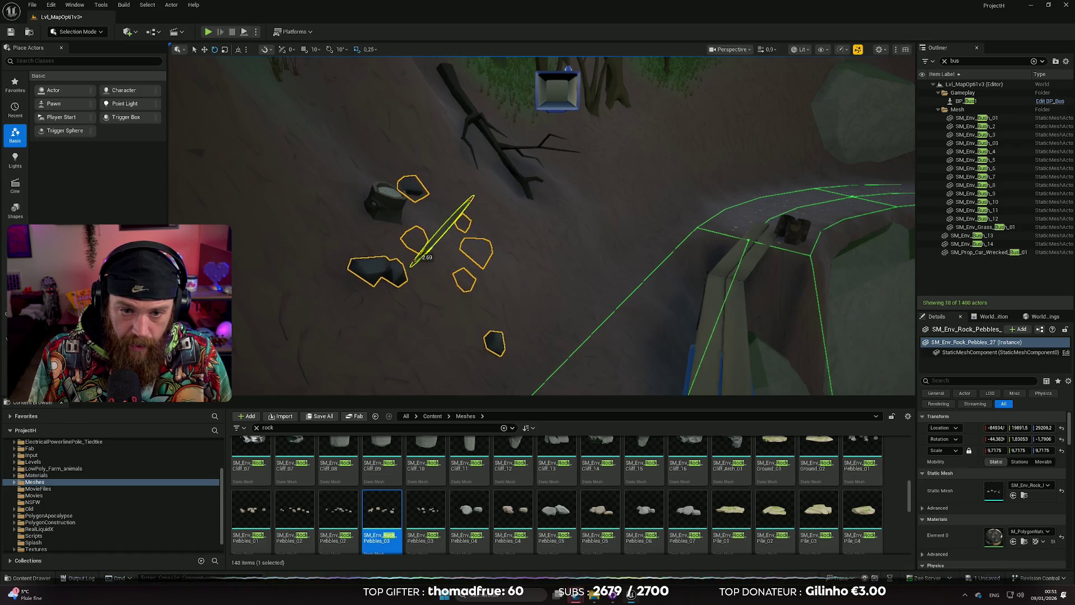
scroll(449, 225, up, 2)
key(f)
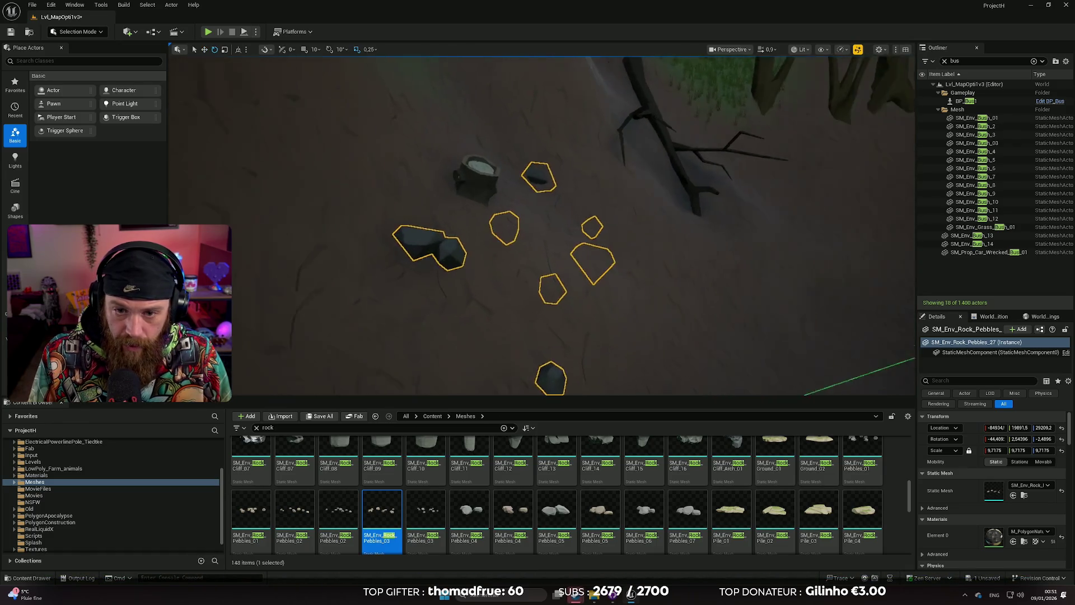
Shift the pebbles up the slope, tilt and nudge them into place, then deselect.
drag(542, 225, 518, 255)
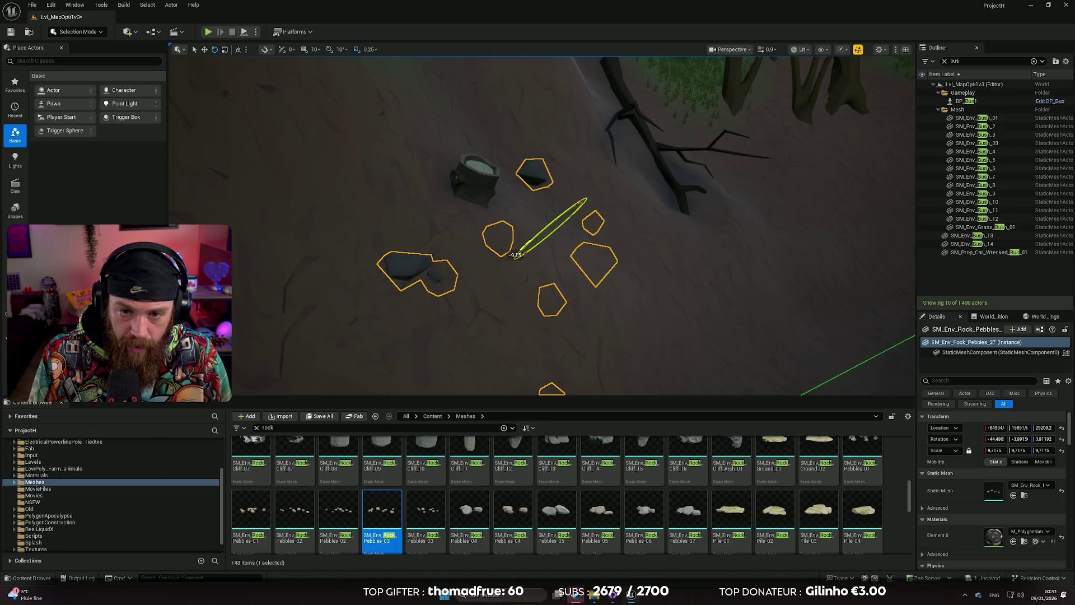
drag(562, 217, 586, 187)
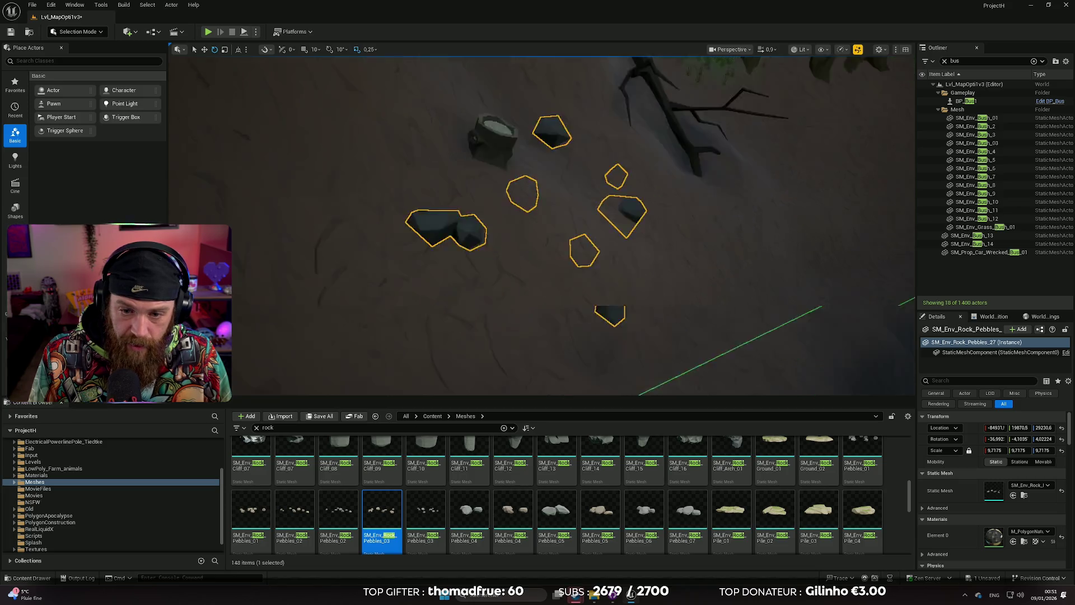
scroll(551, 185, down, 5)
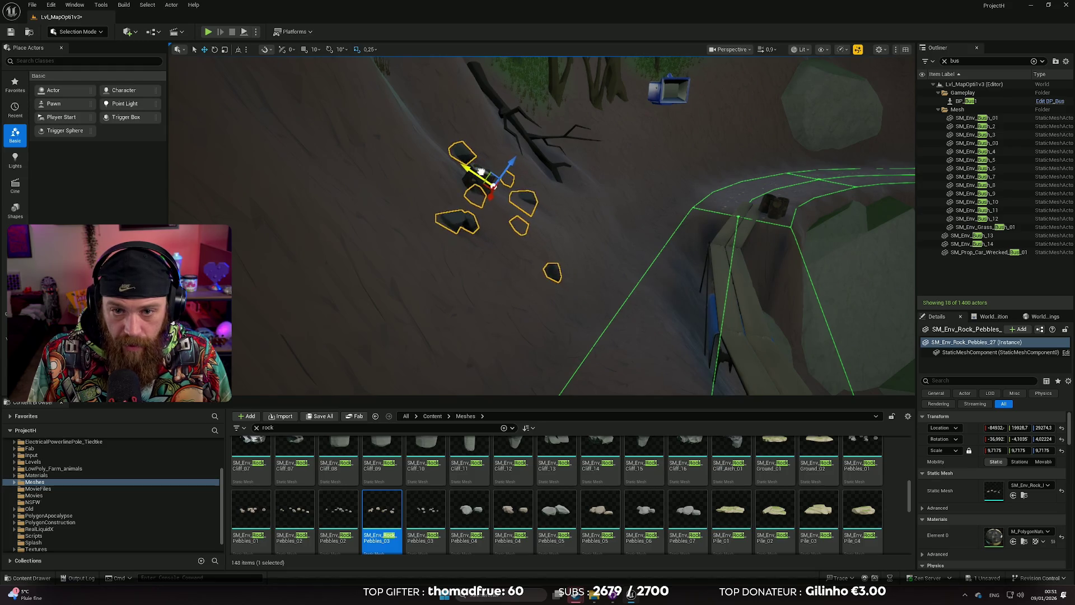
drag(505, 146, 520, 145)
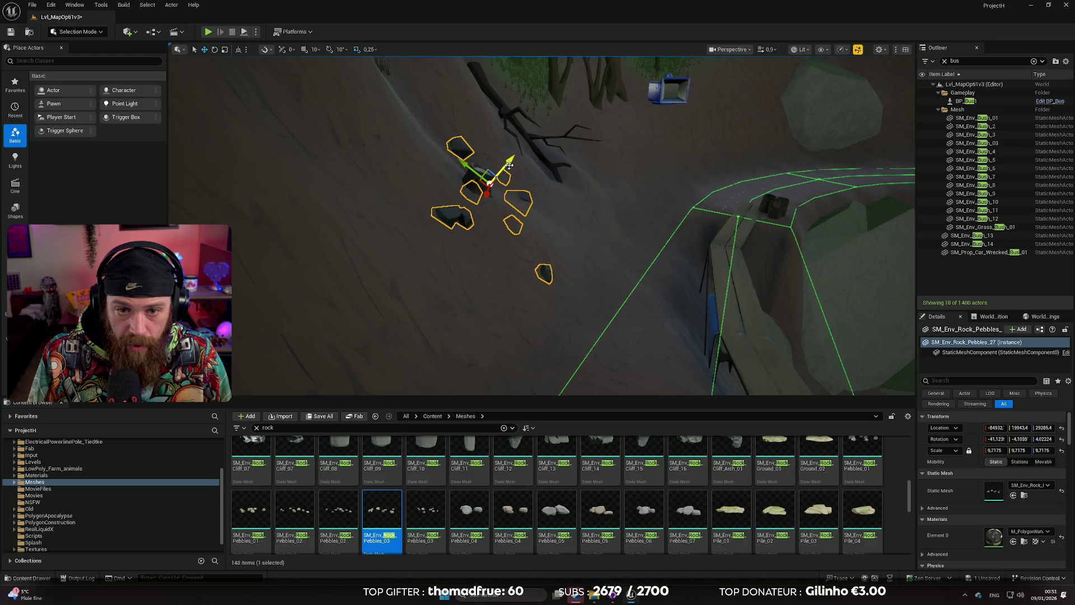
drag(510, 162, 508, 164)
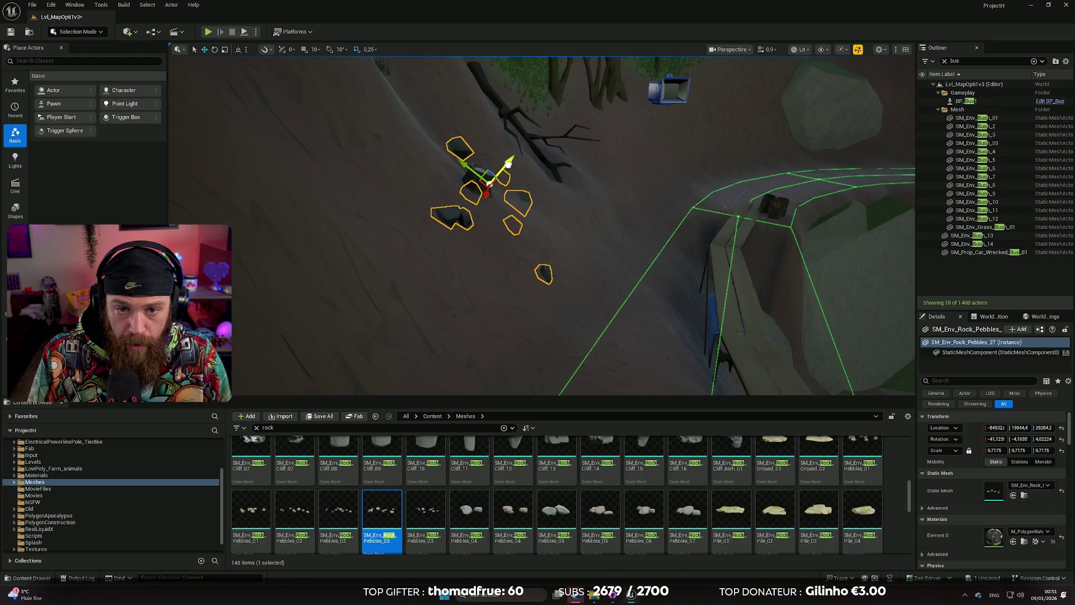
click(470, 261)
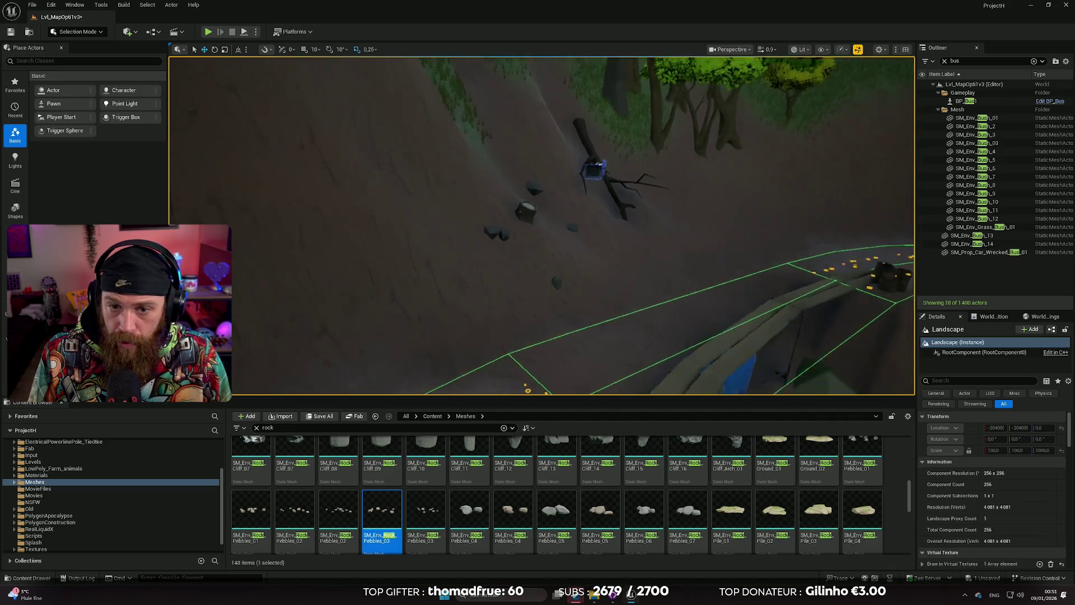
scroll(541, 226, up, 3)
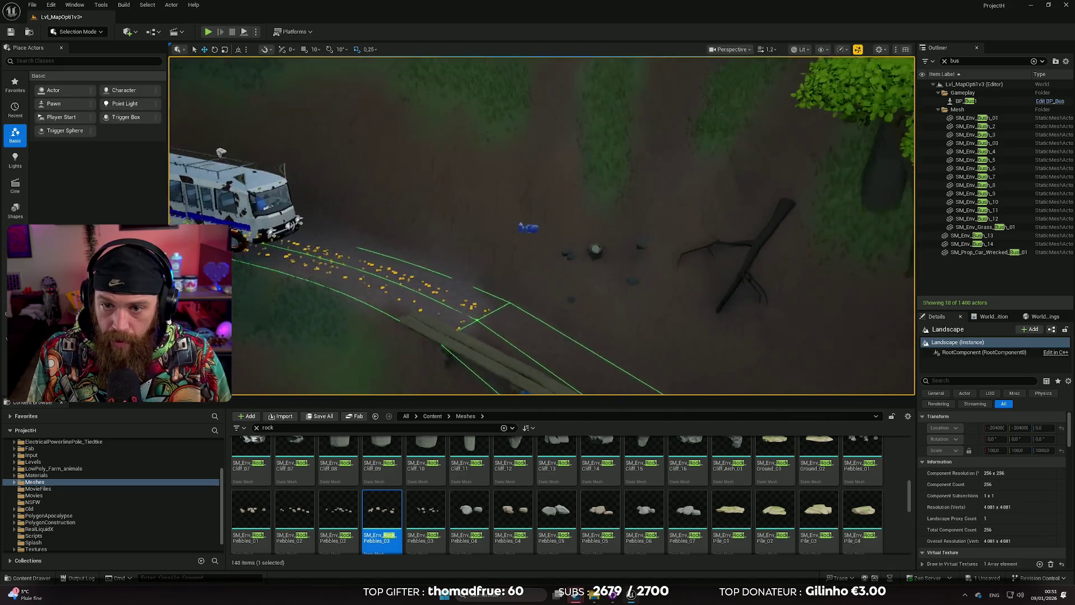
Place a Rock_Pebbles_05 rock near the tree stump and rotate it.
click(557, 509)
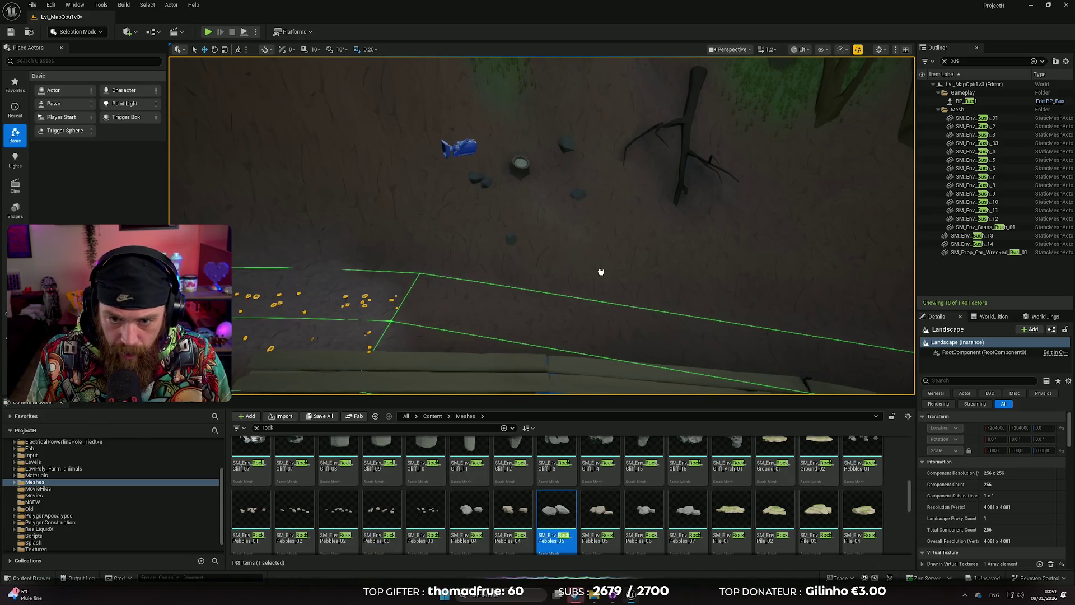
drag(630, 216, 627, 217)
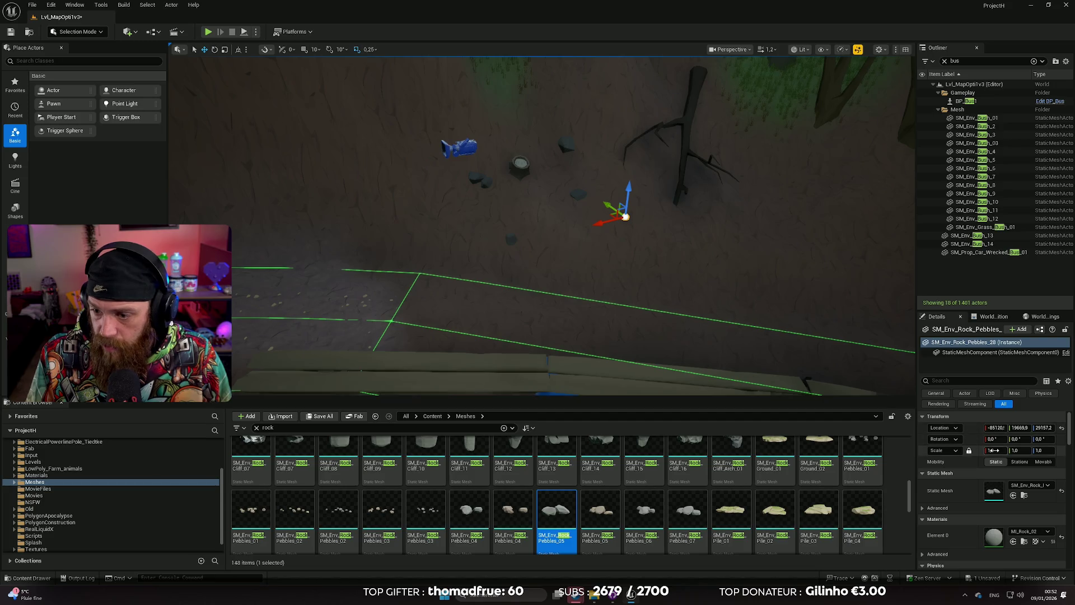
scroll(626, 217, up, 3)
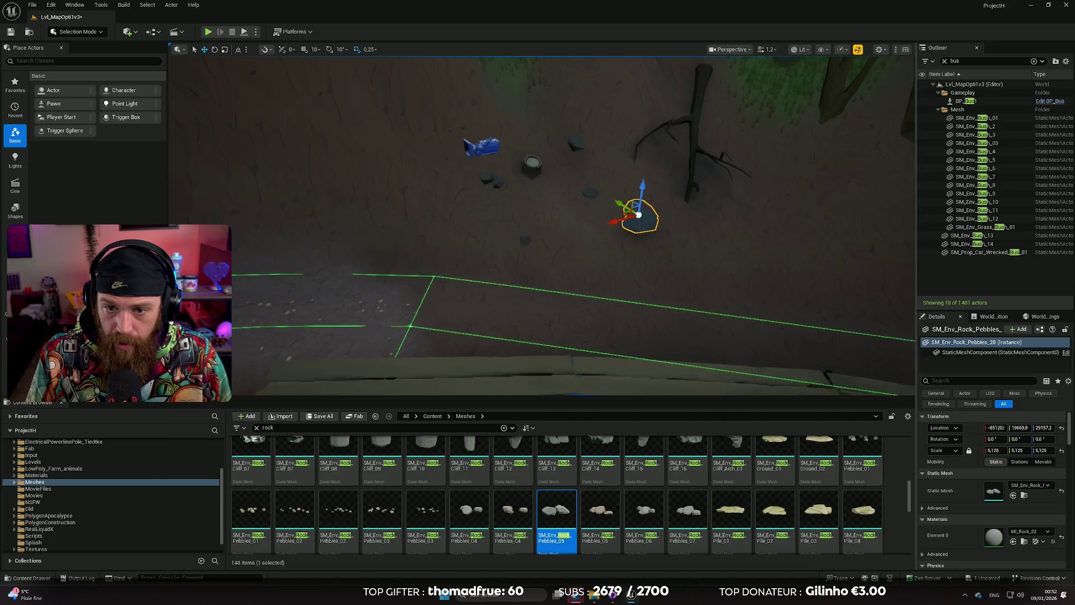
key(e)
mouse_move(598, 160)
mouse_down()
mouse_move(617, 163)
mouse_move(566, 279)
mouse_up()
key(w)
Drop a Rock_Pebbles_07 pebble cluster below the plank bridge.
drag(688, 509, 524, 296)
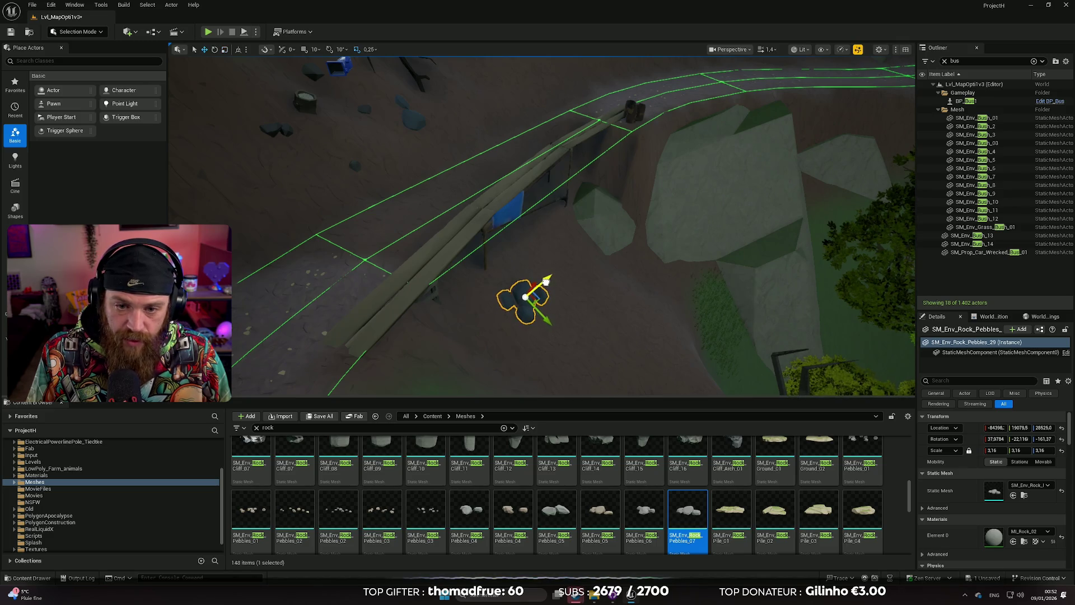
click(538, 336)
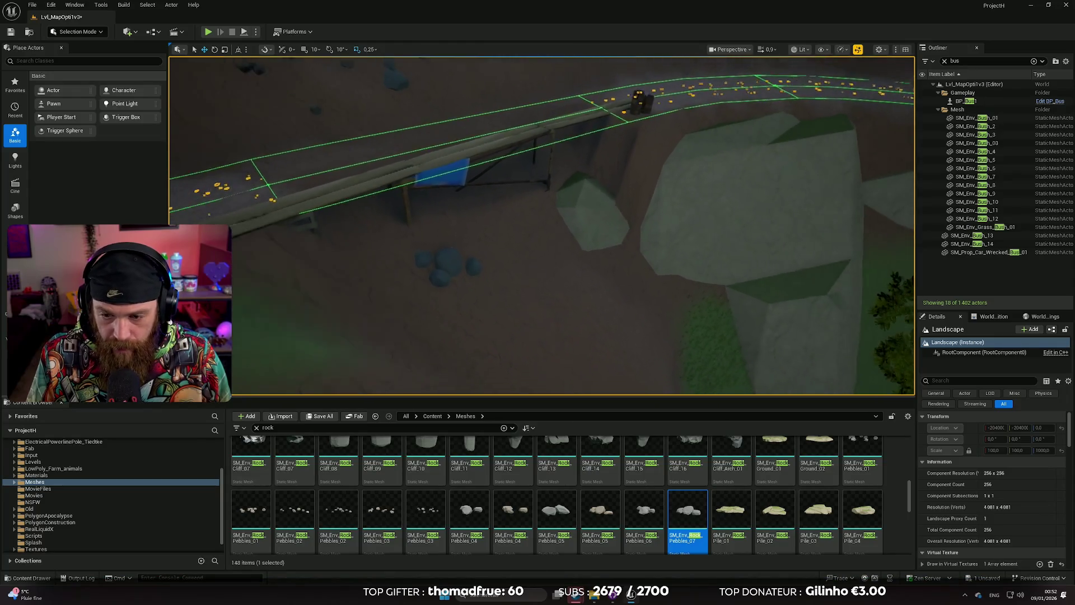
mouse_move(662, 312)
mouse_down()
mouse_move(636, 263)
mouse_move(590, 221)
mouse_up()
scroll(619, 249, down, 2)
scroll(602, 232, up, 2)
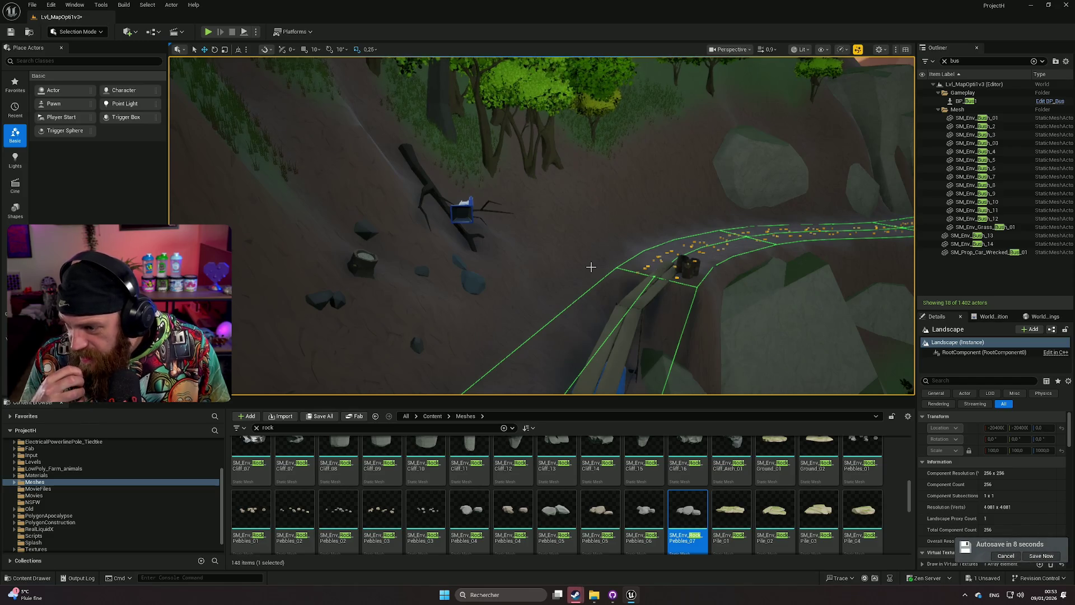
scroll(573, 197, up, 6)
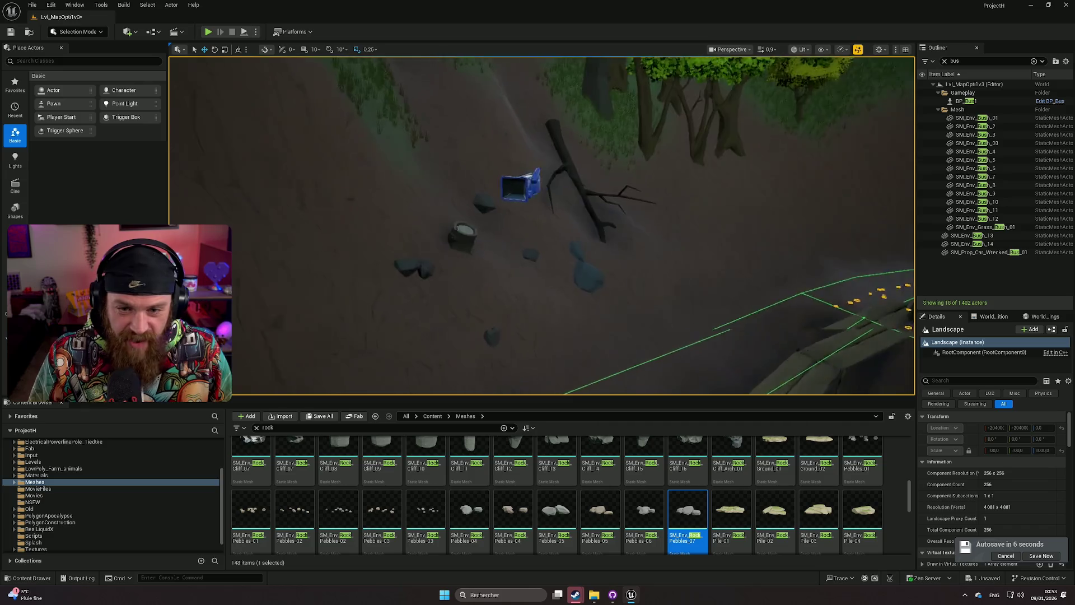
Copy the cliff rock's Element 0 grass material onto the pebble rock near the stump.
mouse_move(651, 230)
mouse_down()
mouse_move(639, 241)
mouse_move(651, 229)
mouse_up()
click(694, 236)
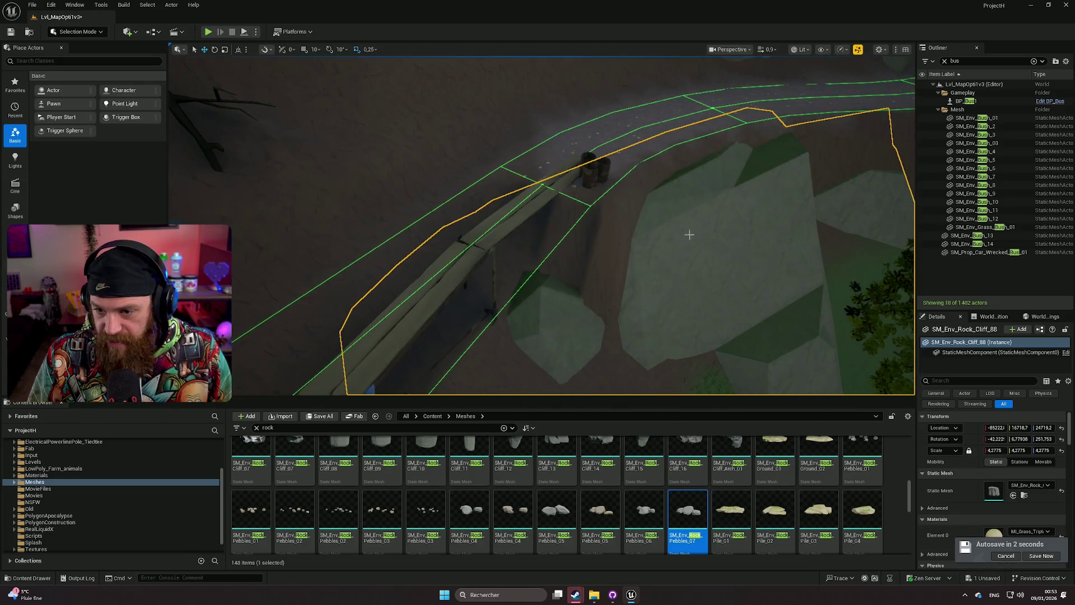
scroll(1002, 489, down, 2)
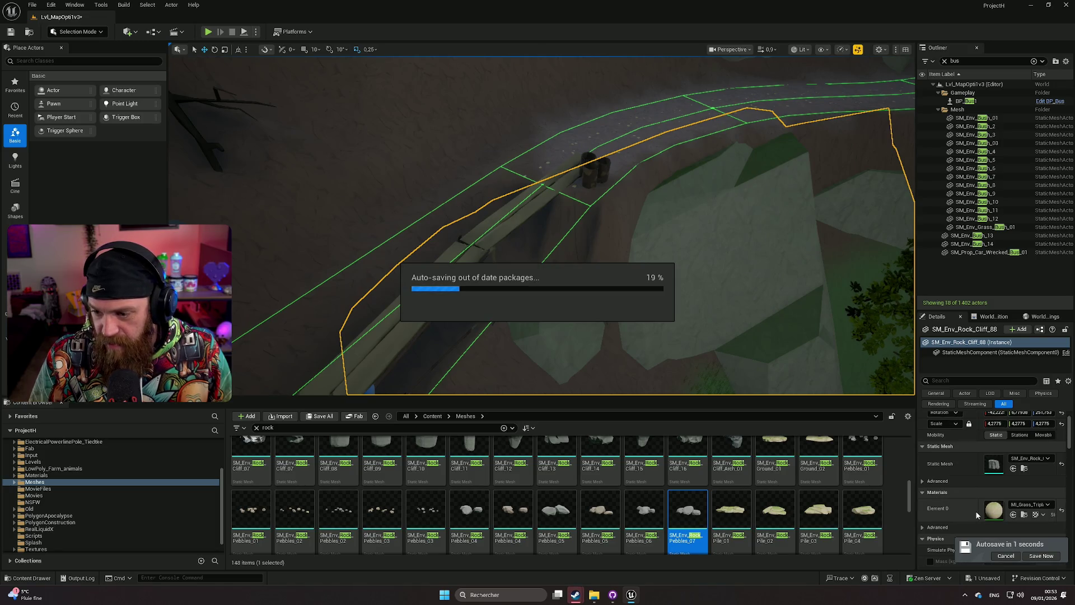
key(ctrl+z)
key(f)
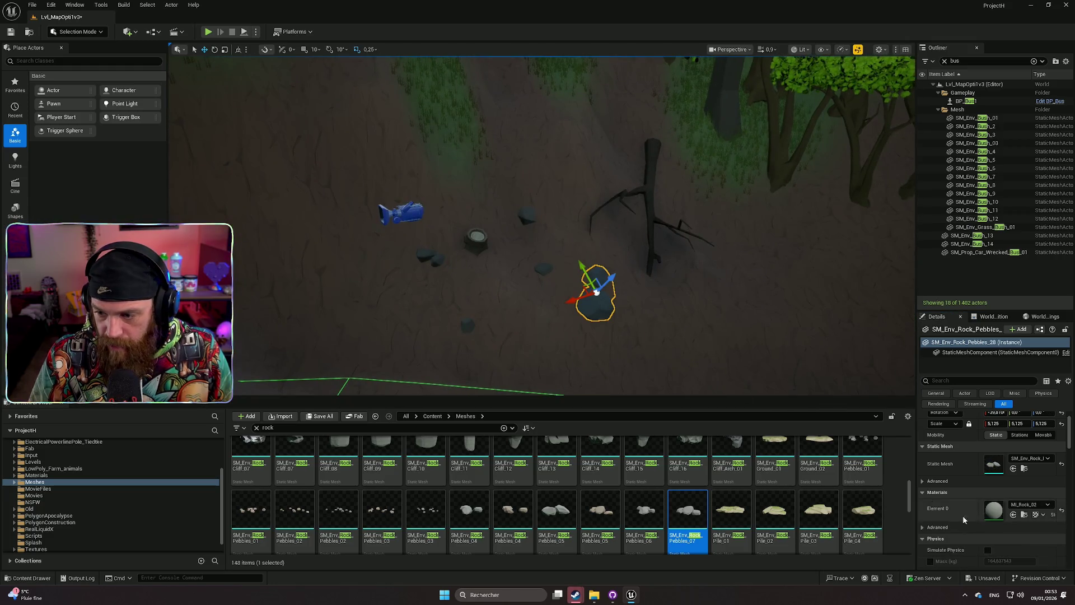
key(ctrl+z)
key(ctrl+z)
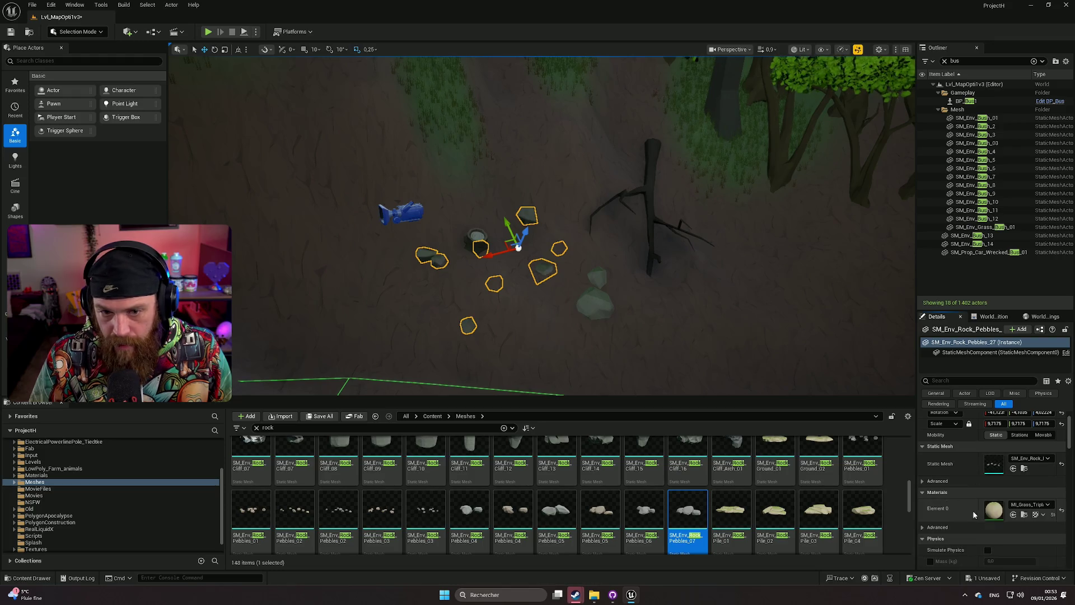
Check the pebble cluster below the bridge, then deselect it and view the bridge.
drag(663, 377, 663, 377)
drag(468, 300, 468, 299)
click(468, 299)
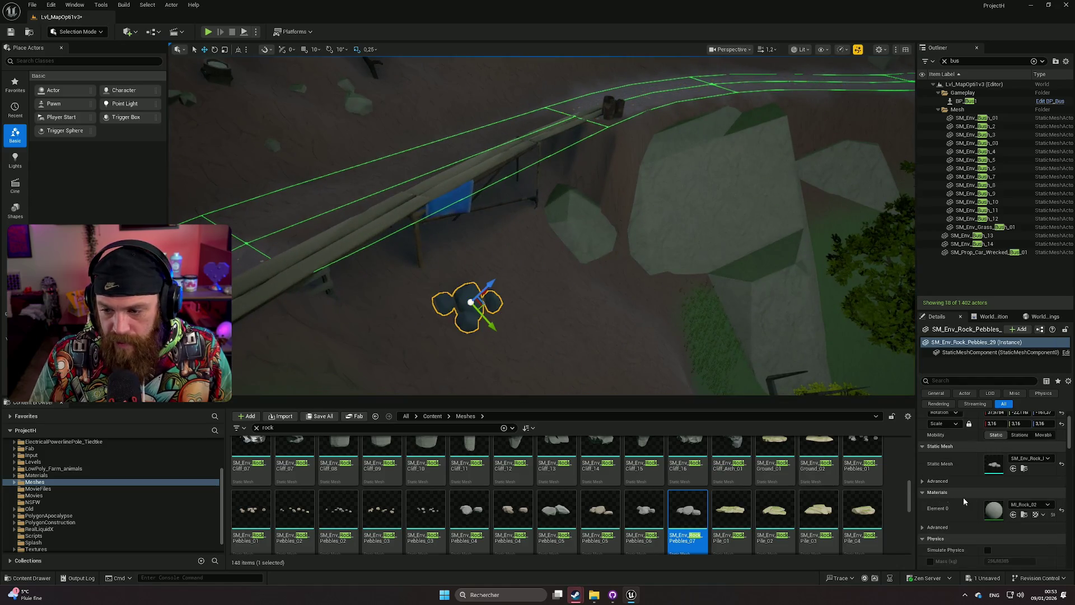
click(571, 312)
drag(571, 312, 604, 356)
scroll(465, 505, down, 2)
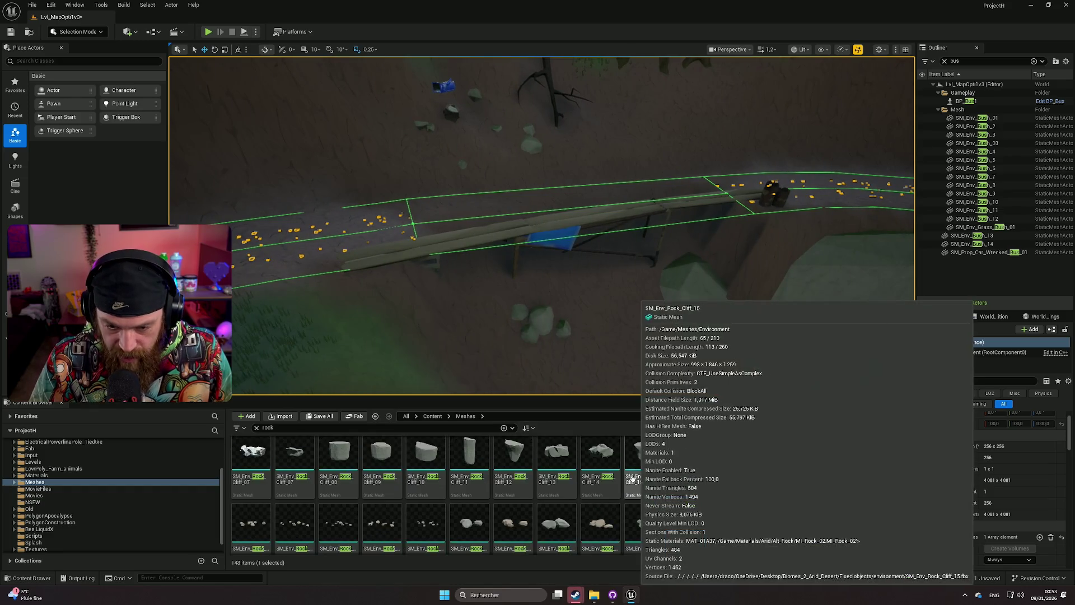
scroll(487, 502, up, 1)
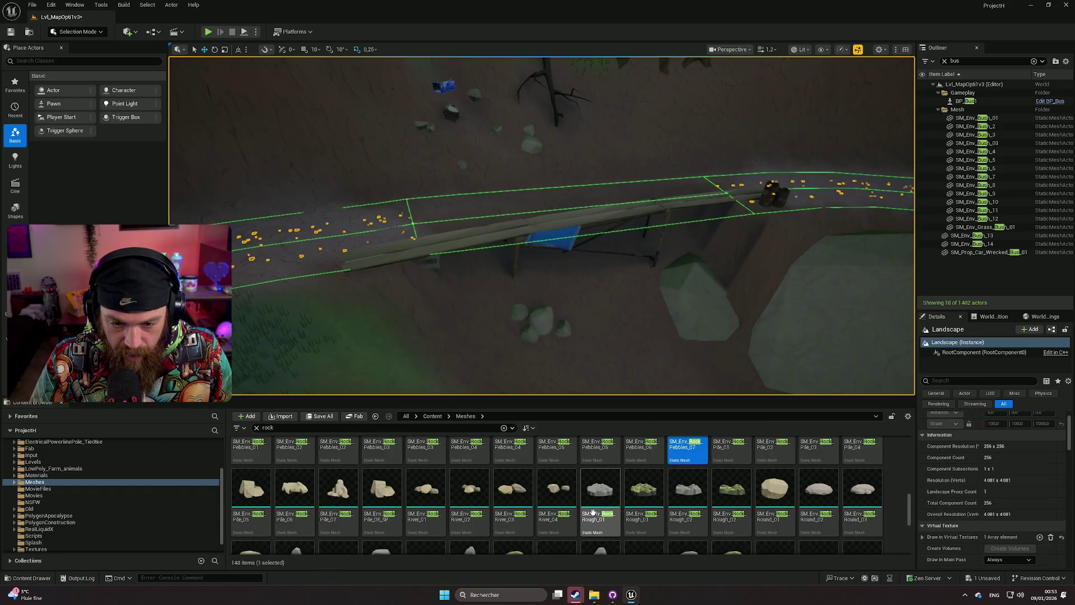
Place a Pile_08_SP rock pile beside the tree stump.
drag(392, 497, 616, 106)
key(f)
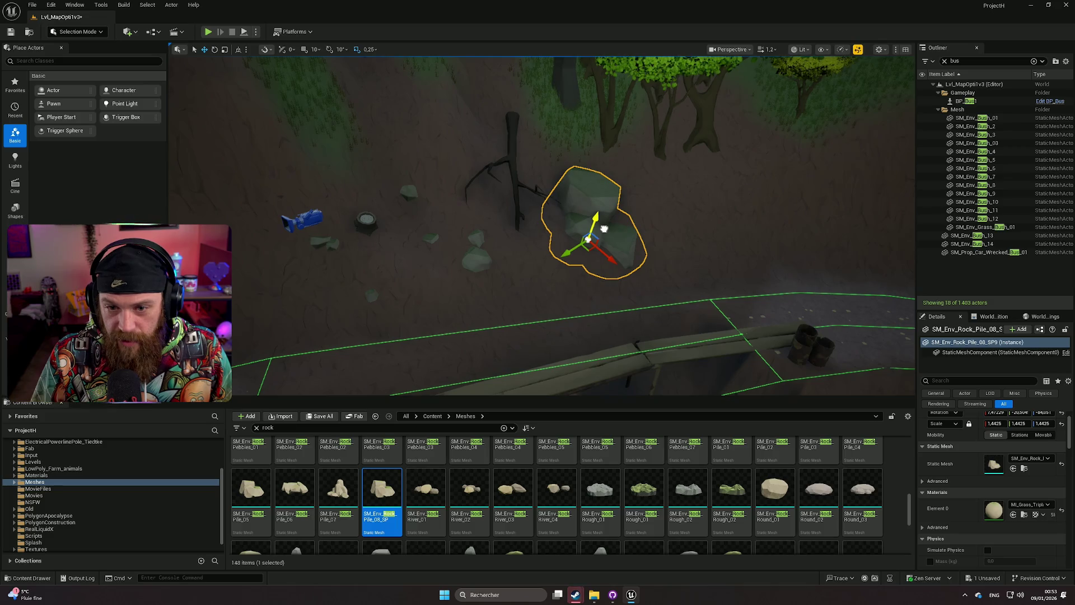
drag(538, 252, 426, 199)
scroll(551, 489, down, 2)
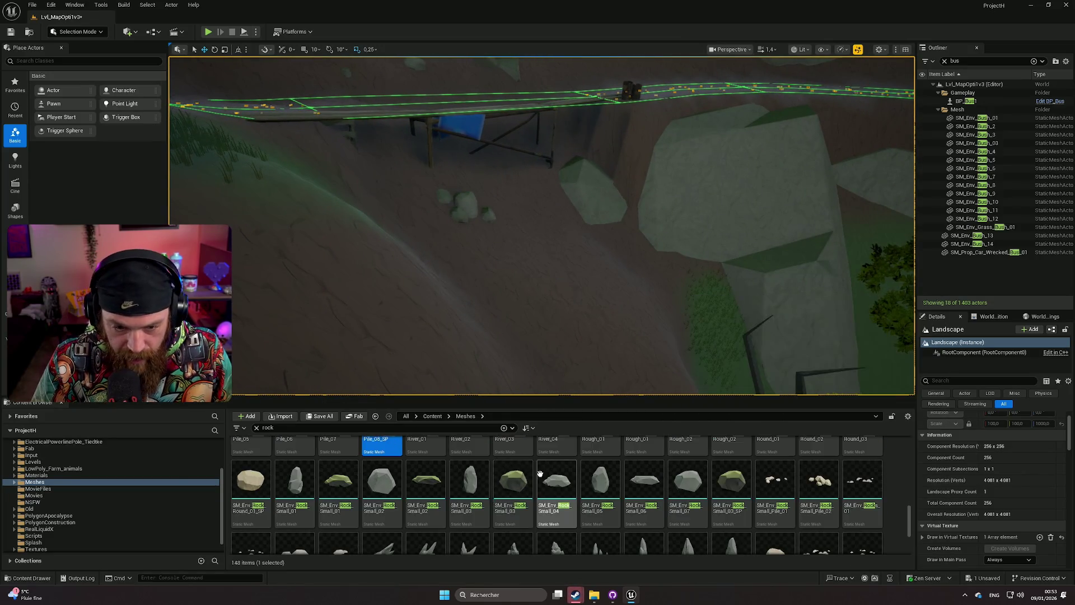
scroll(652, 509, up, 1)
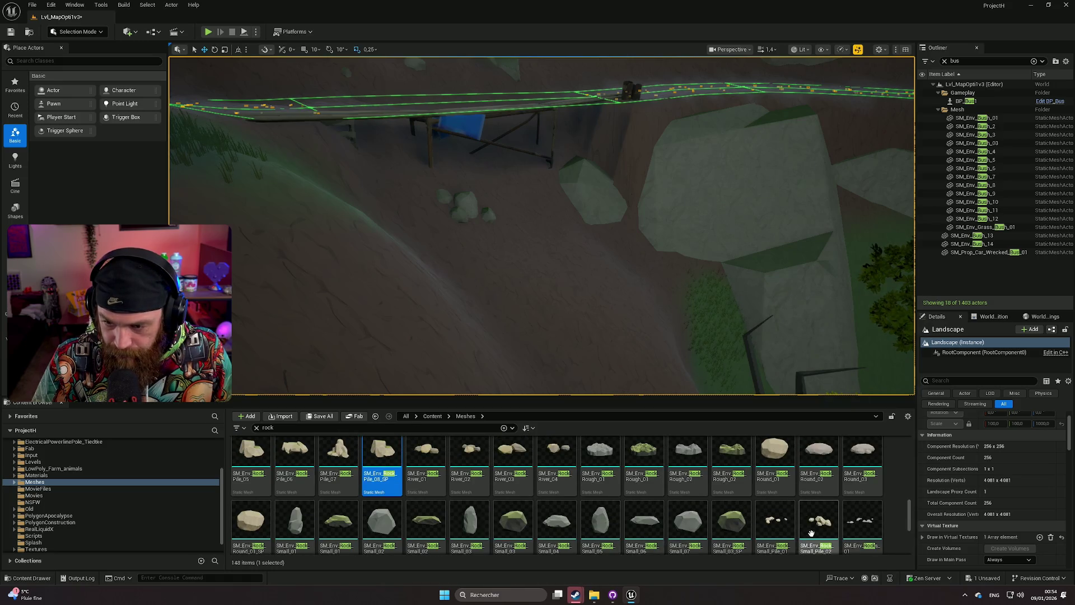
Discard a stray Small_Pile_02, then sink and turn a Pile_06 rock pile below the bridge.
mouse_move(820, 524)
mouse_down()
mouse_move(606, 270)
mouse_move(574, 279)
mouse_up()
key(Delete)
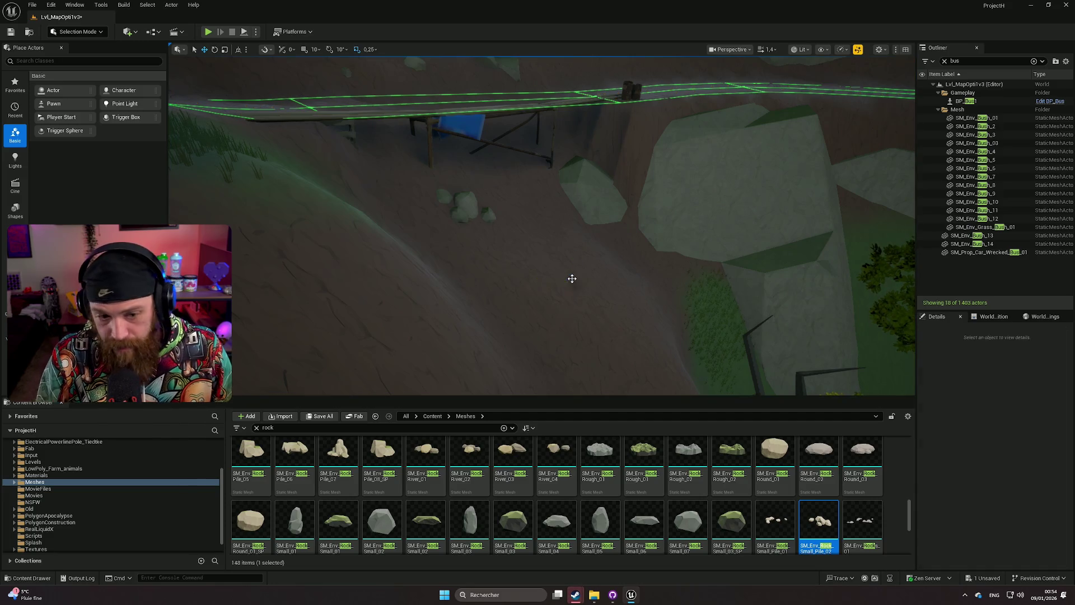
scroll(409, 488, up, 1)
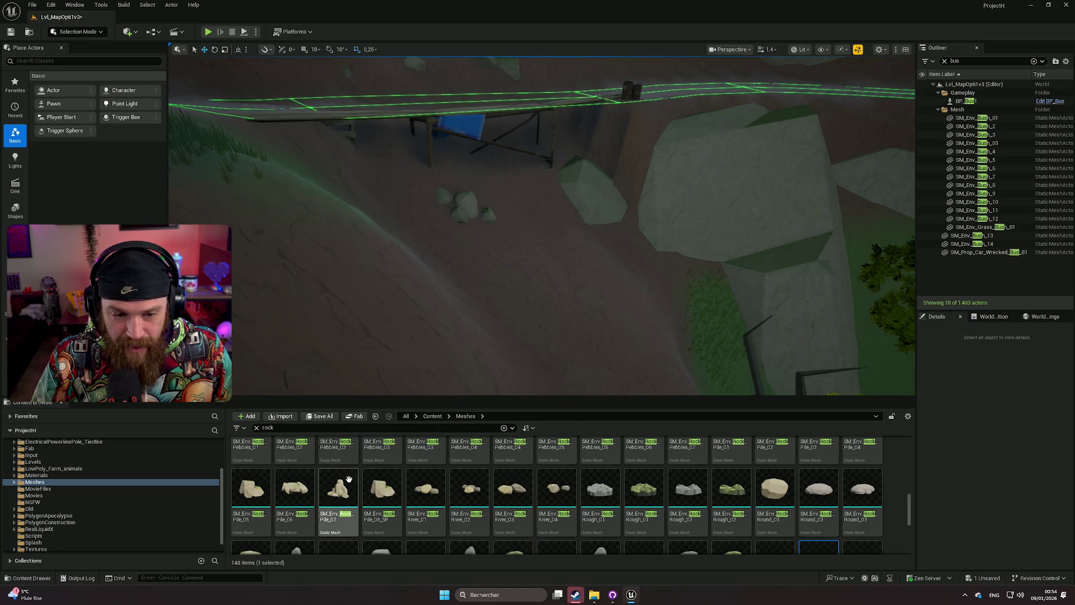
mouse_move(297, 491)
mouse_down()
mouse_move(509, 297)
mouse_move(546, 295)
mouse_move(532, 288)
mouse_up()
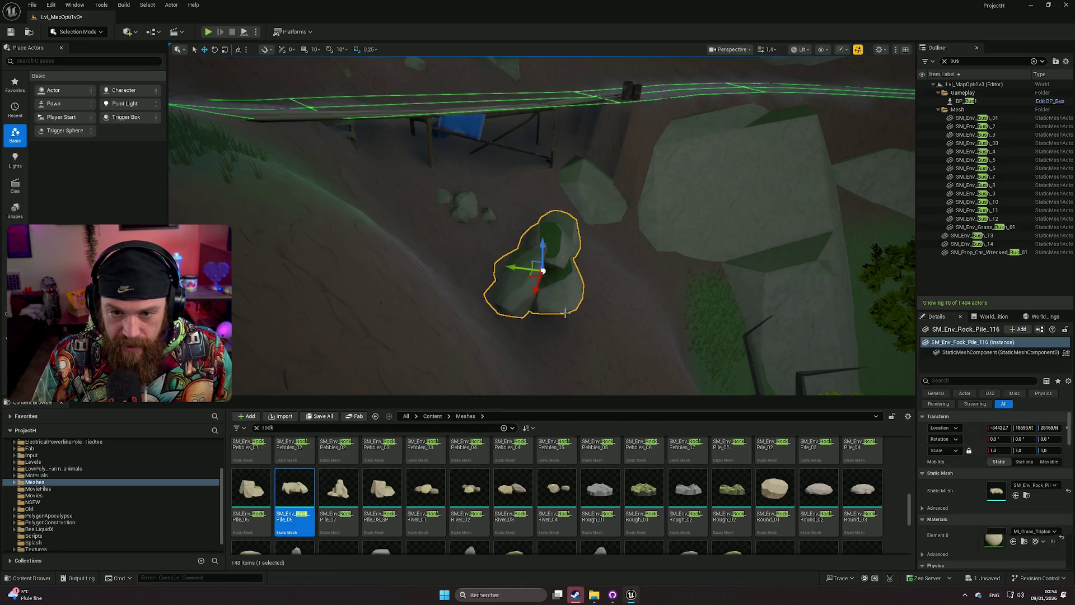
drag(466, 277, 468, 274)
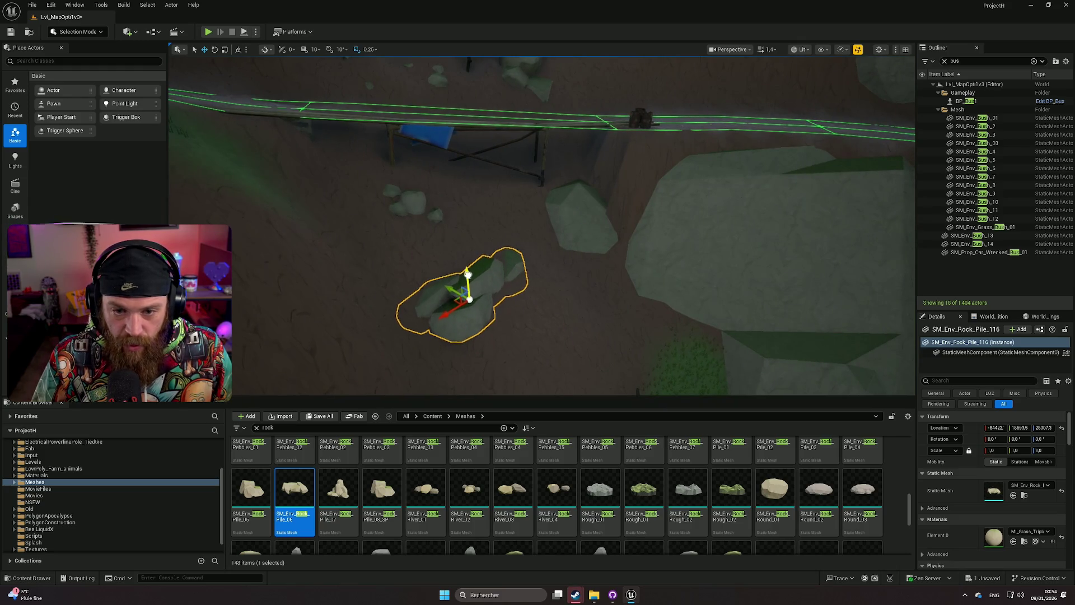
mouse_move(477, 321)
mouse_down()
mouse_move(448, 333)
mouse_move(509, 315)
mouse_move(513, 286)
mouse_move(518, 309)
mouse_up()
drag(481, 265, 477, 276)
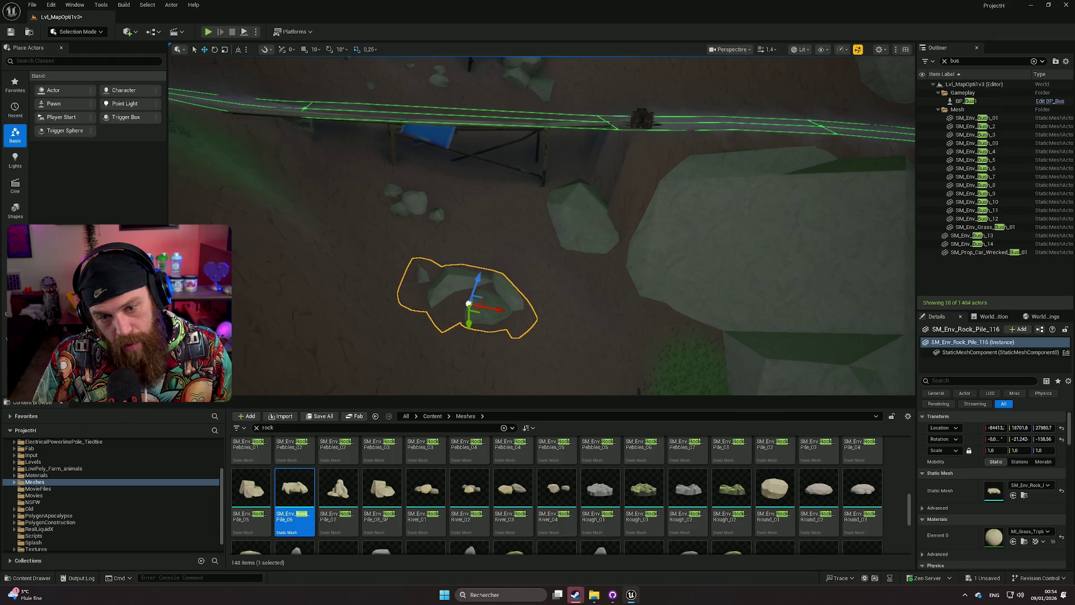
click(477, 277)
scroll(542, 224, down, 2)
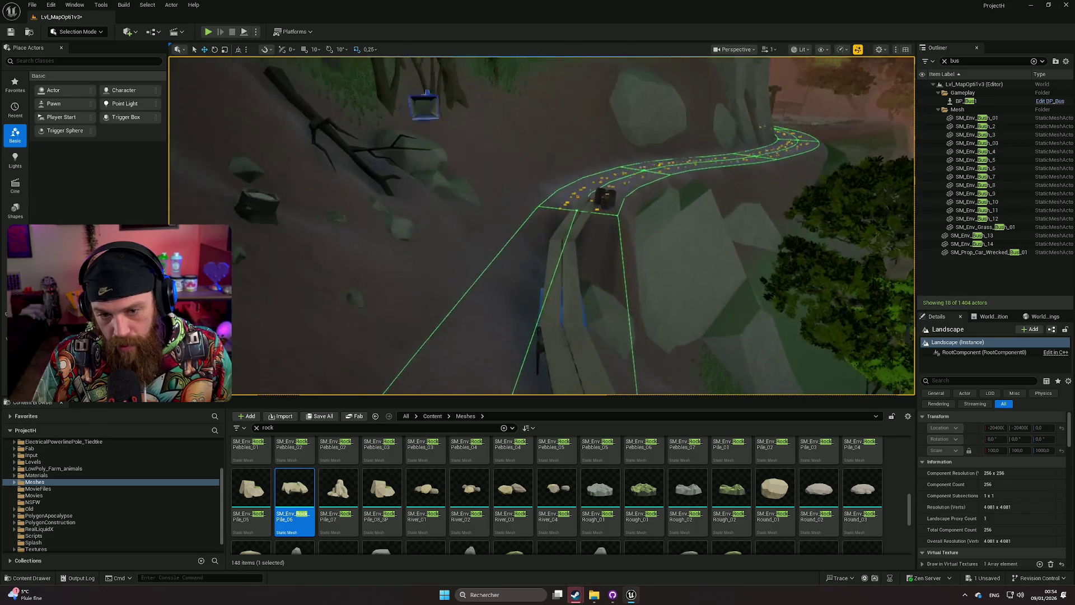
Place an SM_Env_Rock_Pebbles_05 rock beside the bus path, scaled to 4.695 and slid along Y.
key(w)
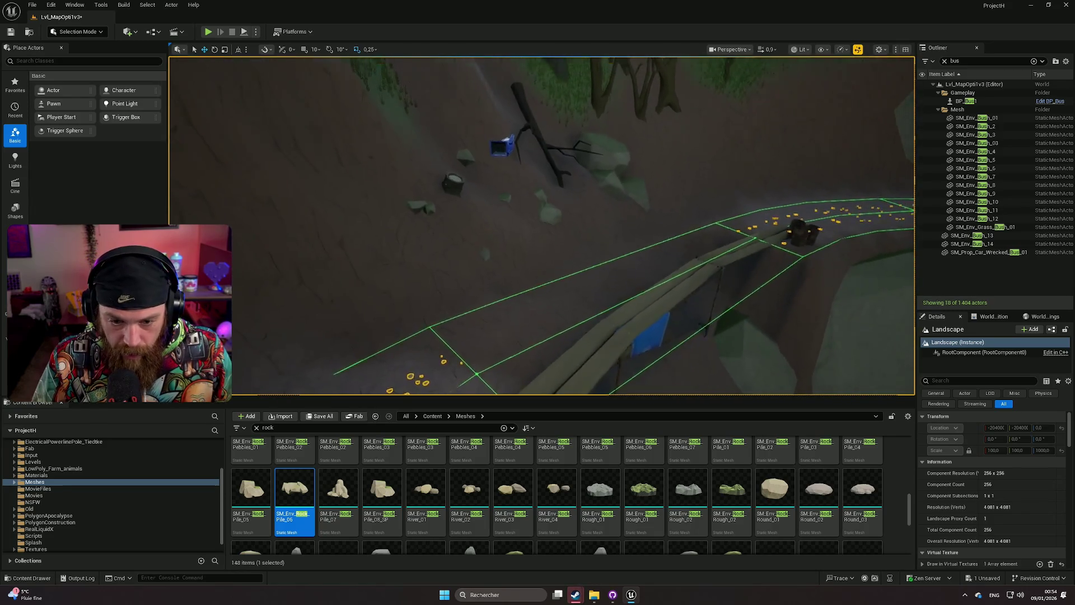
scroll(692, 528, down, 3)
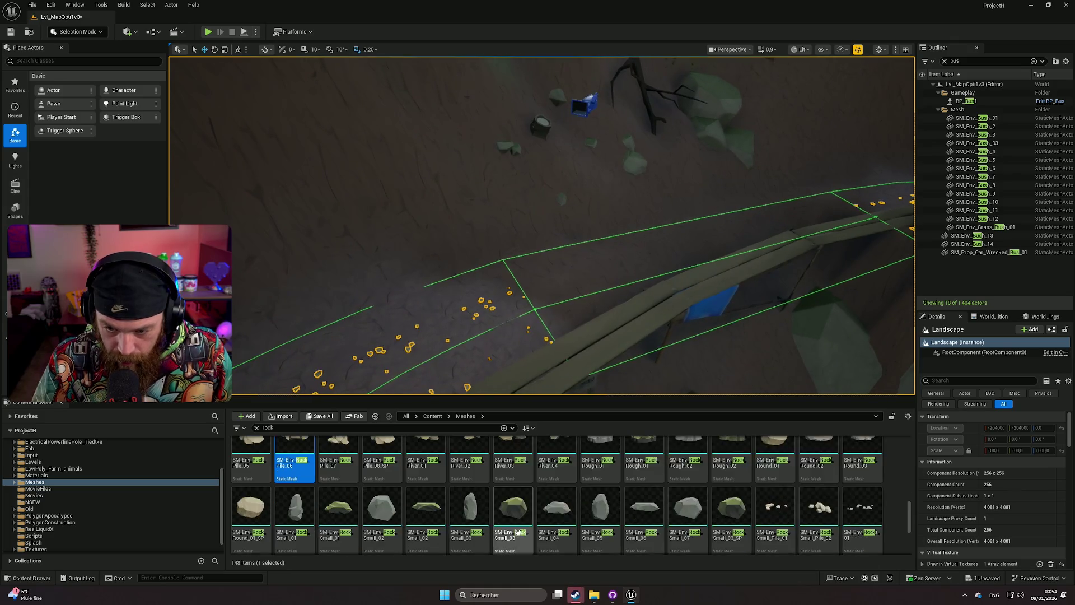
scroll(788, 536, down, 3)
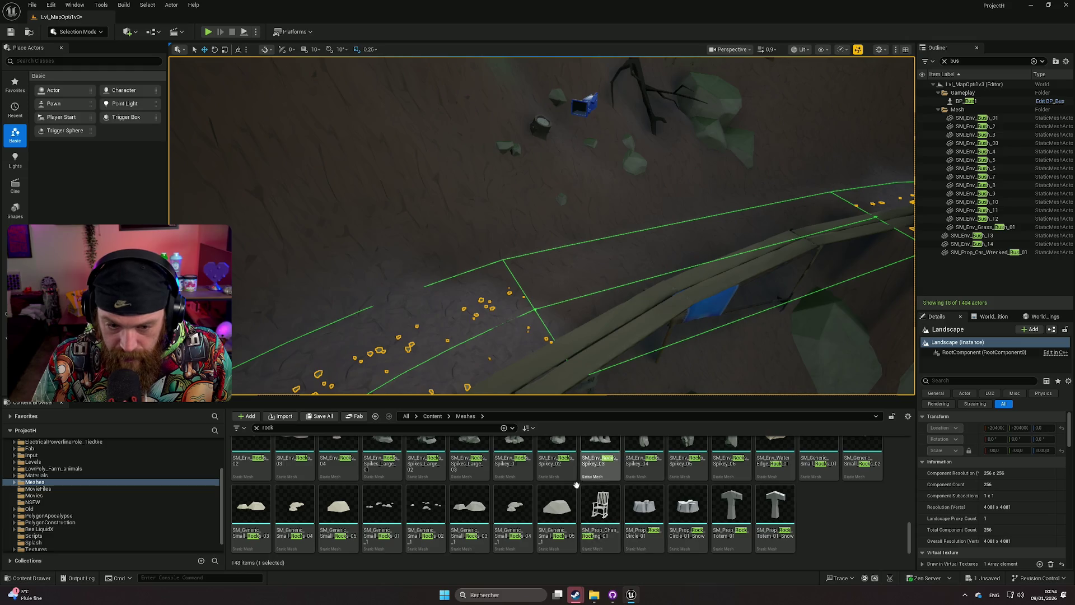
scroll(636, 491, up, 5)
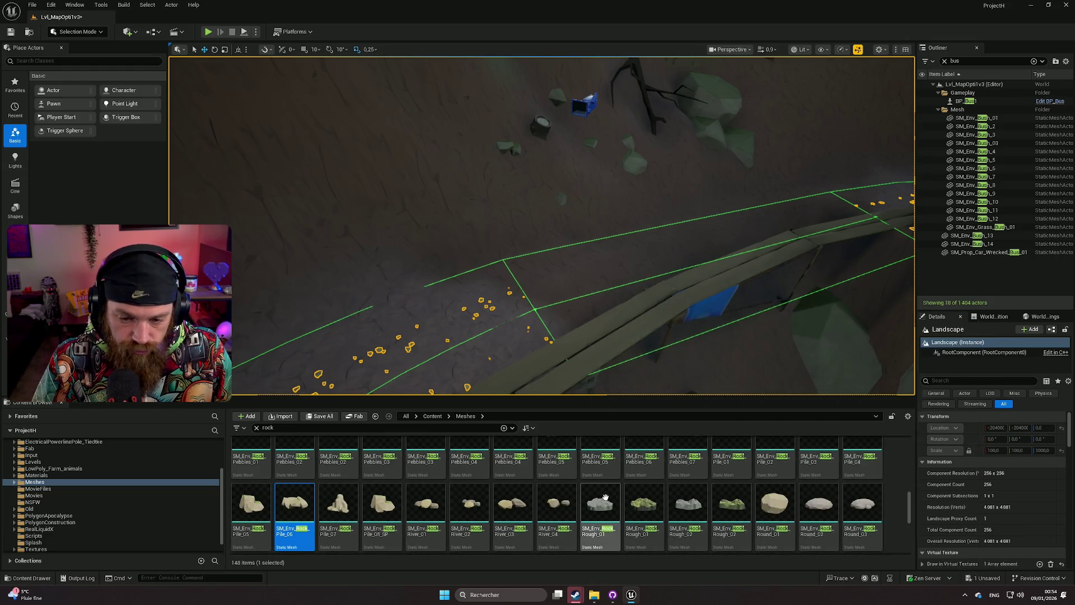
scroll(581, 501, up, 2)
scroll(722, 503, up, 1)
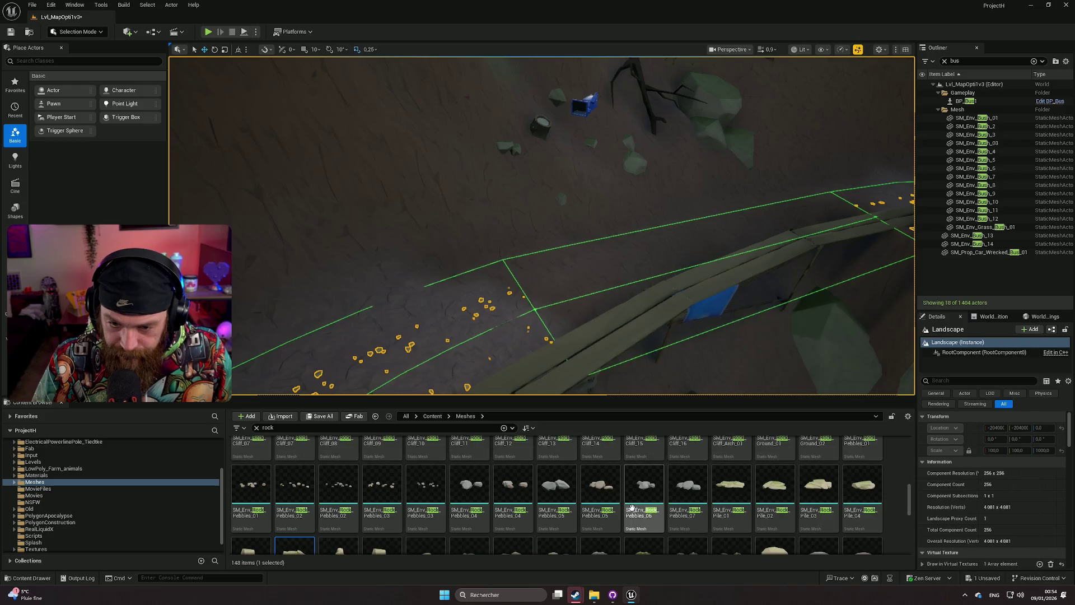
scroll(589, 350, up, 2)
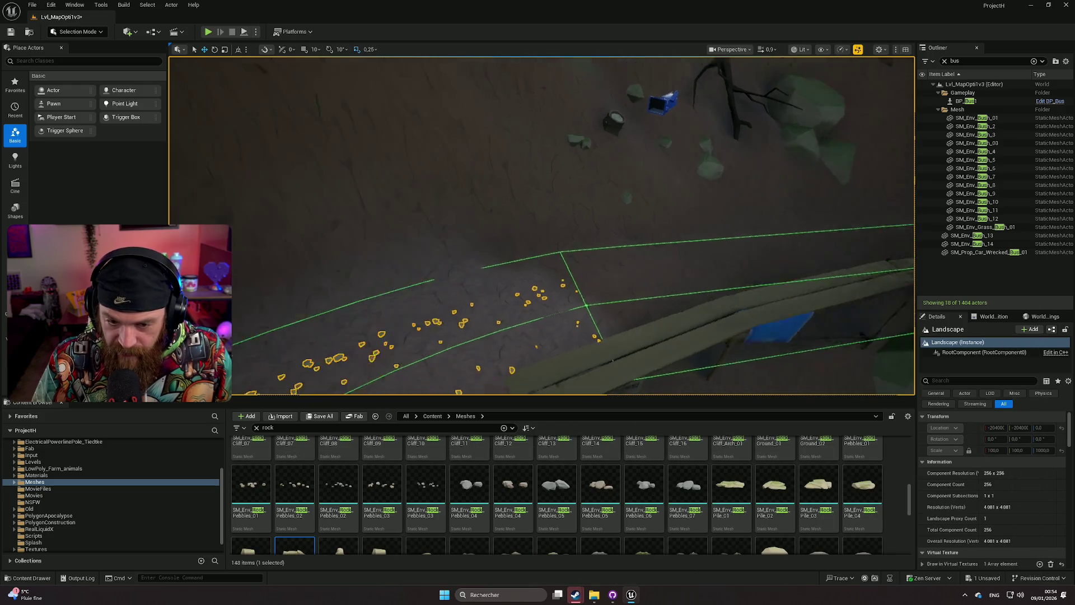
mouse_move(589, 350)
mouse_down()
mouse_move(736, 328)
mouse_move(586, 368)
mouse_up()
drag(618, 491, 530, 287)
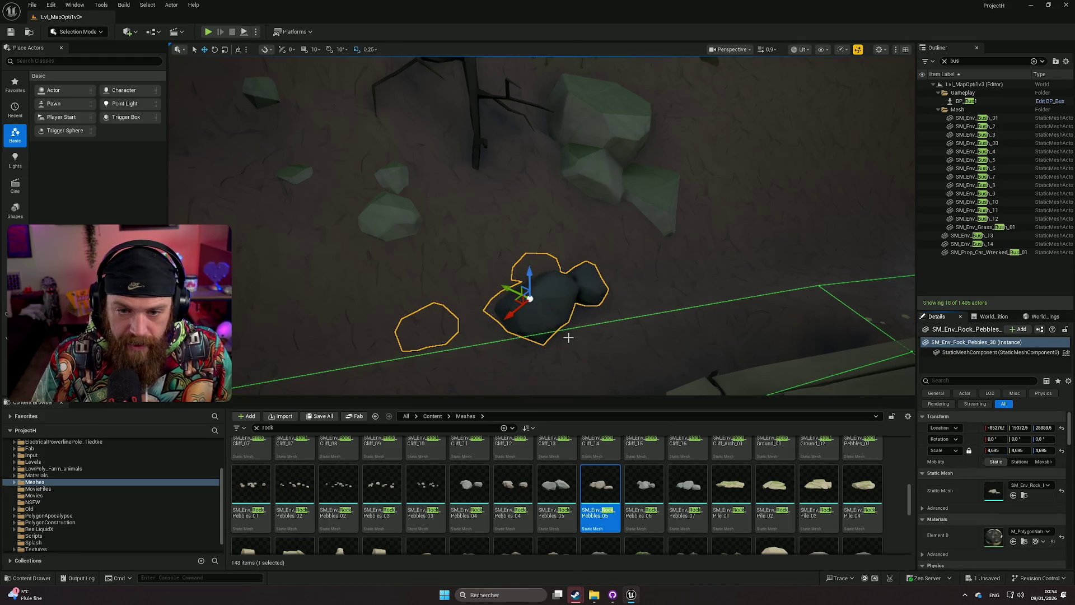
key(f)
mouse_move(556, 247)
mouse_down()
mouse_move(514, 246)
mouse_move(537, 270)
mouse_move(496, 257)
mouse_move(529, 278)
mouse_up()
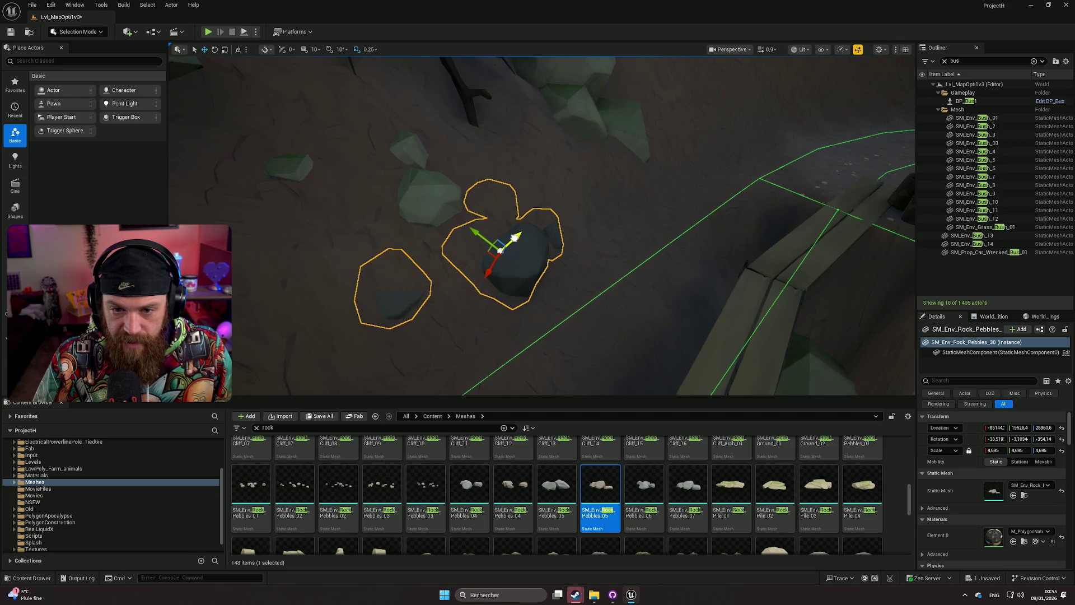
Review the new pebble rock from several angles along the road, then deselect it.
mouse_move(471, 297)
mouse_down()
mouse_move(536, 261)
mouse_move(527, 253)
mouse_up()
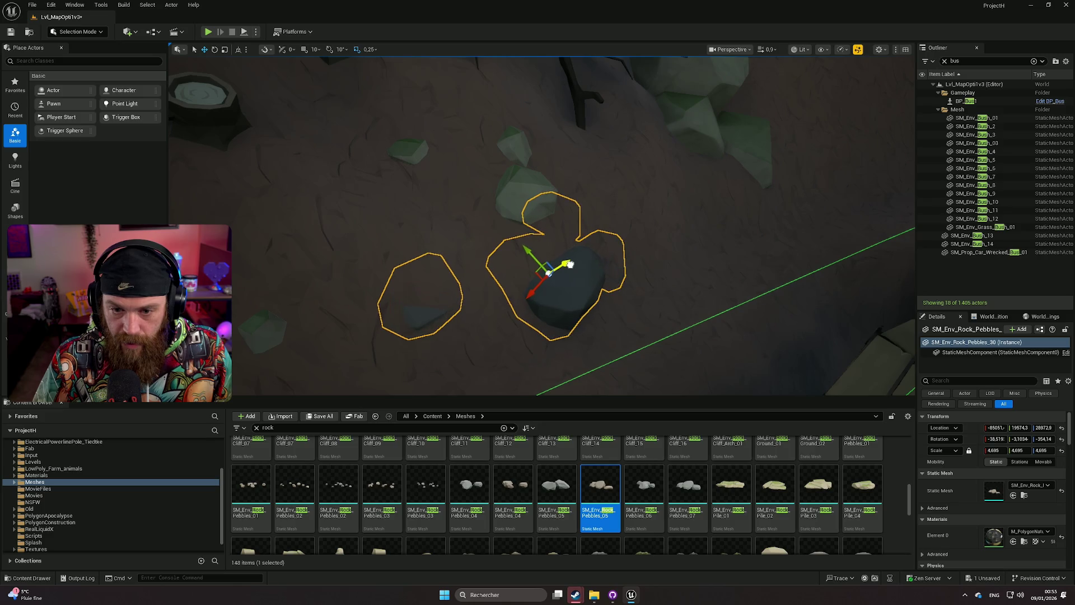
drag(470, 248, 537, 241)
mouse_move(468, 213)
mouse_down()
mouse_move(484, 211)
mouse_move(438, 214)
mouse_move(457, 239)
mouse_move(427, 230)
mouse_up()
click(468, 213)
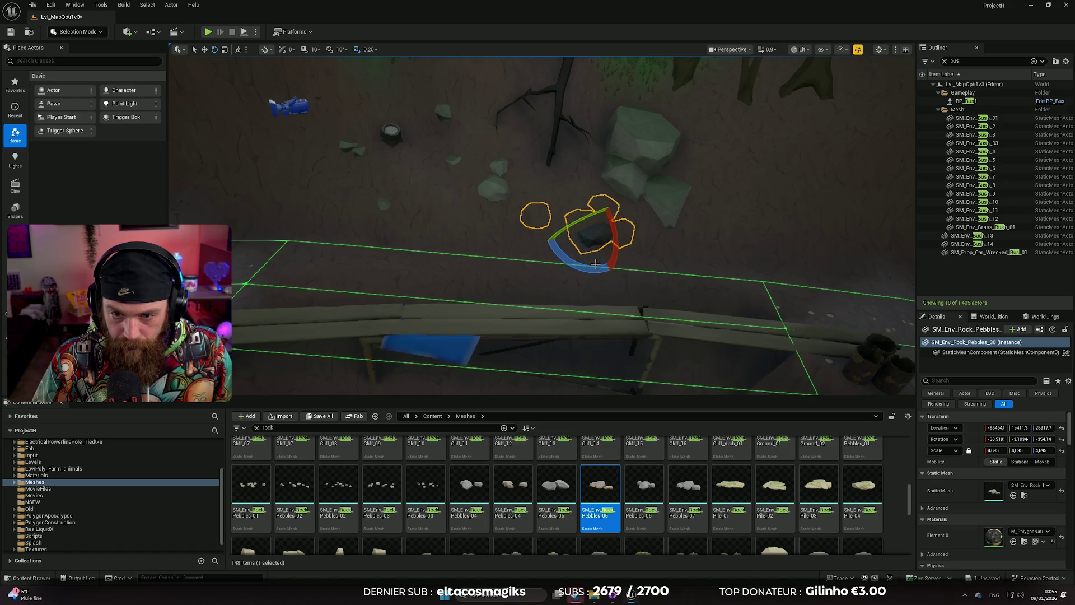
drag(587, 224, 601, 214)
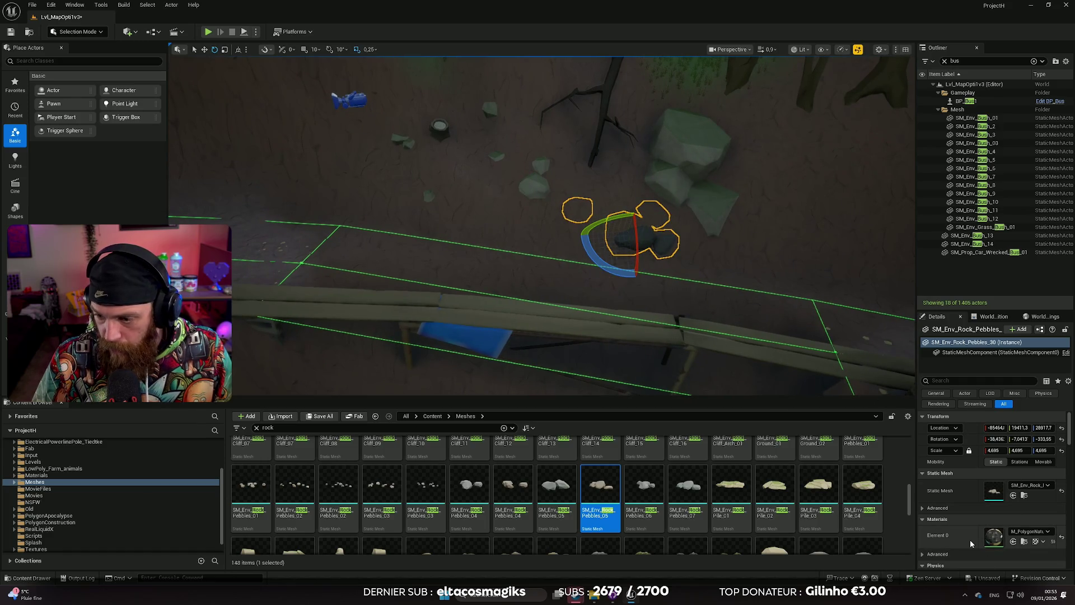
click(504, 308)
mouse_move(504, 308)
mouse_down()
mouse_move(504, 263)
mouse_move(538, 235)
mouse_move(537, 185)
mouse_move(515, 185)
mouse_move(515, 208)
mouse_move(504, 207)
mouse_move(521, 207)
mouse_move(506, 196)
mouse_up()
scroll(538, 224, up, 2)
scroll(515, 185, down, 1)
scroll(471, 451, down, 3)
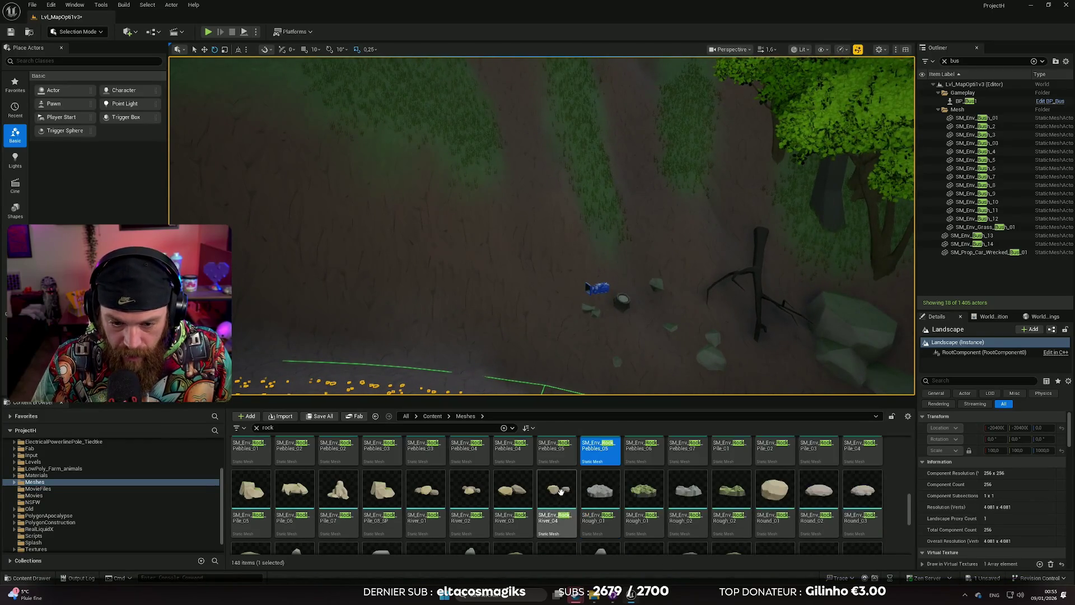
Frame the bus on the road, enlarge the viewport, and start Play From Here.
drag(524, 386, 504, 378)
mouse_move(521, 207)
mouse_down()
mouse_move(543, 229)
mouse_move(522, 210)
mouse_up()
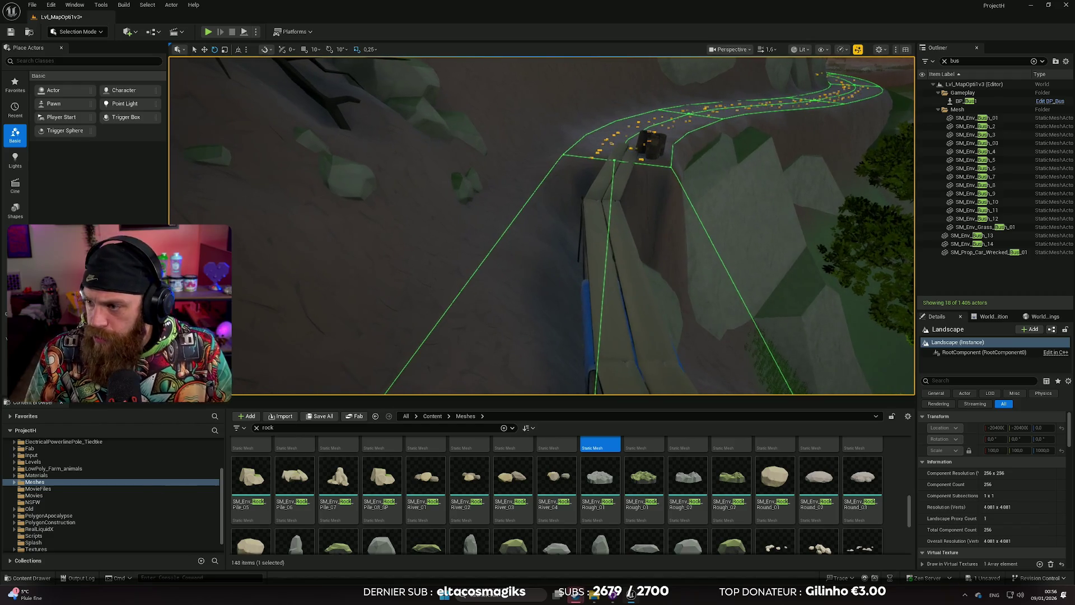
mouse_move(568, 303)
mouse_down()
mouse_move(335, 268)
mouse_move(335, 280)
mouse_up()
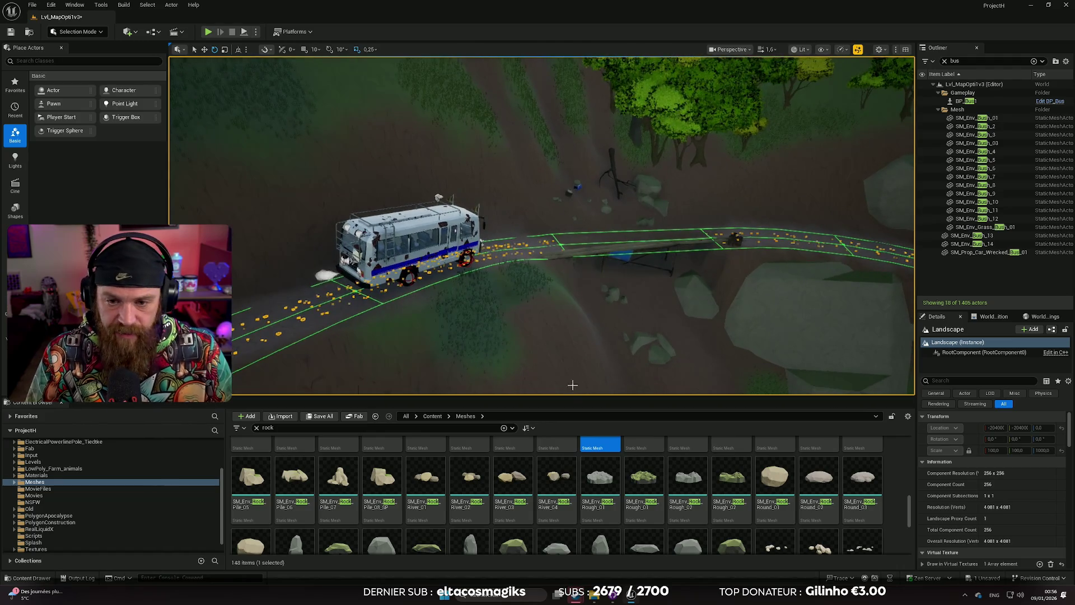
drag(572, 396, 571, 476)
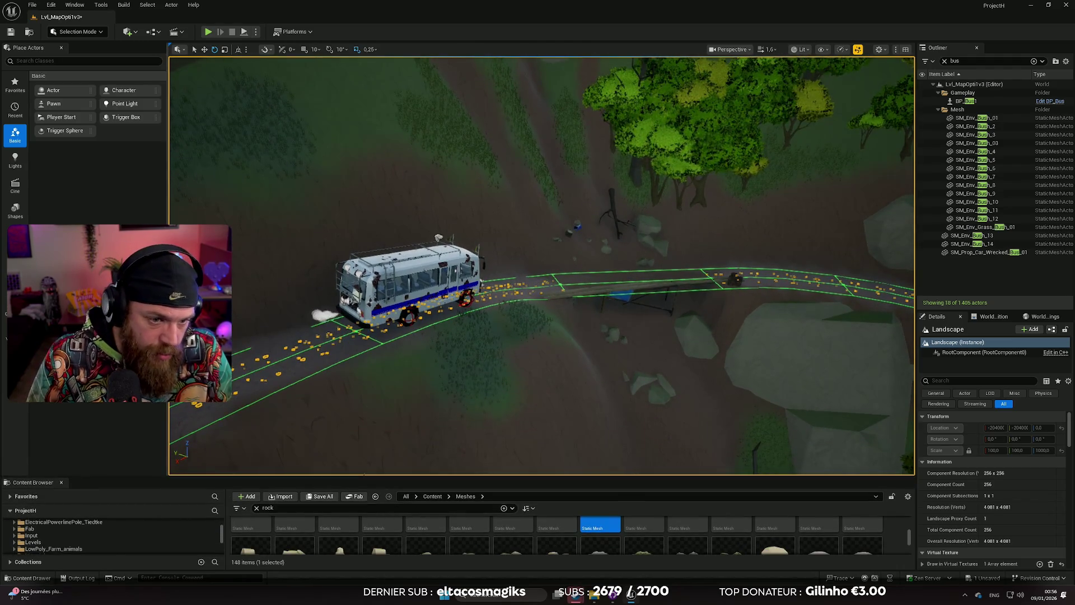
drag(169, 168, 78, 168)
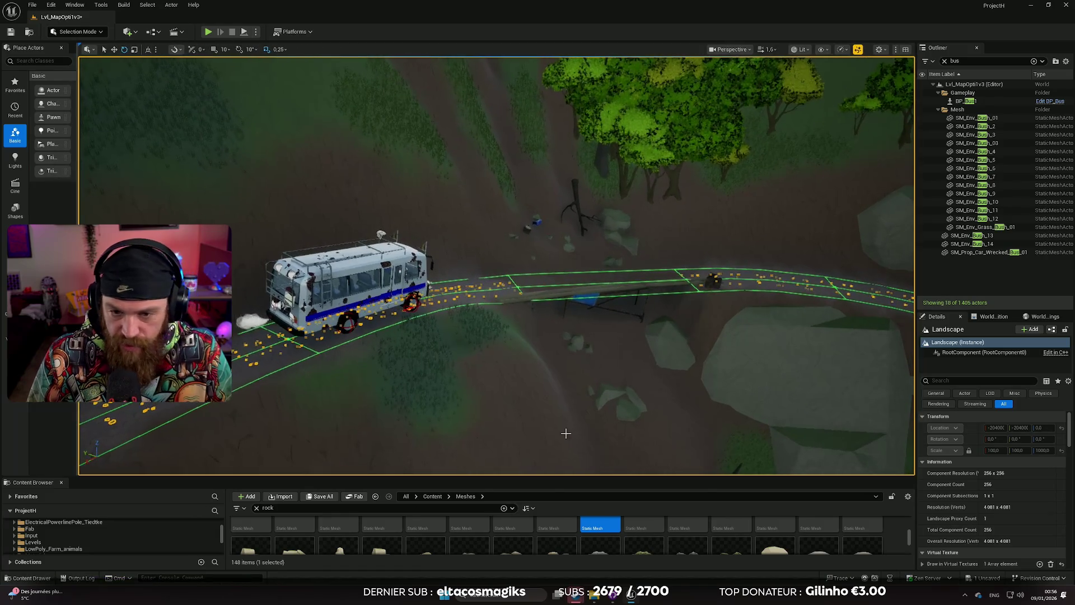
drag(167, 65, 281, 114)
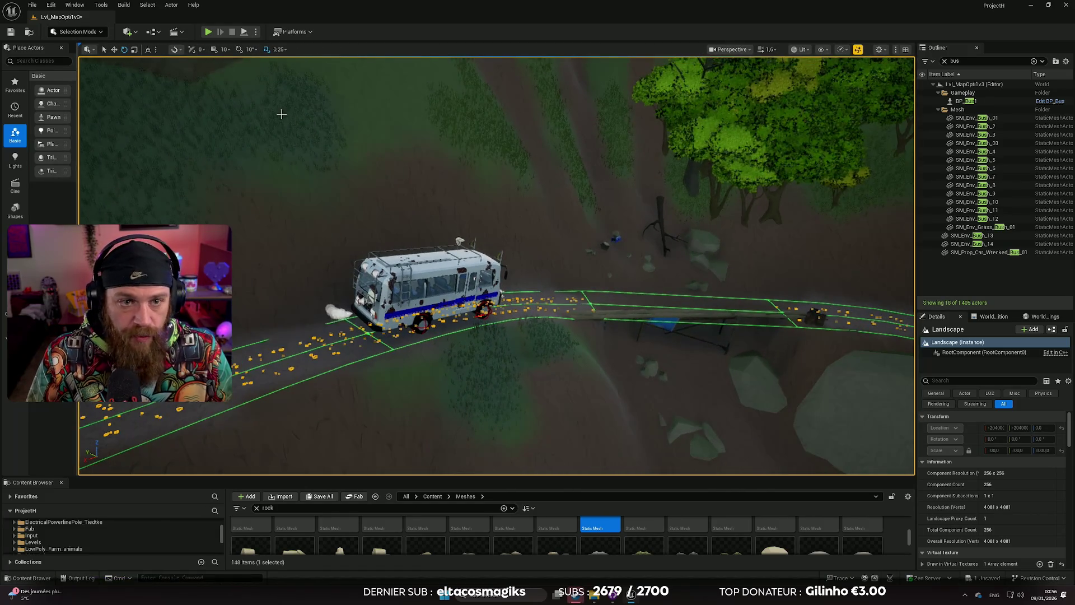
right_click(252, 380)
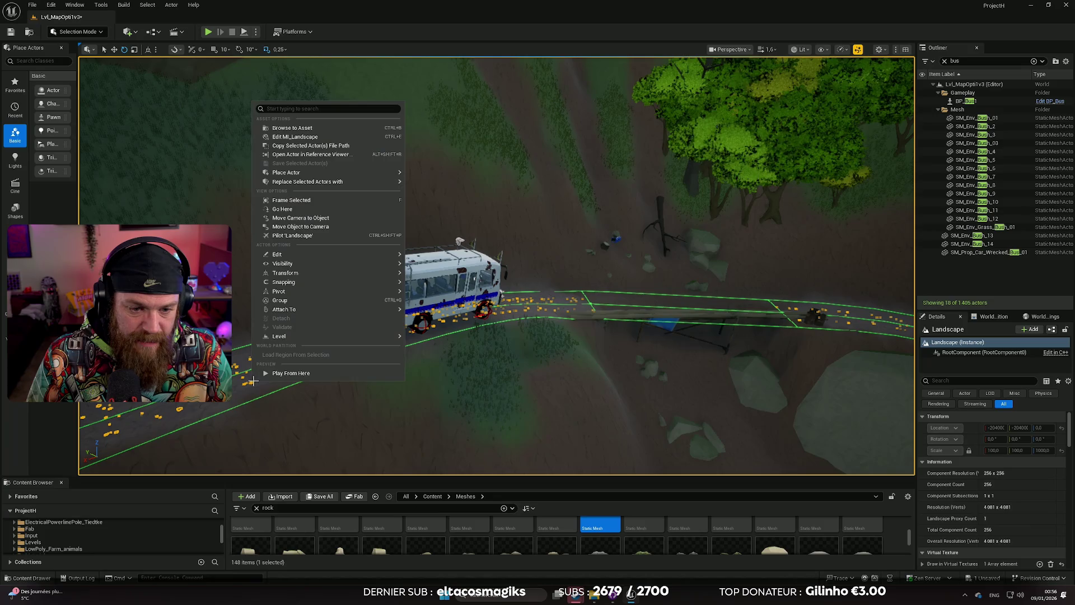
click(291, 374)
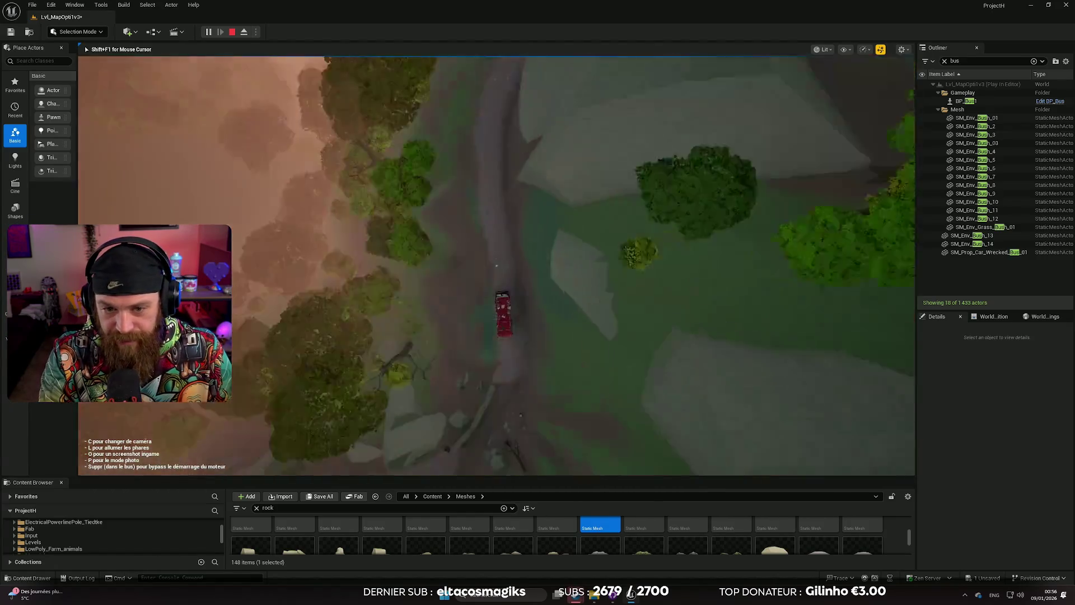
In full-screen play, walk to the red bus and strike it, then switch to a sword.
key(F11)
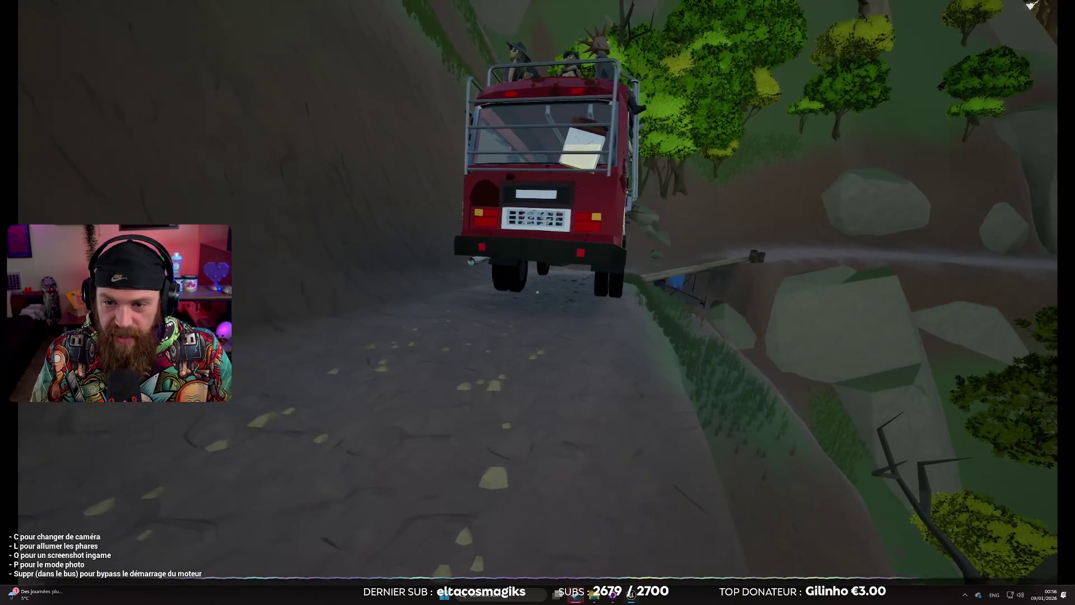
key(w)
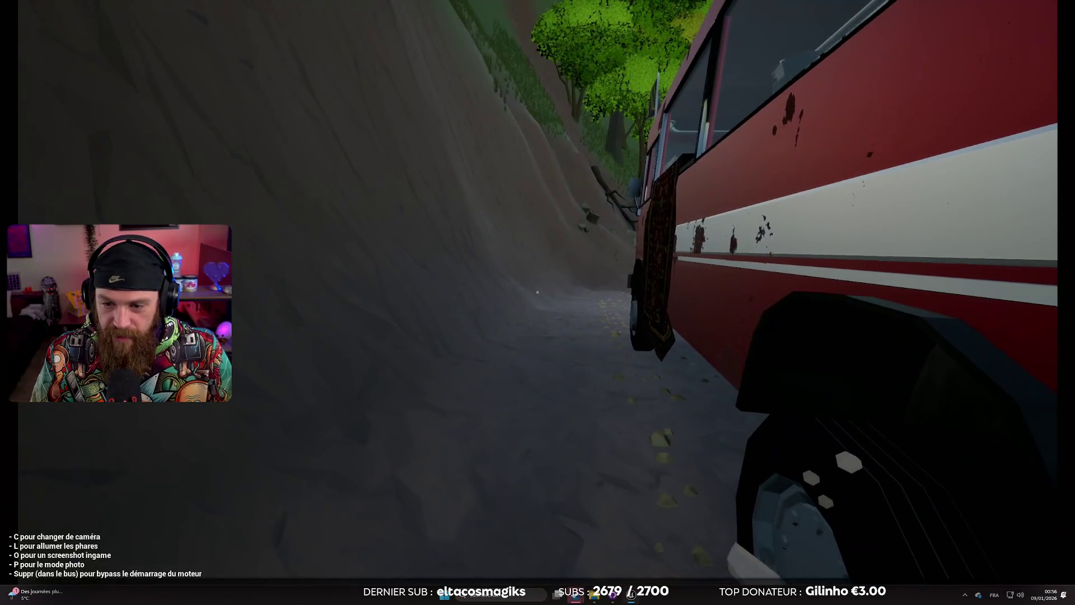
click(537, 291)
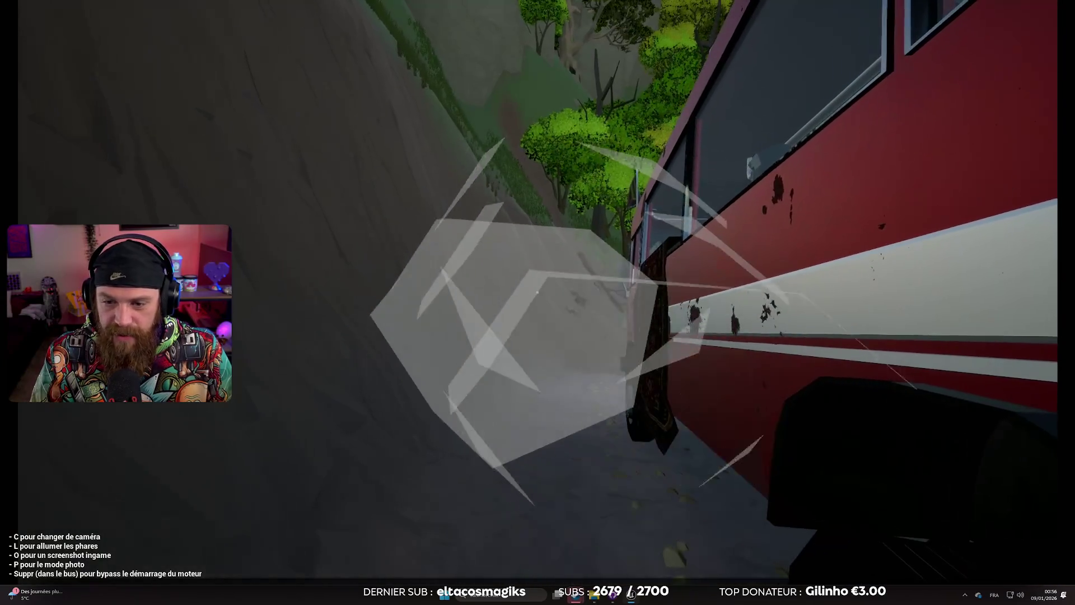
click(537, 292)
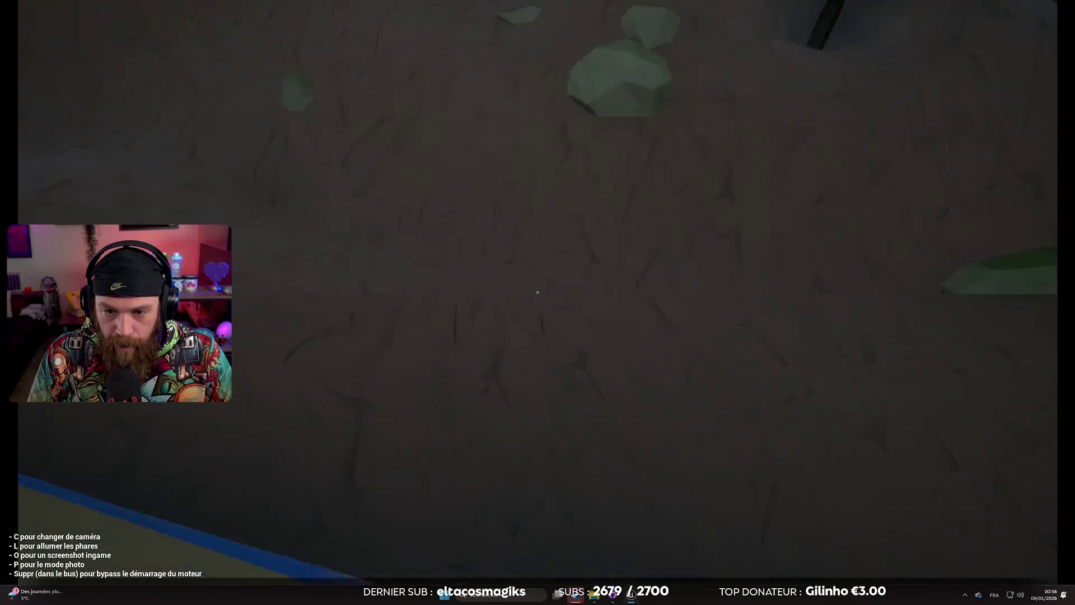
click(537, 292)
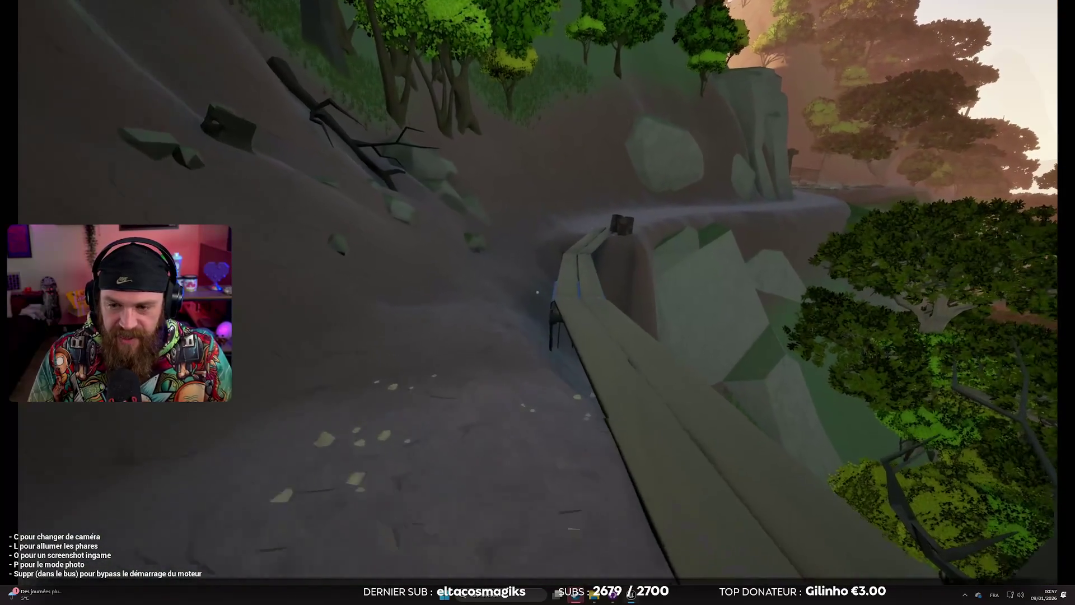
Enter the bus and cycle its cameras to the overhead view.
key(c)
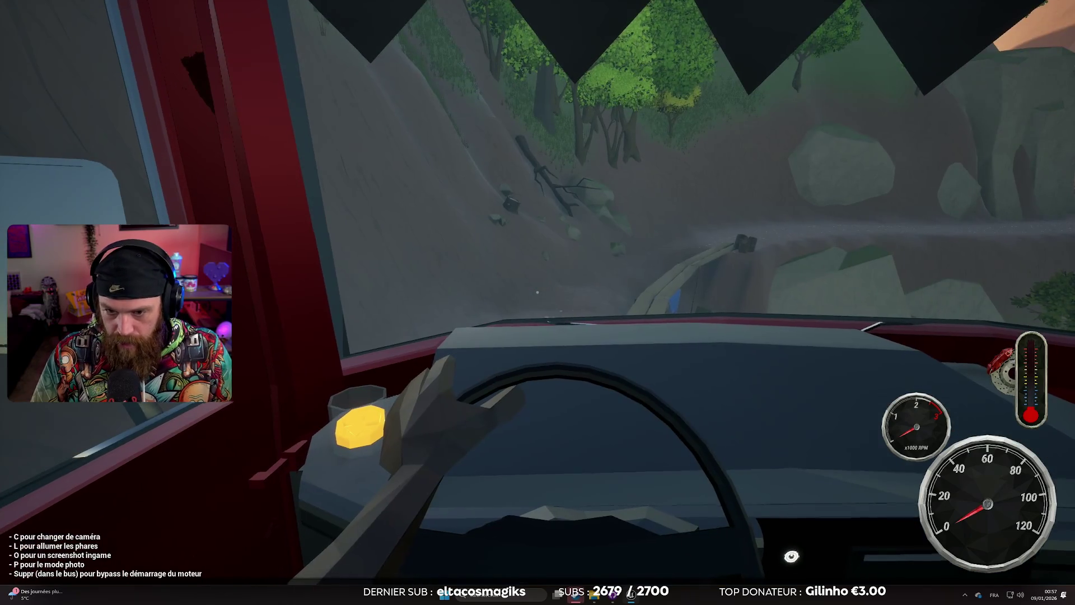
key(c)
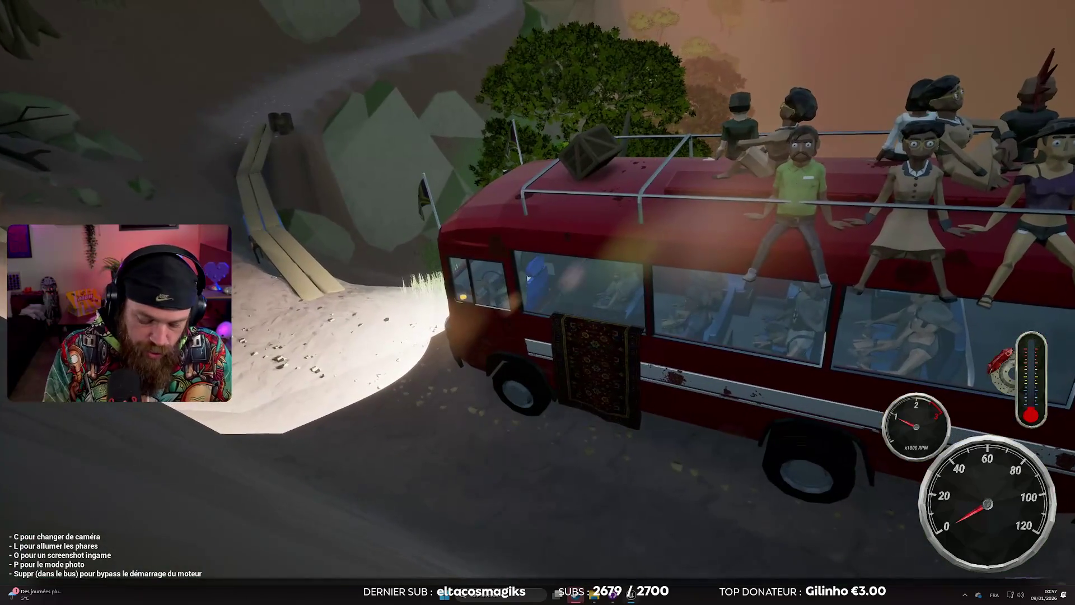
key(c)
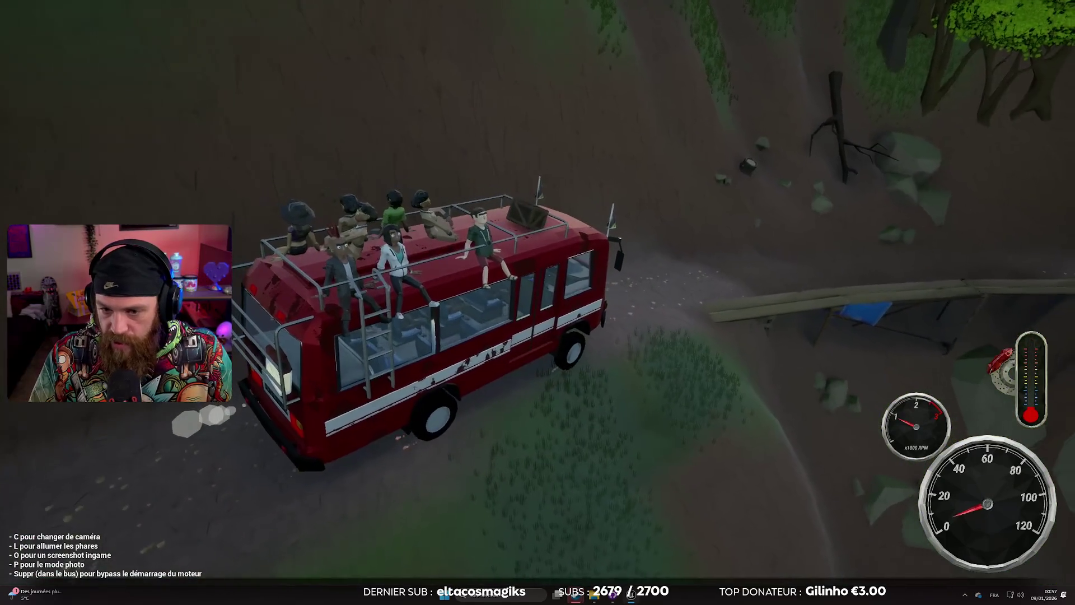
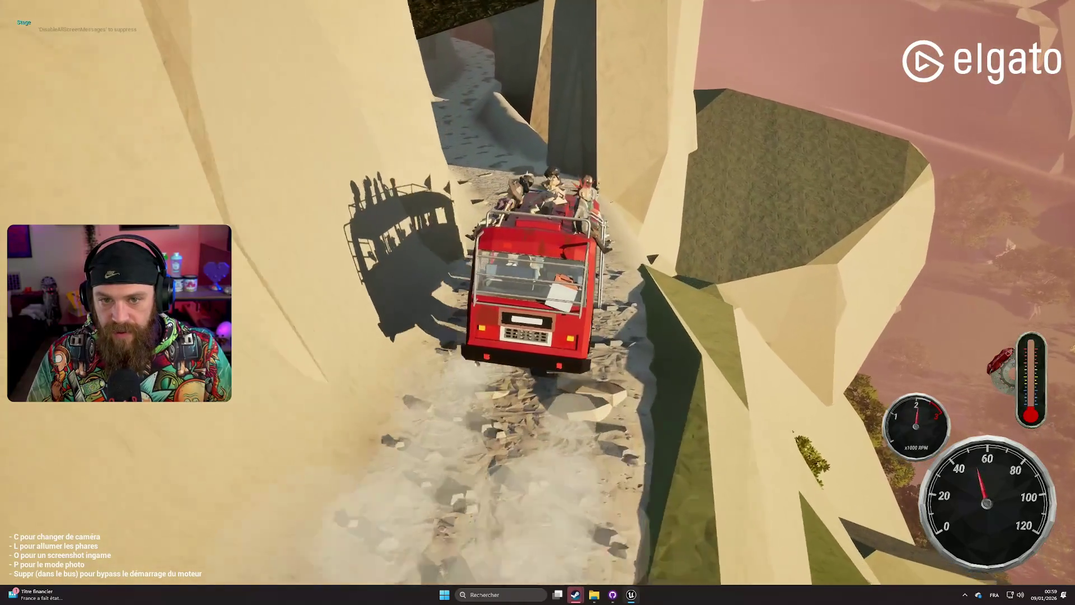
Drive the bus through the canyon, toggling with C from the cab view back to the chase view.
key(c)
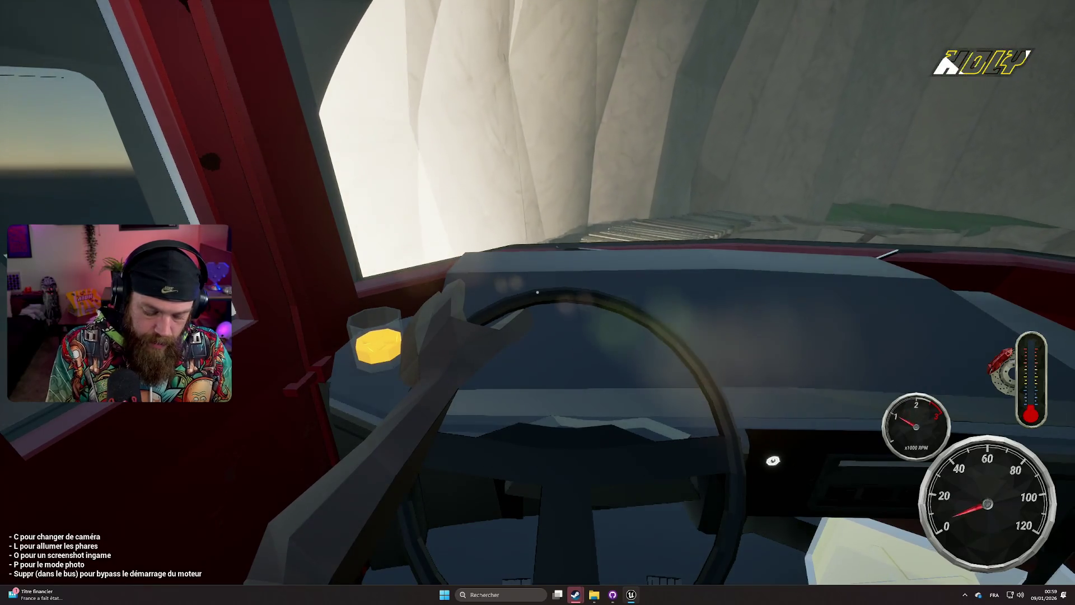
key(c)
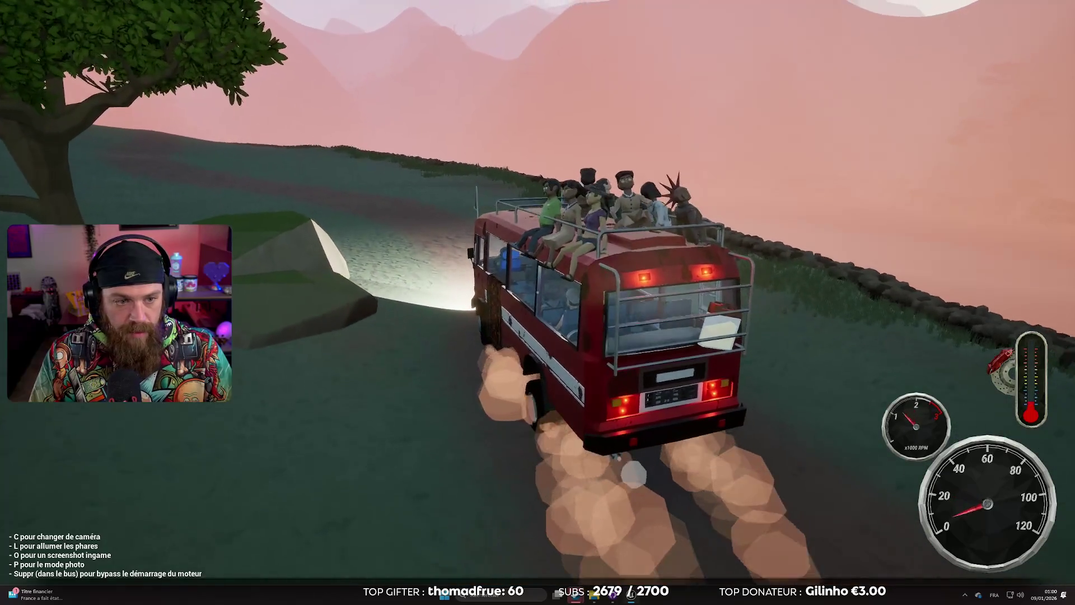
Leave the bus on foot and circle the tree to inspect the pinned hat.
key(e)
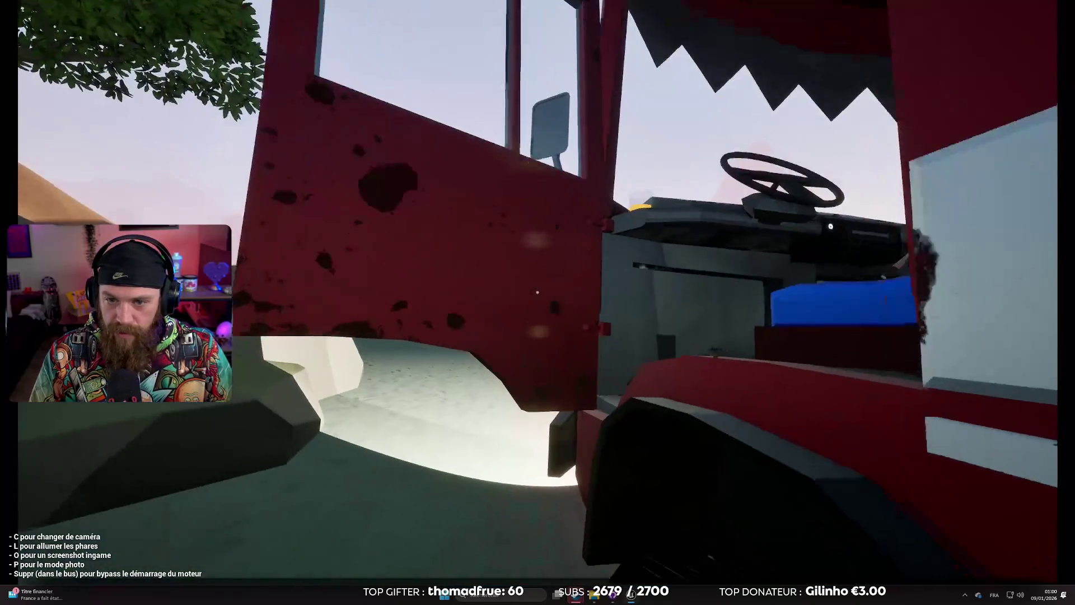
key(w)
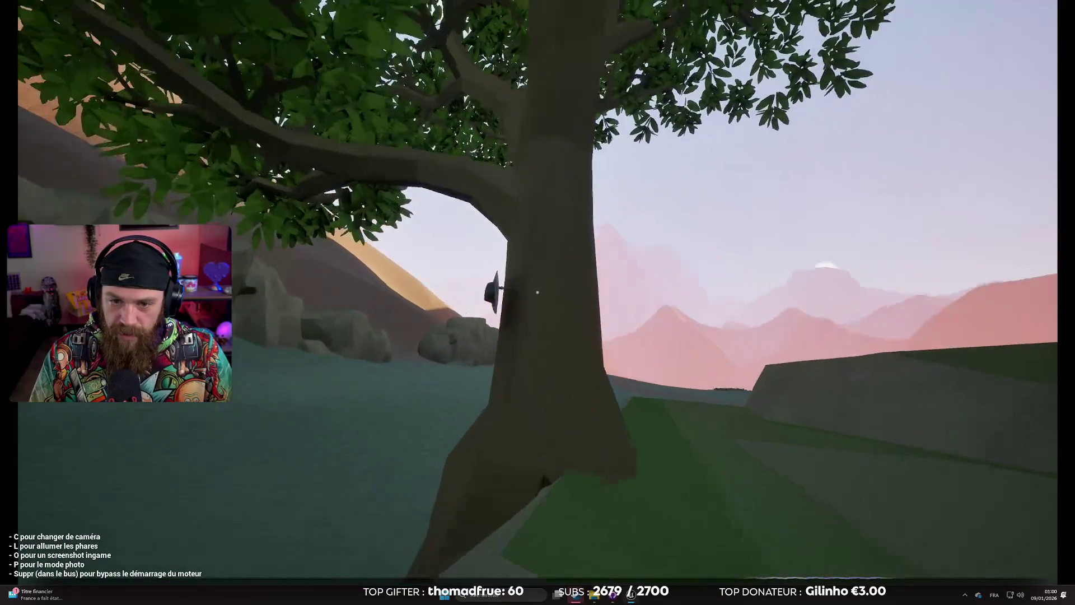
key(w)
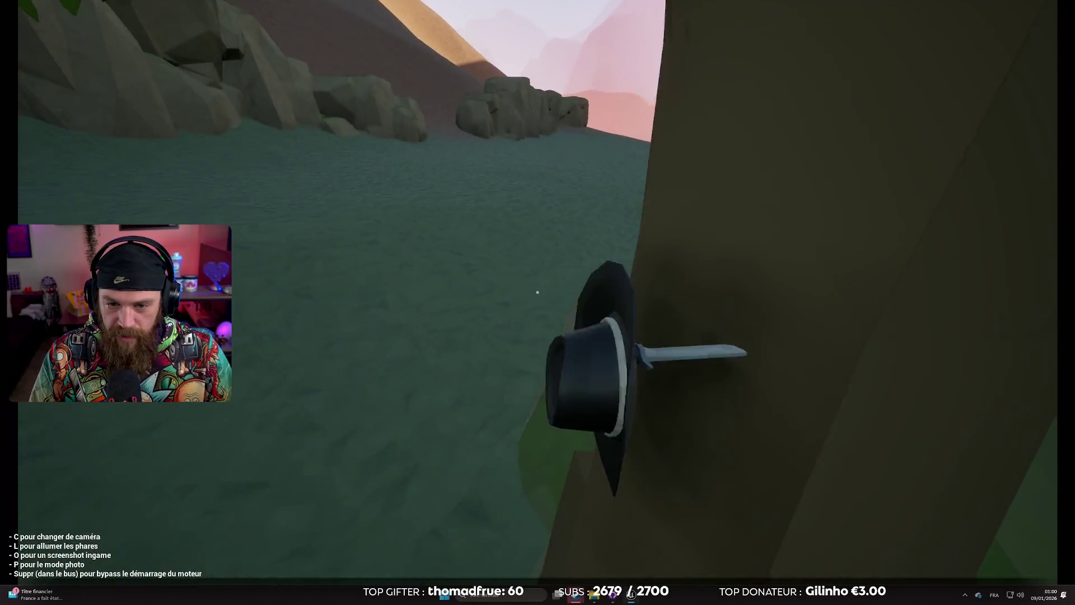
key(a)
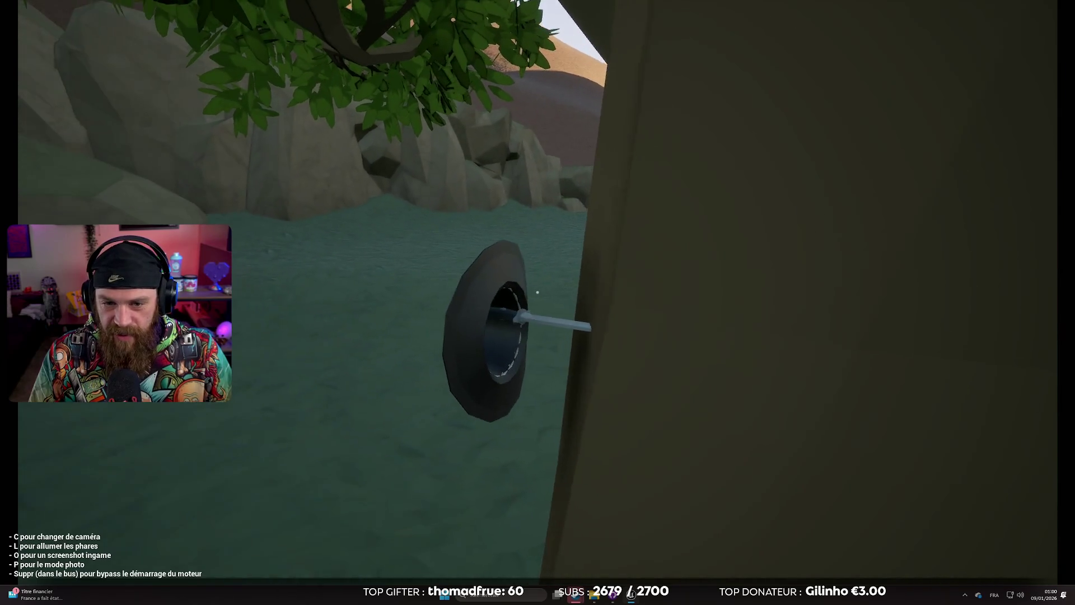
key(s)
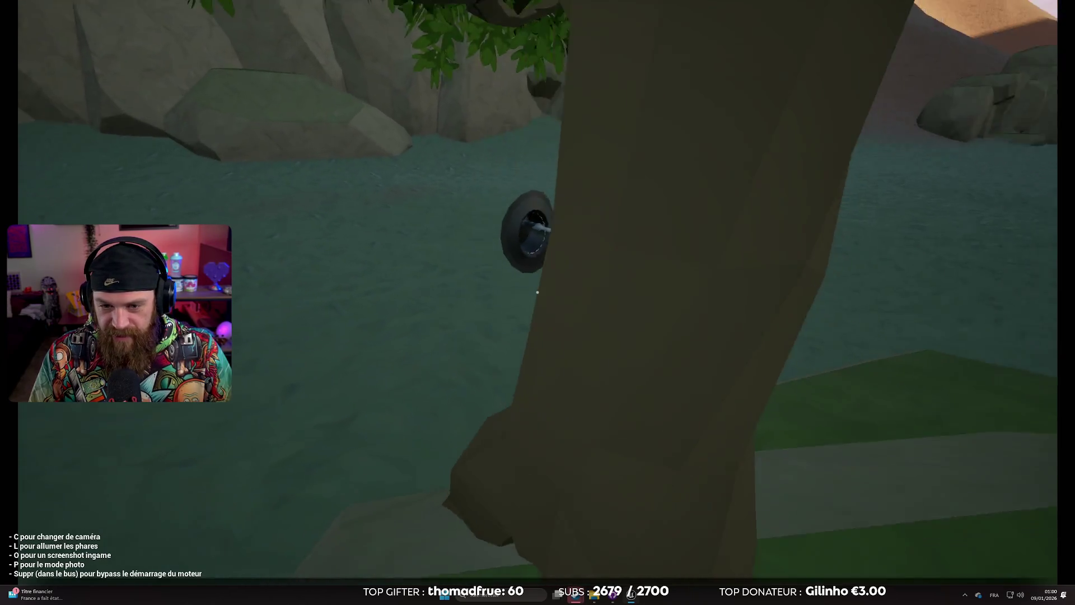
key(a)
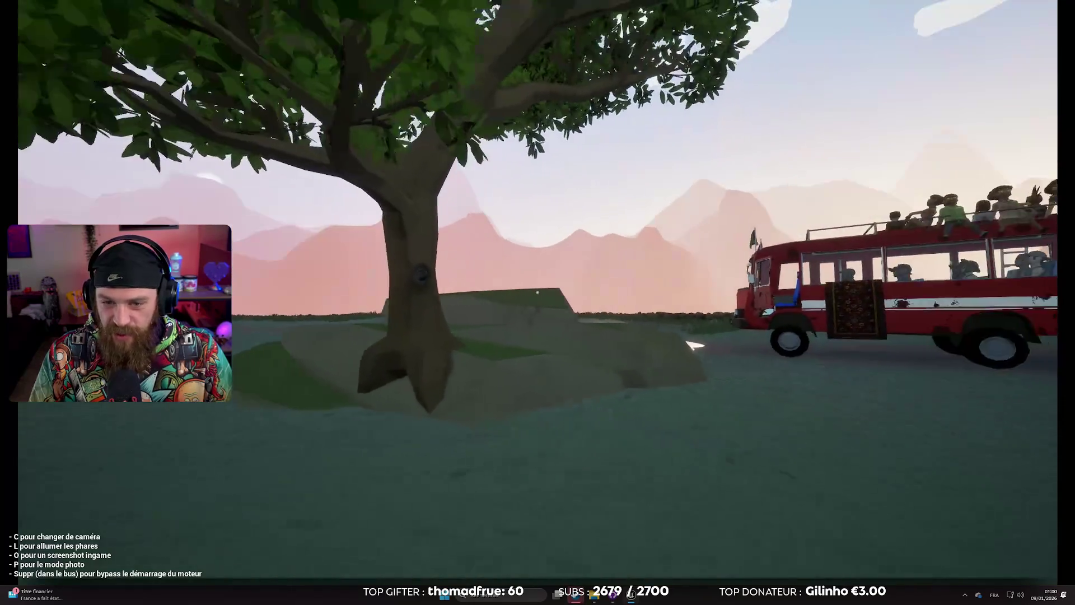
key(d)
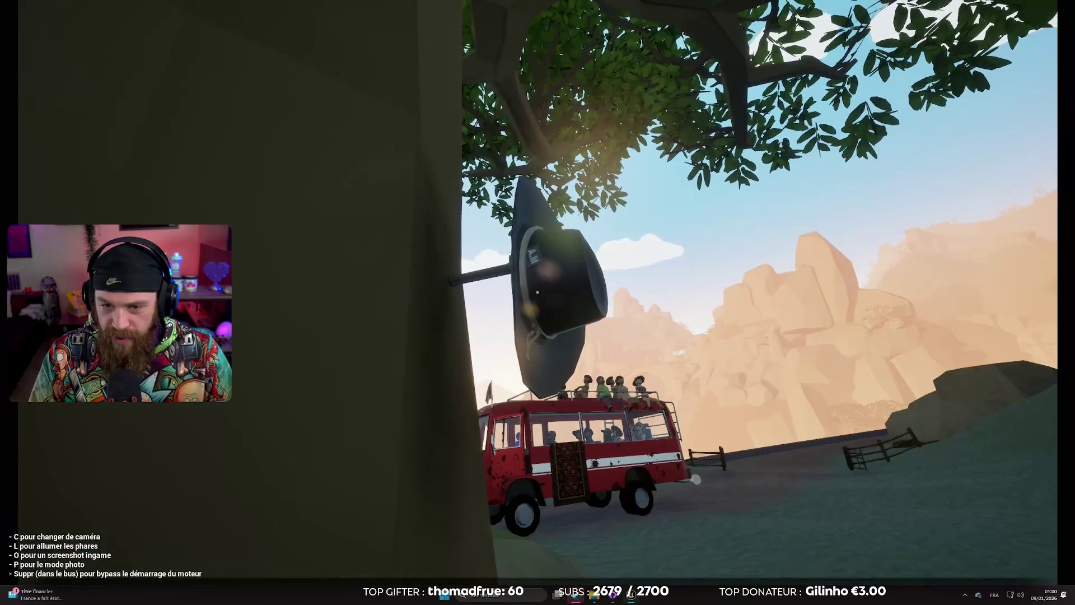
key(d)
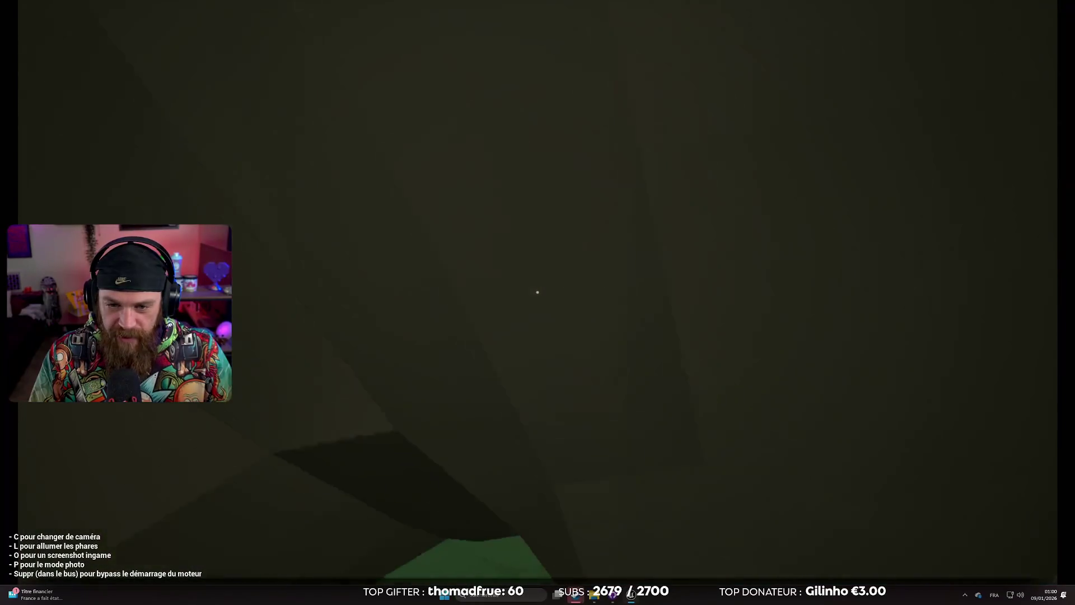
key(s)
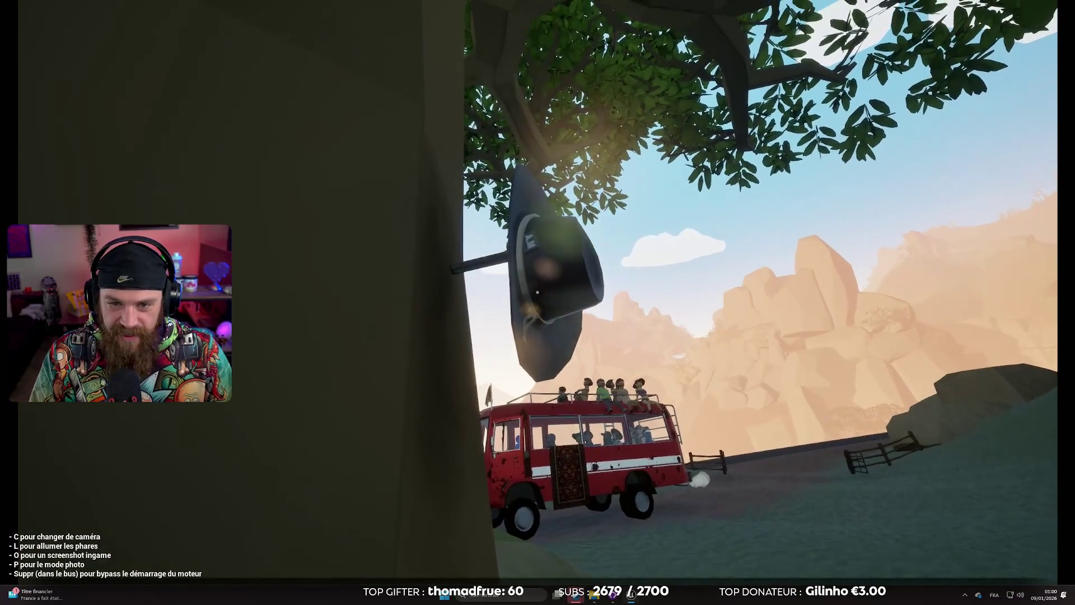
key(s)
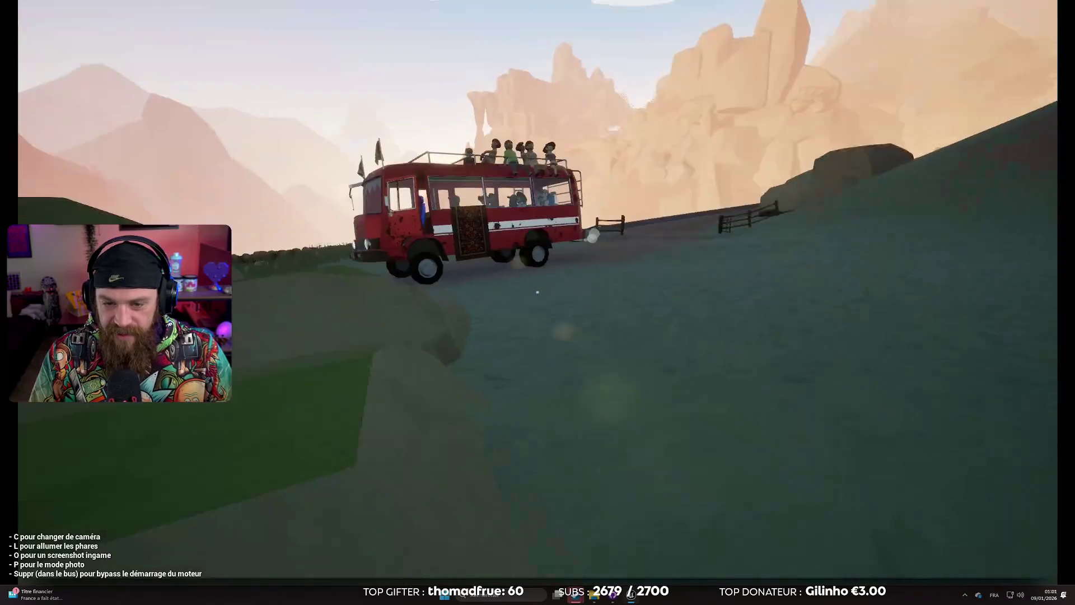
Re-enter the bus, drive it onto the grass, then stop the playtest with Esc.
key(w)
key(e)
key(w)
key(a)
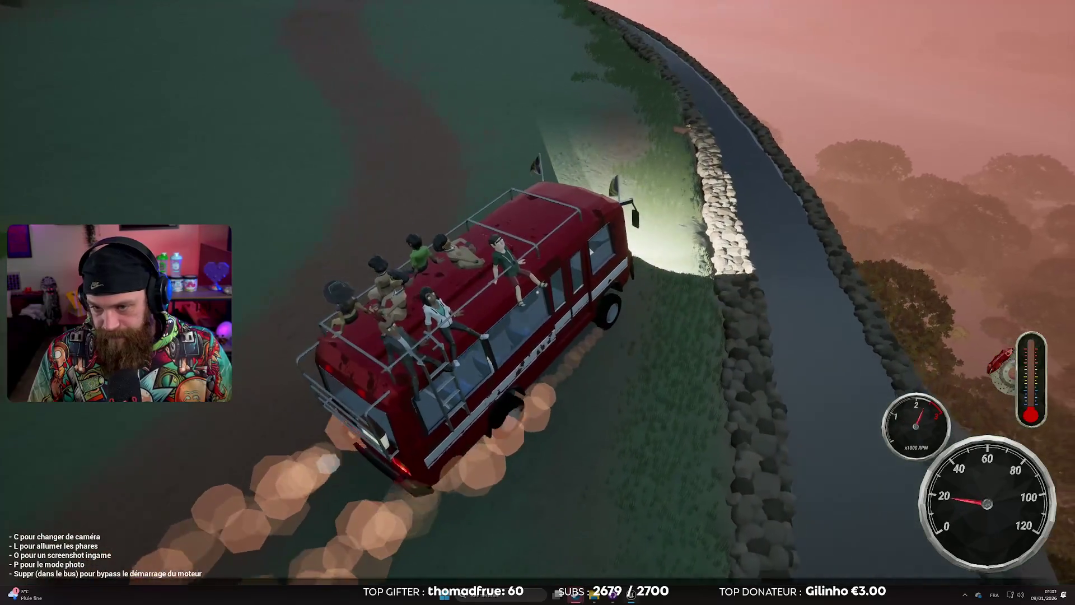
key(a)
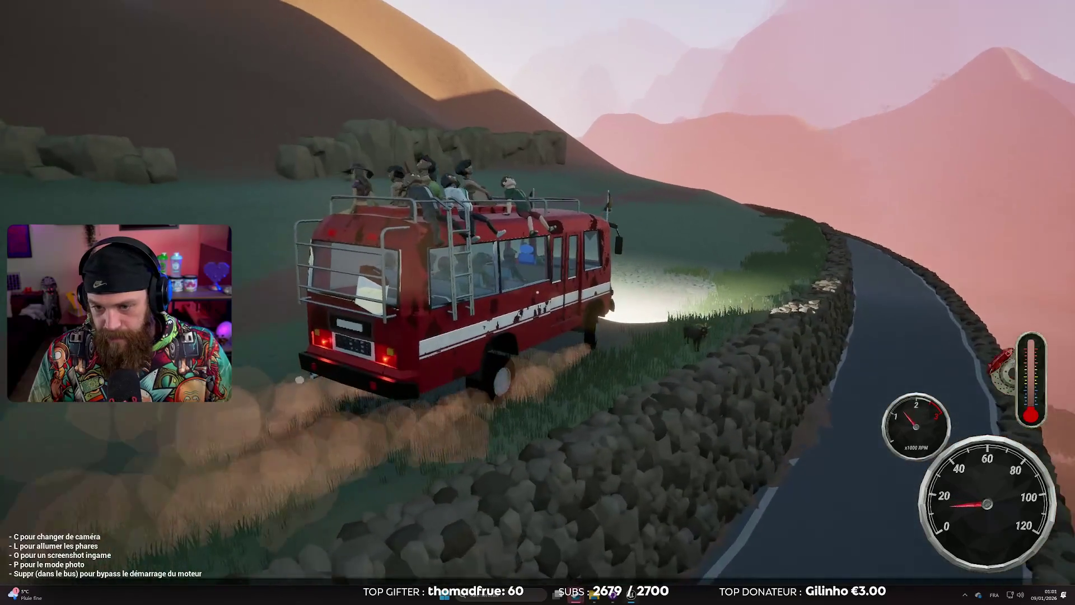
key(Escape)
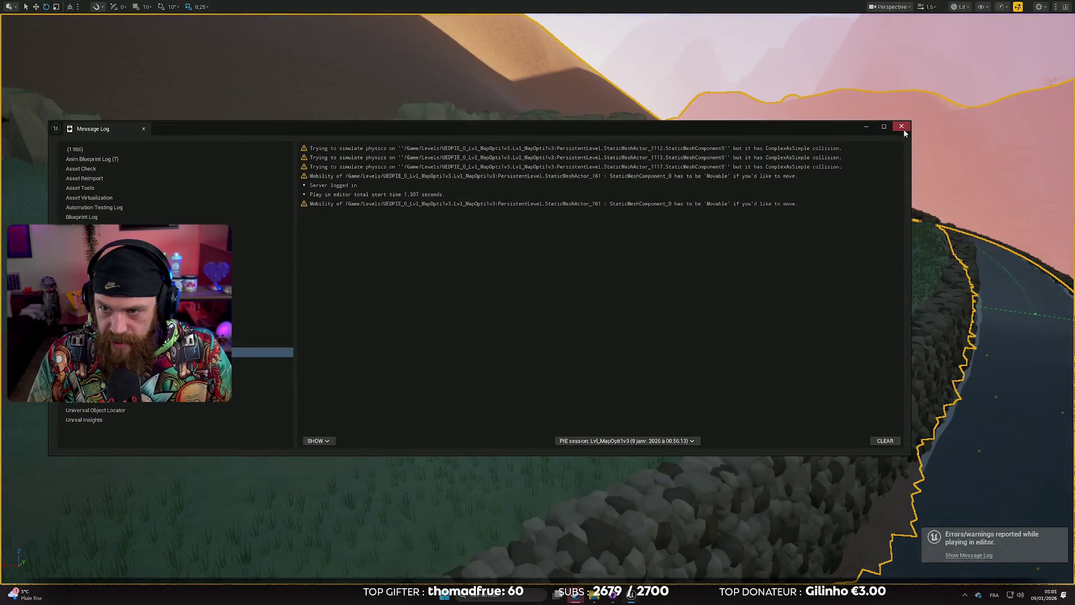
Close the Message Log and fly the viewport in close, facing the hat on the tree.
click(902, 127)
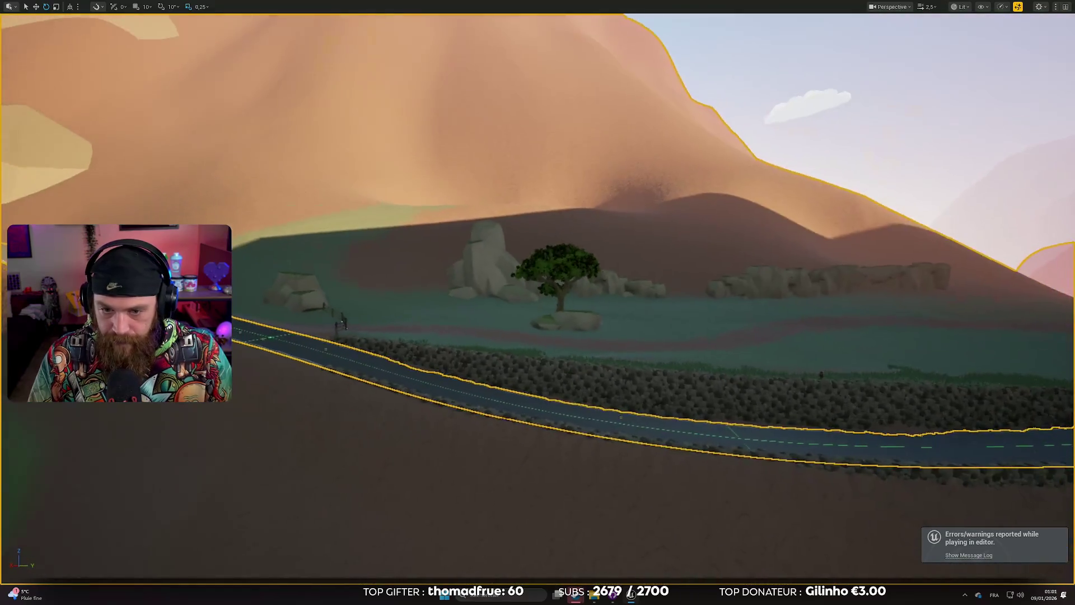
key(w)
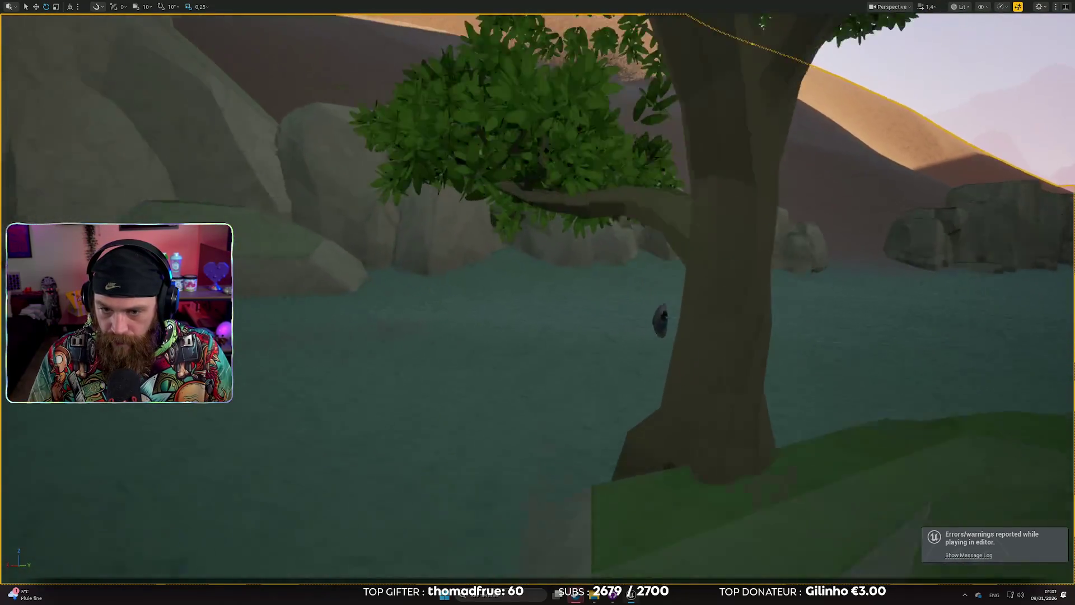
key(w)
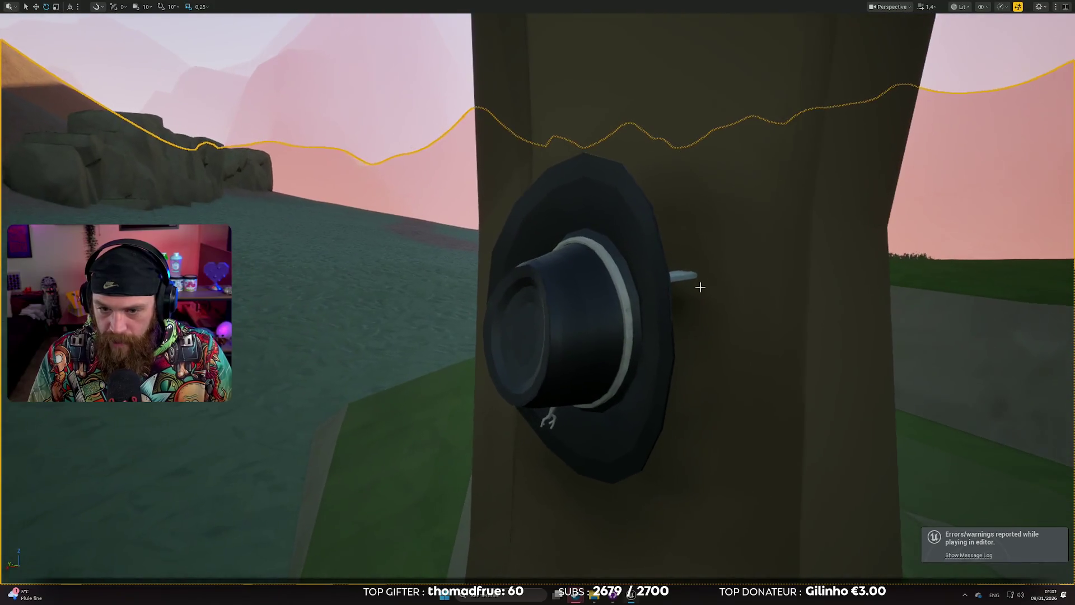
scroll(700, 286, down, 3)
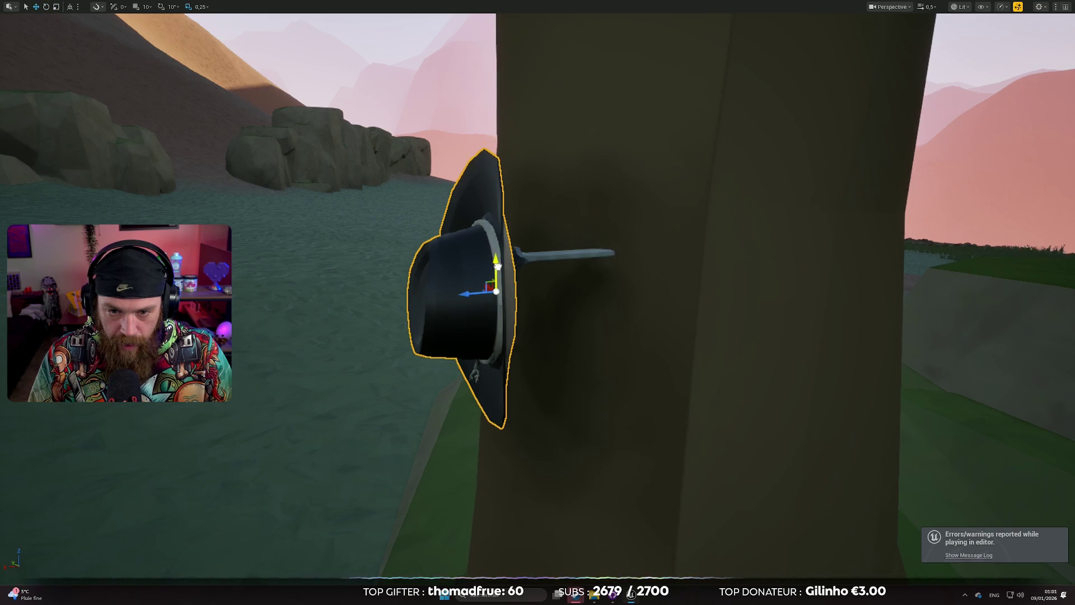
mouse_move(478, 339)
mouse_down()
mouse_move(583, 338)
mouse_move(643, 311)
mouse_up()
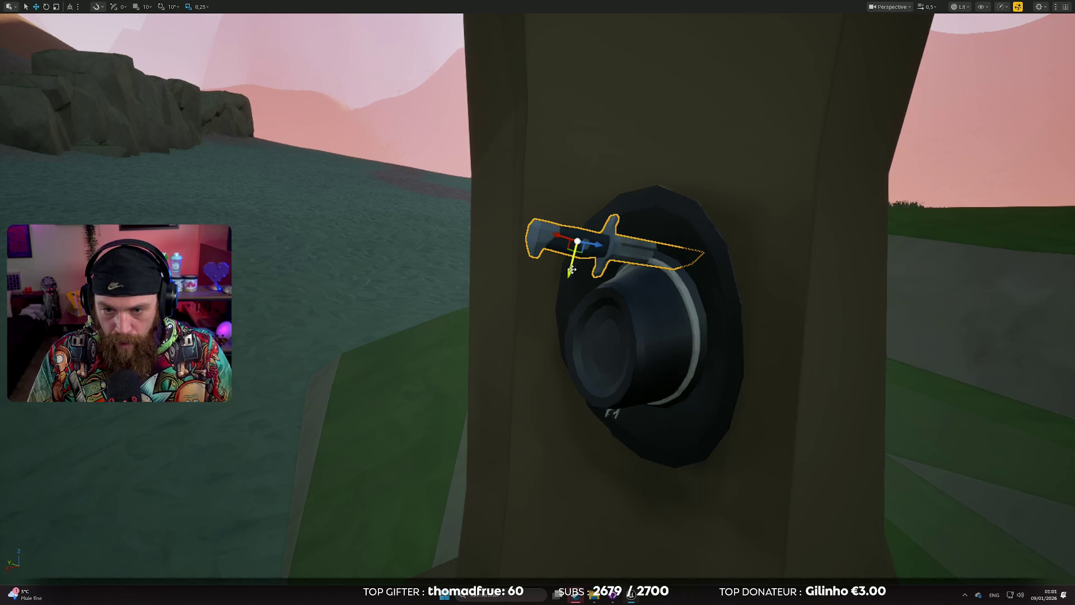
Frame the tree side-on and select the hat to check its placement on the trunk.
click(767, 304)
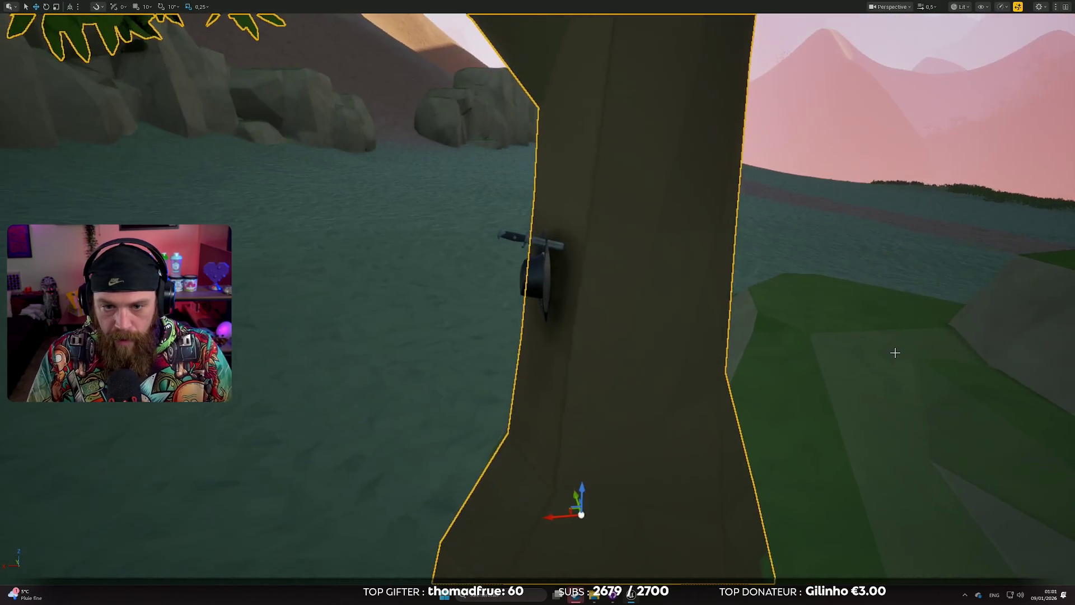
click(892, 352)
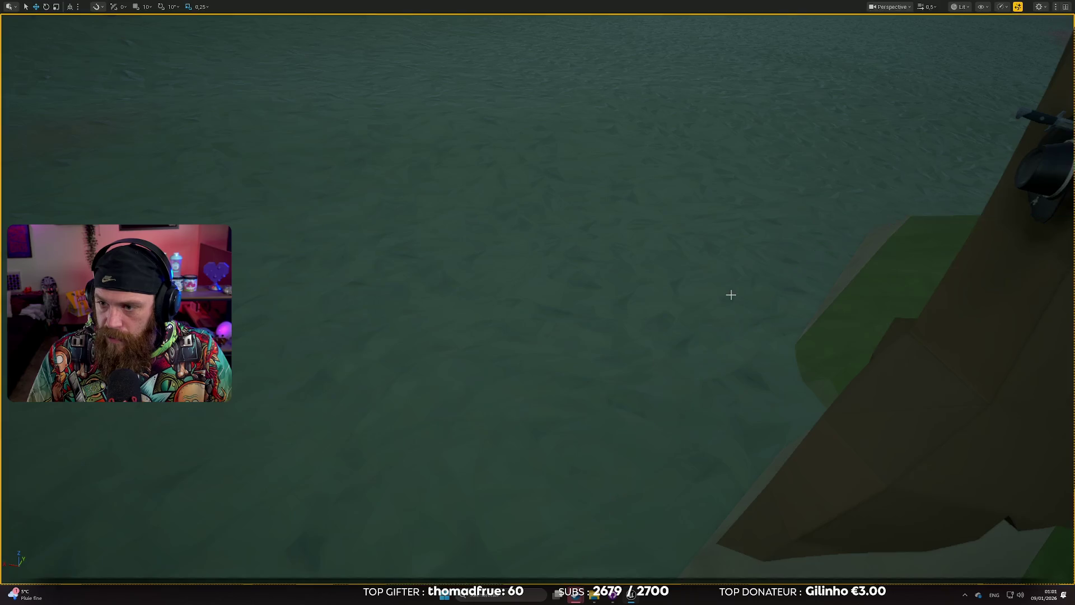
click(726, 293)
scroll(538, 302, down, 2)
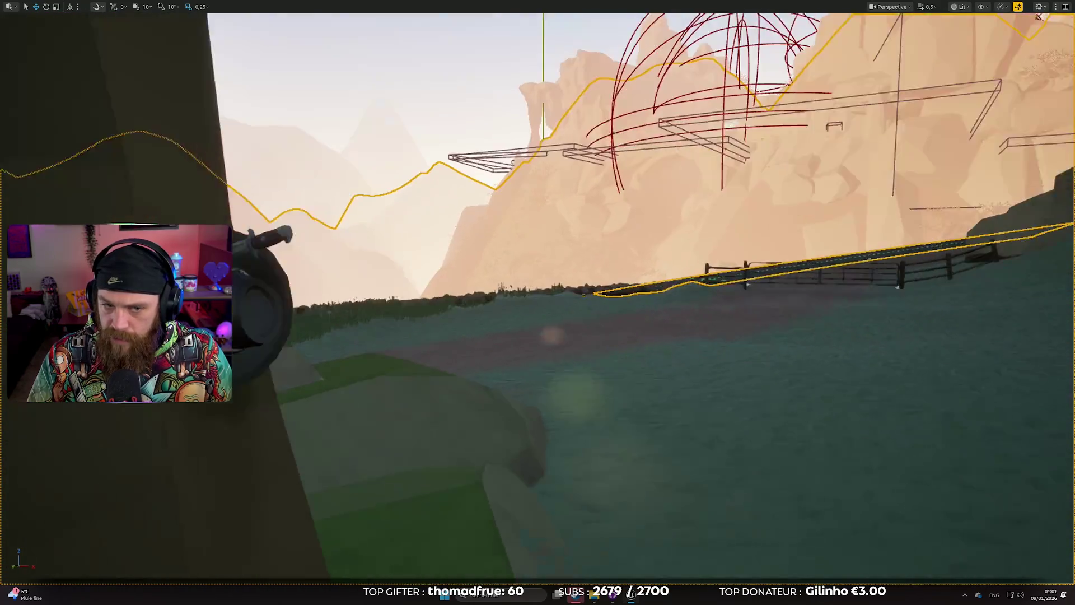
scroll(538, 302, down, 1)
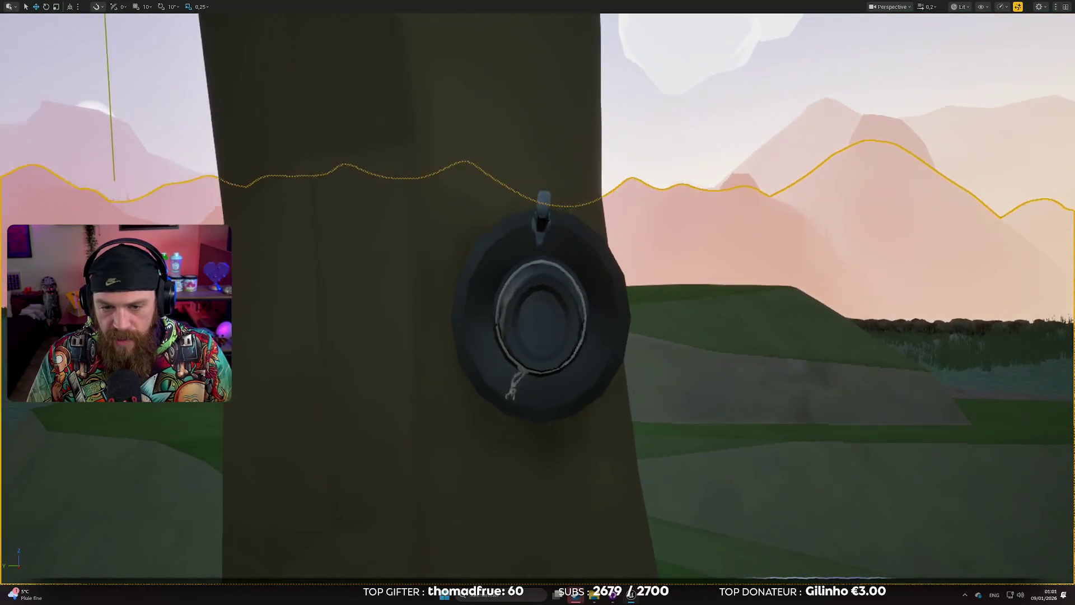
key(a)
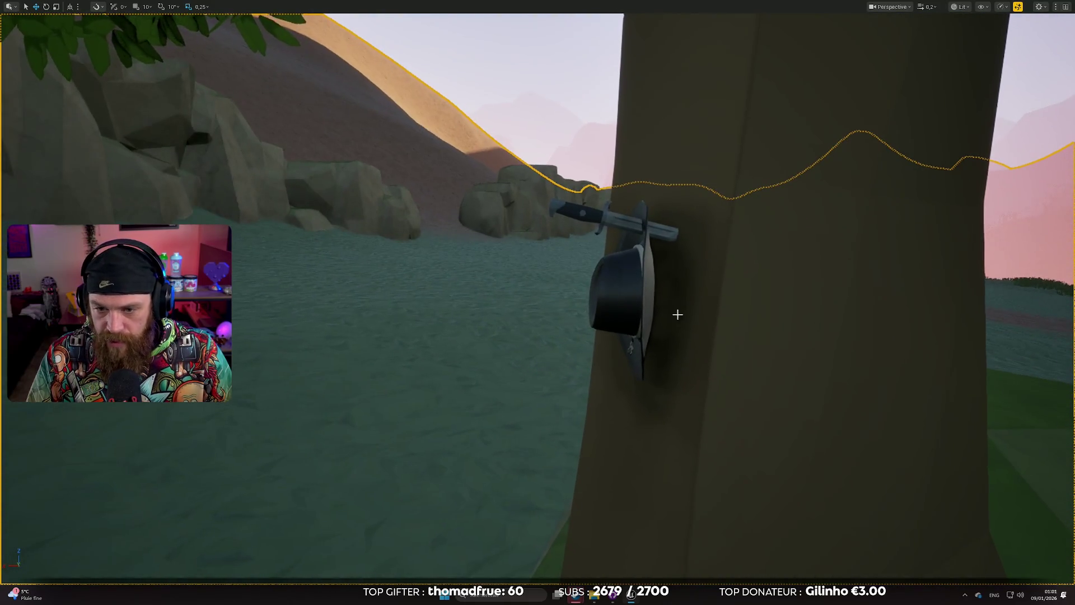
click(635, 303)
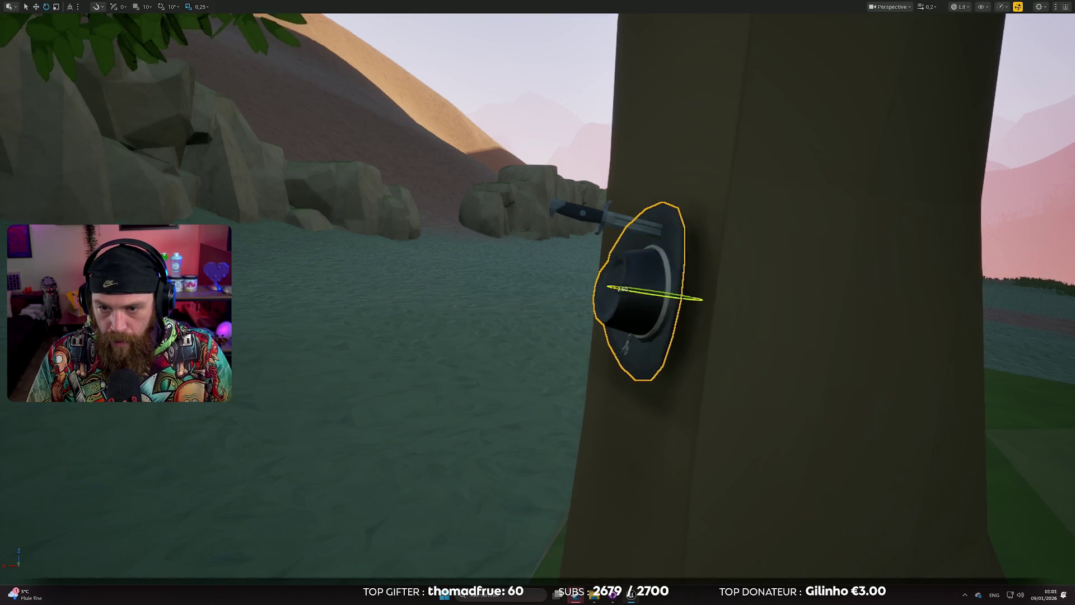
click(409, 354)
mouse_move(409, 354)
mouse_down()
mouse_move(442, 354)
mouse_move(408, 354)
mouse_move(436, 347)
mouse_move(403, 319)
mouse_move(412, 303)
mouse_up()
Adjust the knife so it skewers the hat's brim into the trunk, checking from several angles.
click(443, 291)
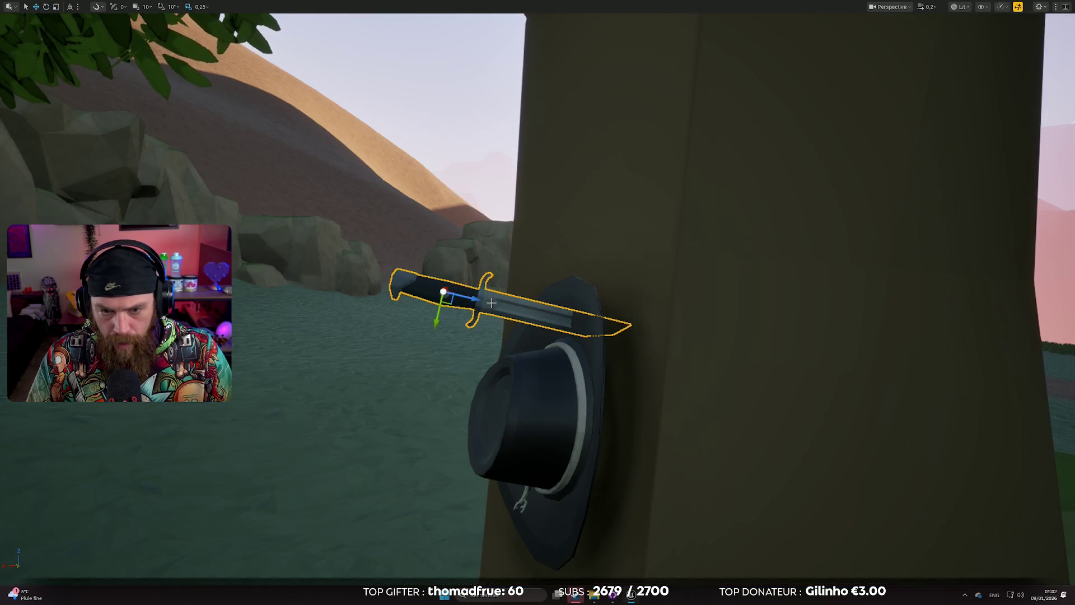
click(343, 331)
mouse_move(343, 331)
mouse_down()
mouse_move(426, 325)
mouse_move(424, 367)
mouse_move(426, 347)
mouse_move(493, 308)
mouse_up()
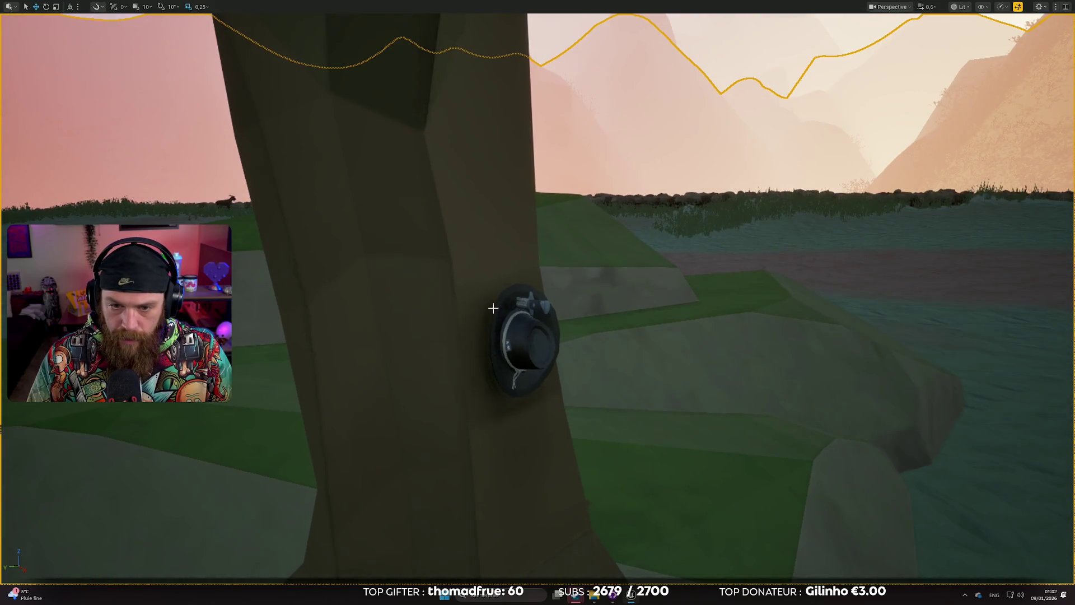
click(530, 302)
click(773, 241)
drag(773, 240, 773, 325)
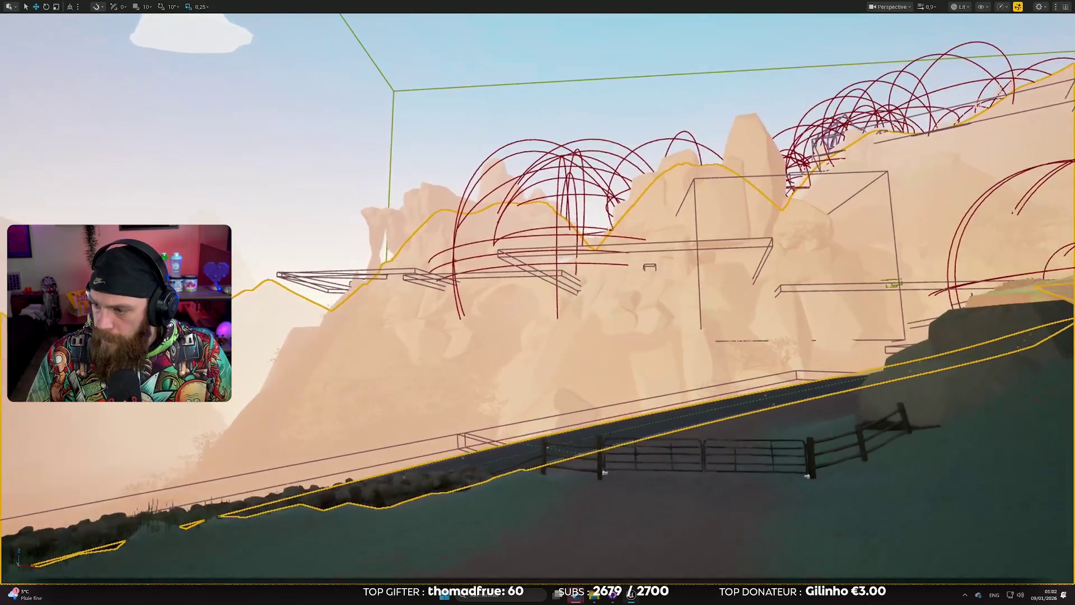
scroll(538, 303, up, 3)
key(w)
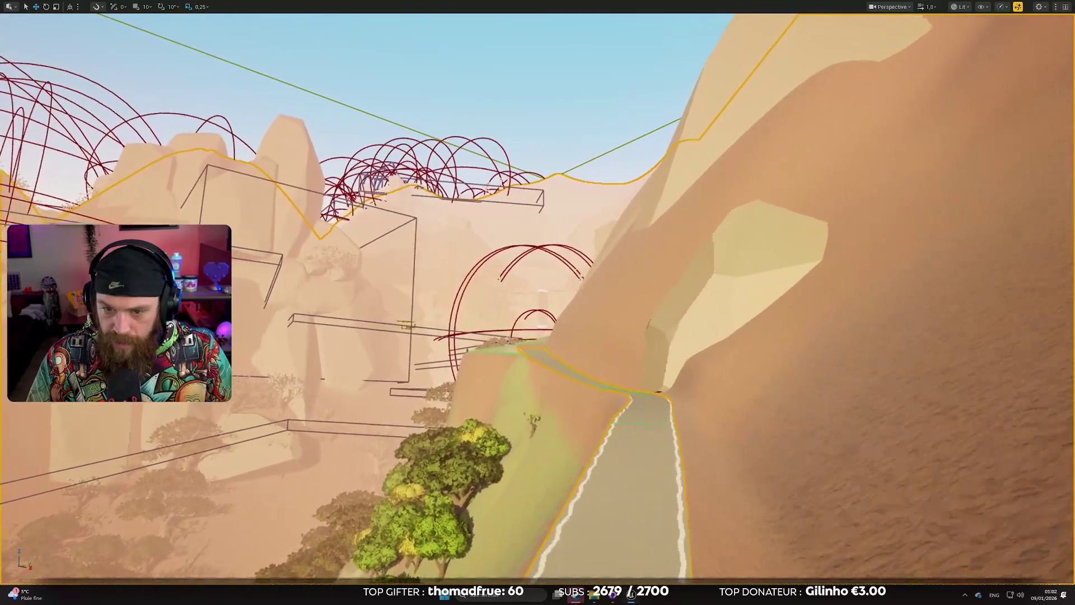
scroll(538, 303, up, 1)
key(s)
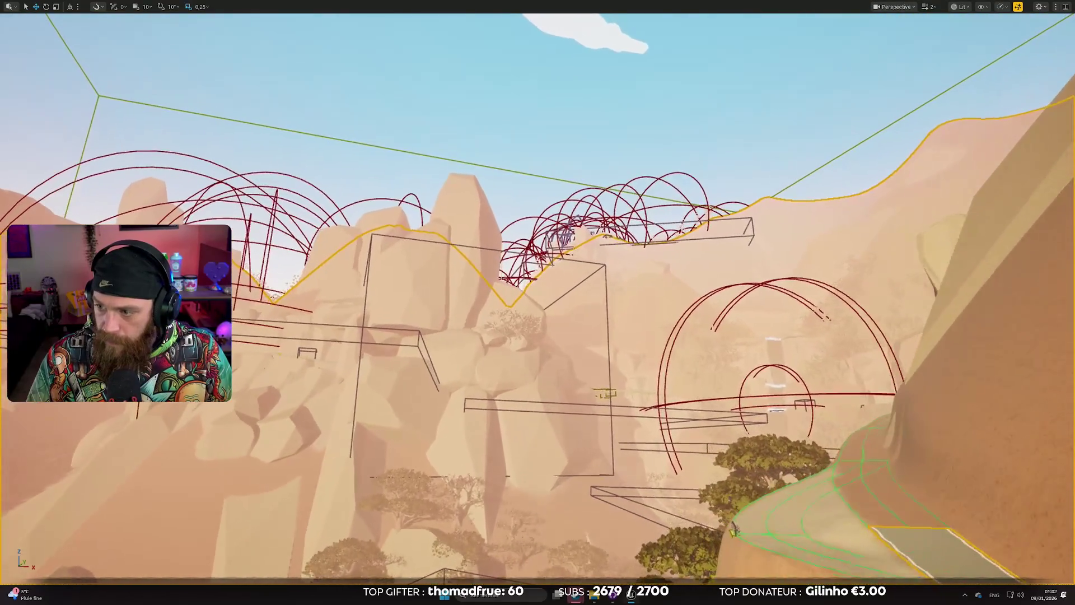
scroll(537, 303, up, 1)
key(w)
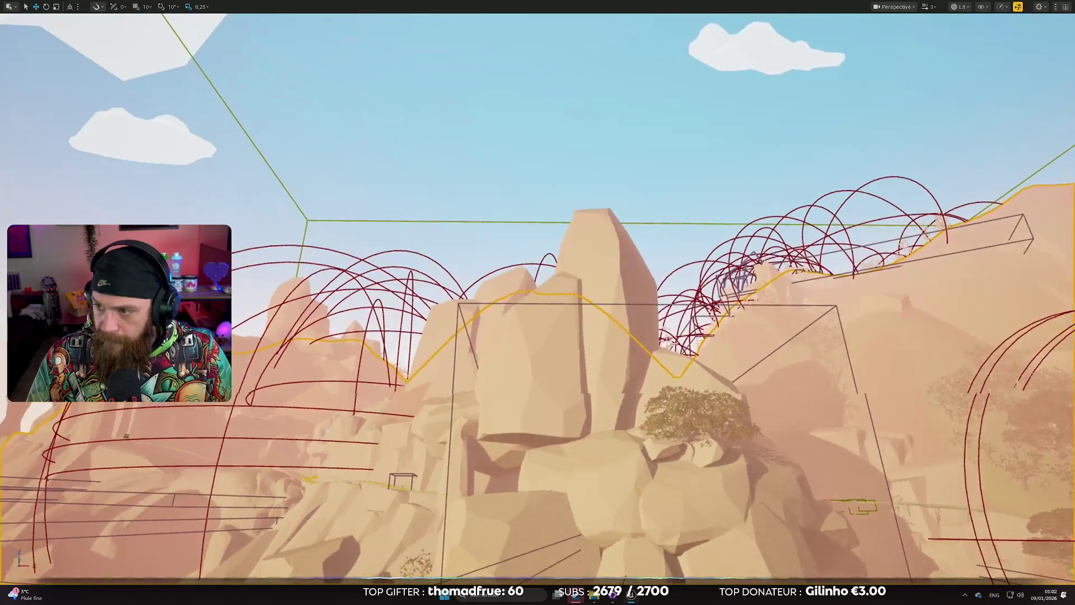
scroll(537, 302, up, 1)
key(w)
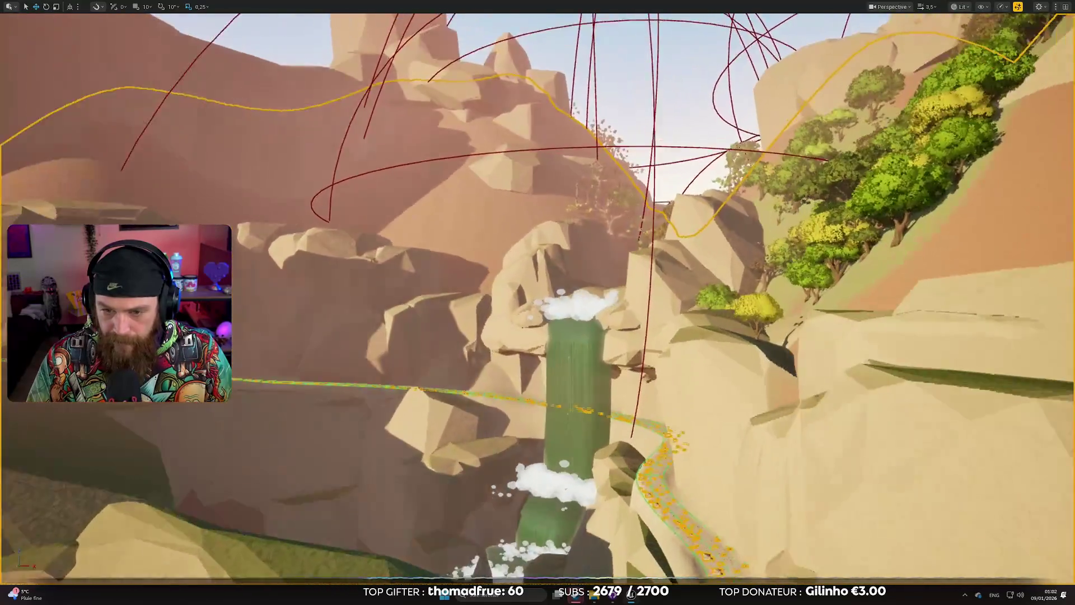
scroll(538, 303, down, 3)
key(w)
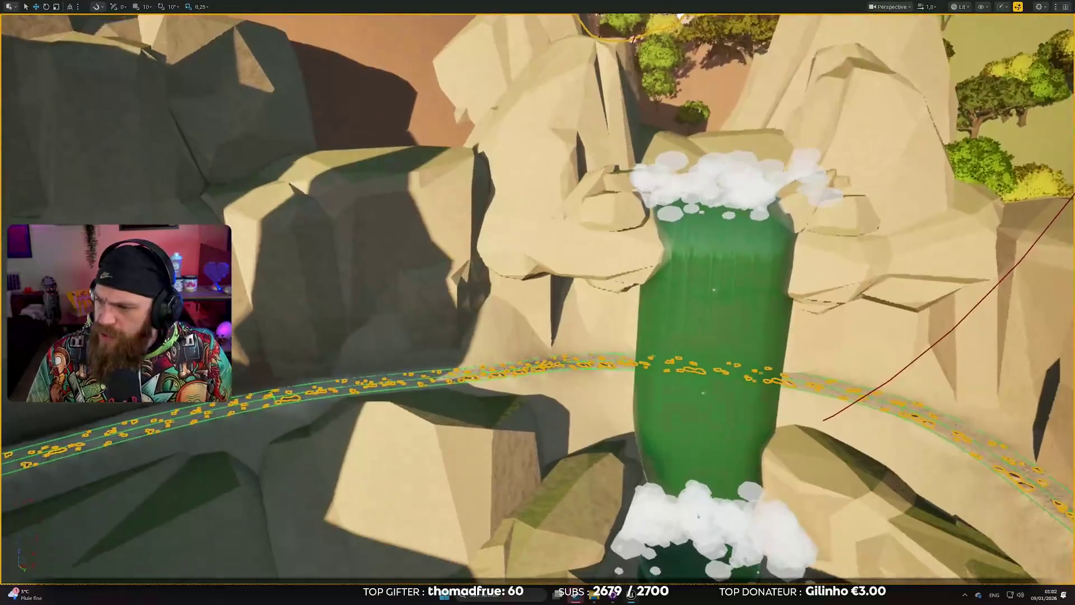
key(s)
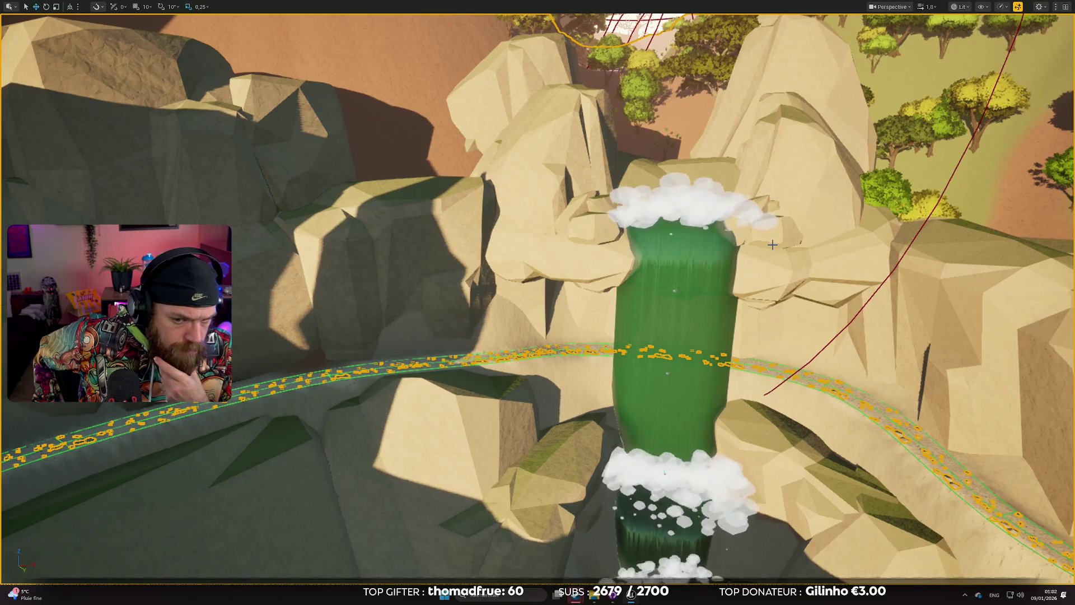
mouse_move(751, 234)
mouse_down()
mouse_move(672, 241)
mouse_move(745, 224)
mouse_move(694, 245)
mouse_up()
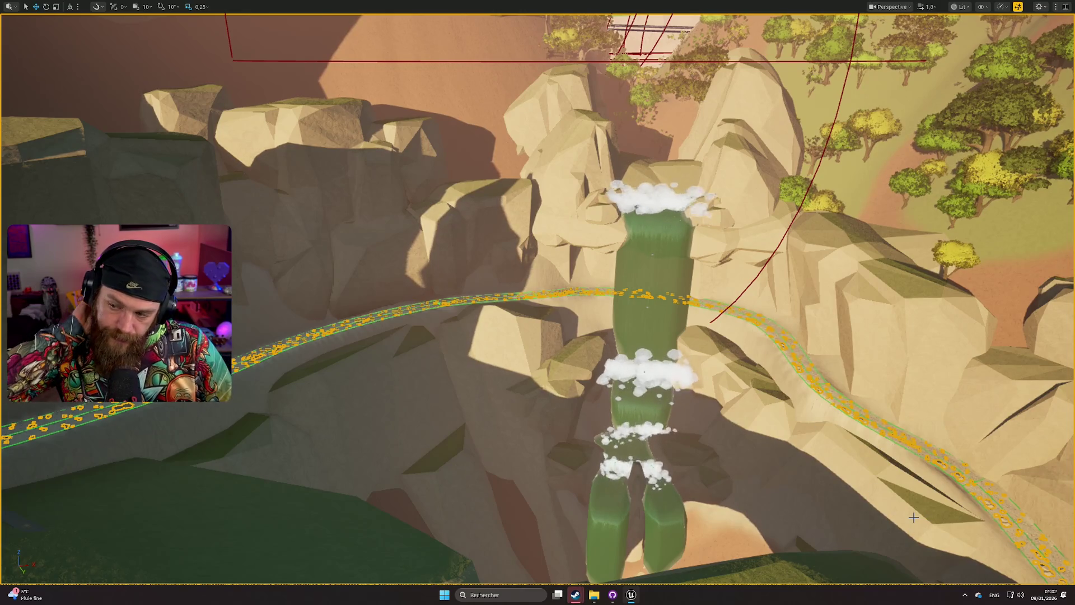
scroll(913, 517, up, 3)
mouse_move(913, 517)
mouse_down()
mouse_move(874, 506)
mouse_move(795, 529)
mouse_move(726, 464)
mouse_up()
Fly over the forest to the boulders by the cliff road, then exit fullscreen with F11.
scroll(856, 513, down, 1)
scroll(823, 529, down, 1)
scroll(776, 512, down, 1)
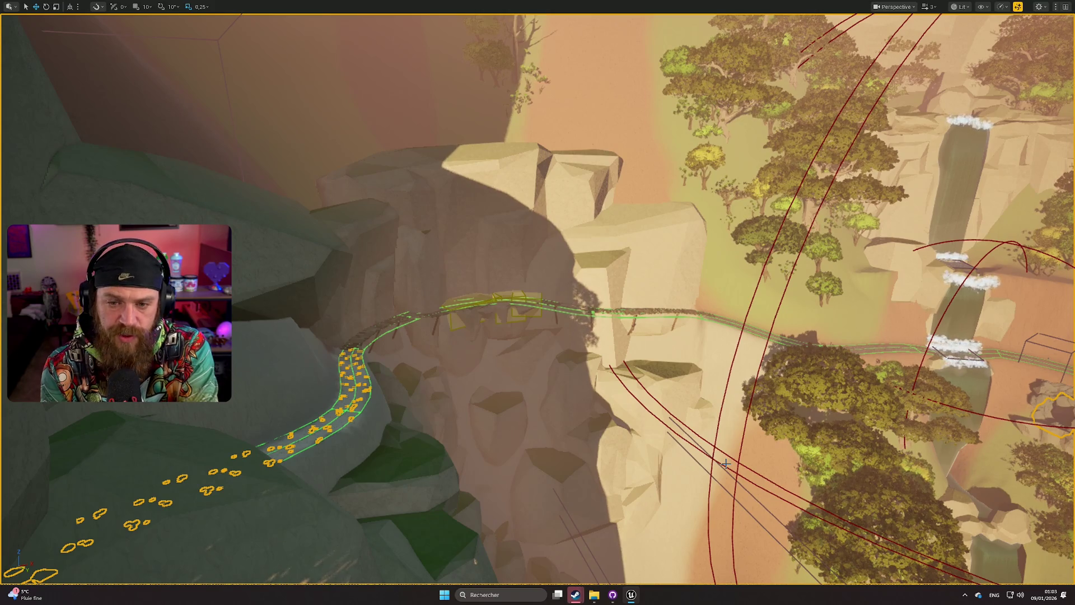
scroll(679, 379, up, 2)
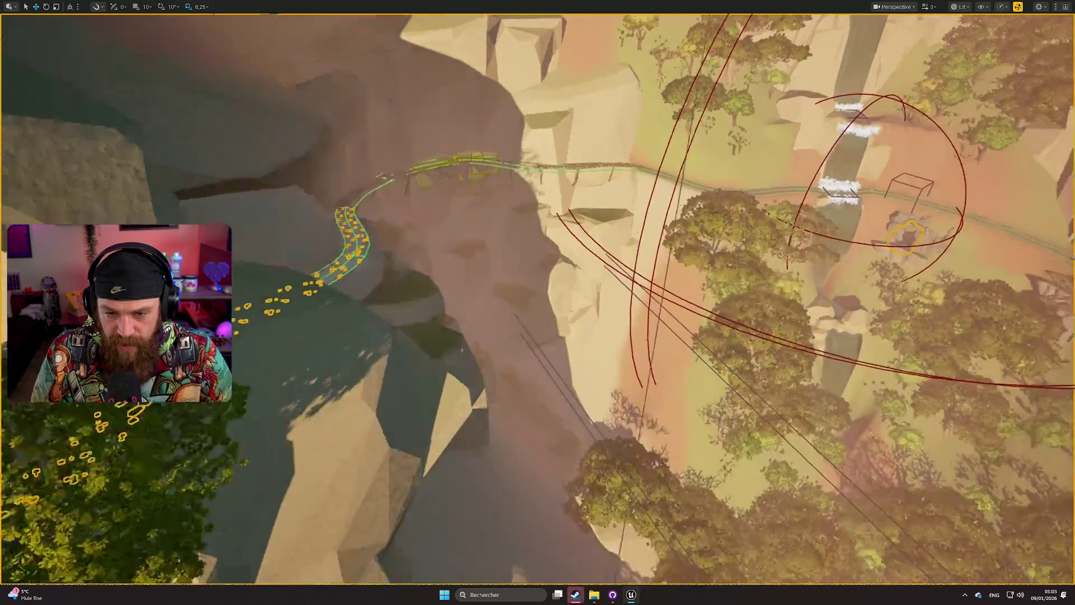
key(w)
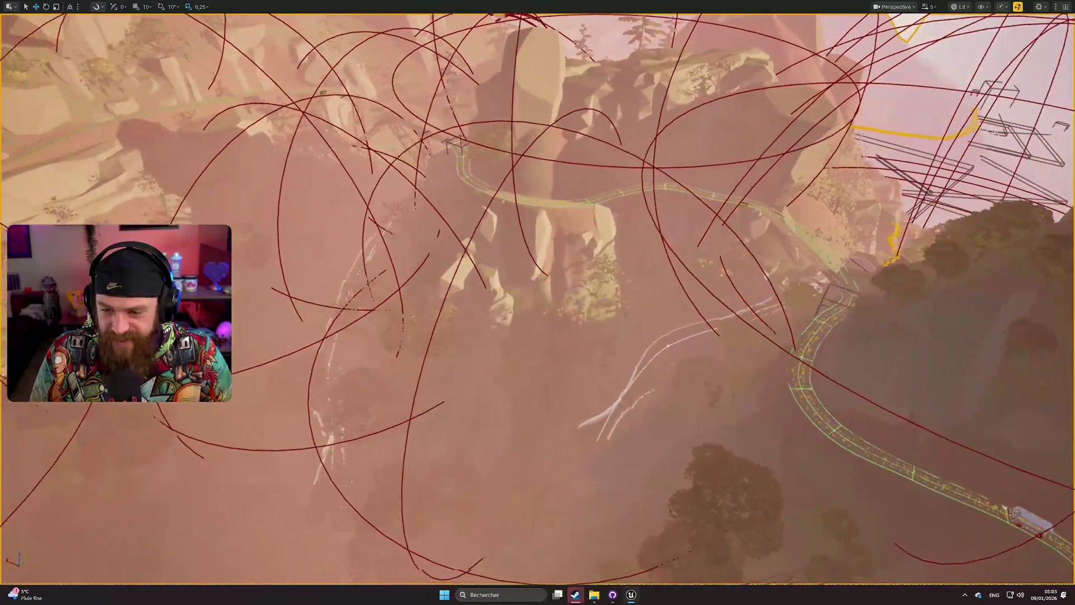
scroll(537, 303, down, 2)
scroll(538, 303, down, 2)
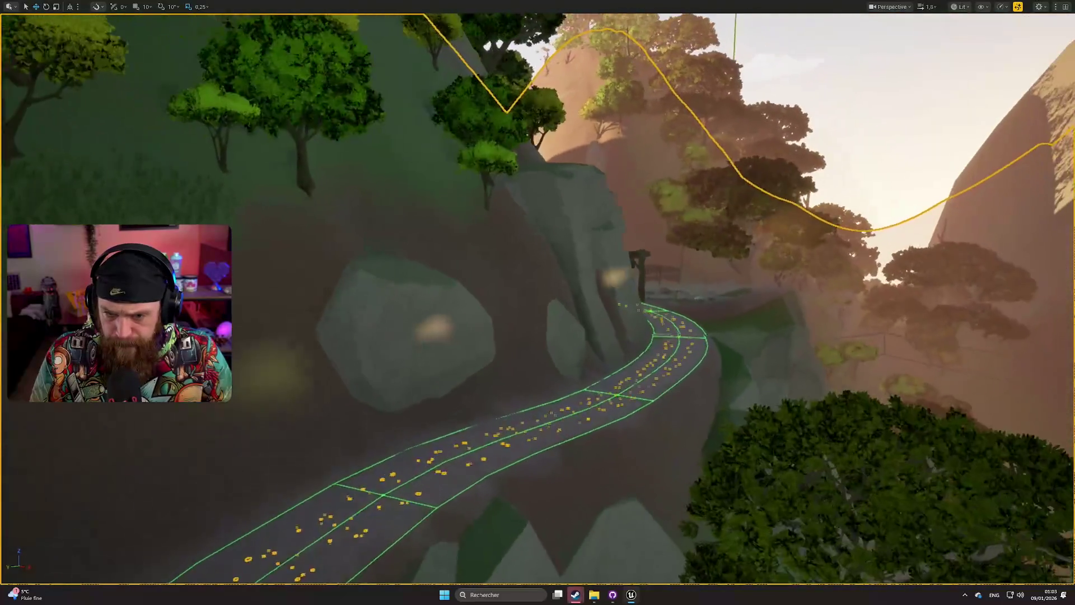
scroll(676, 380, up, 3)
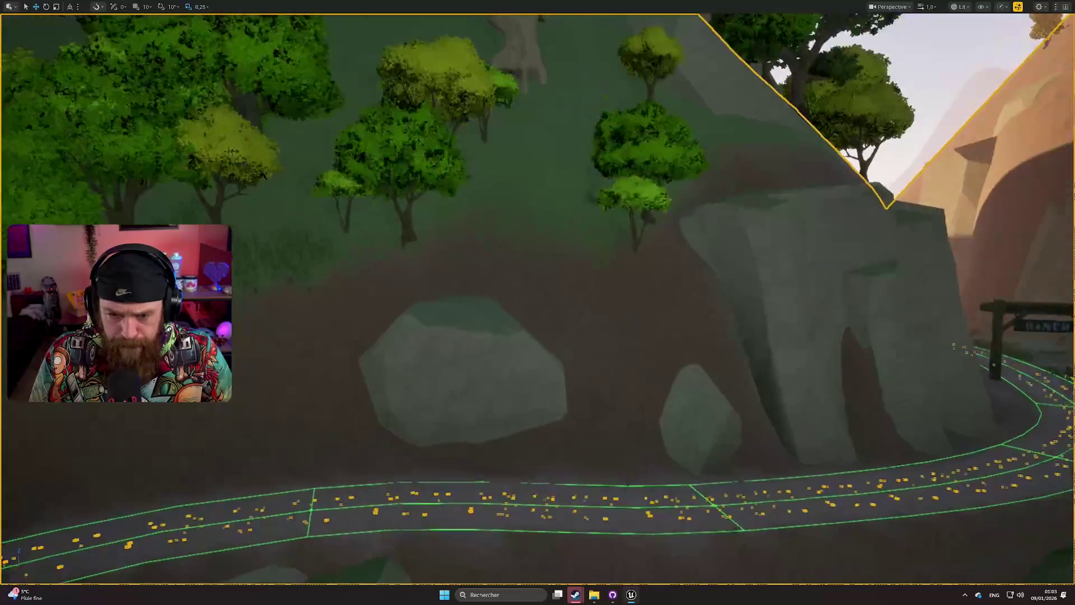
key(F11)
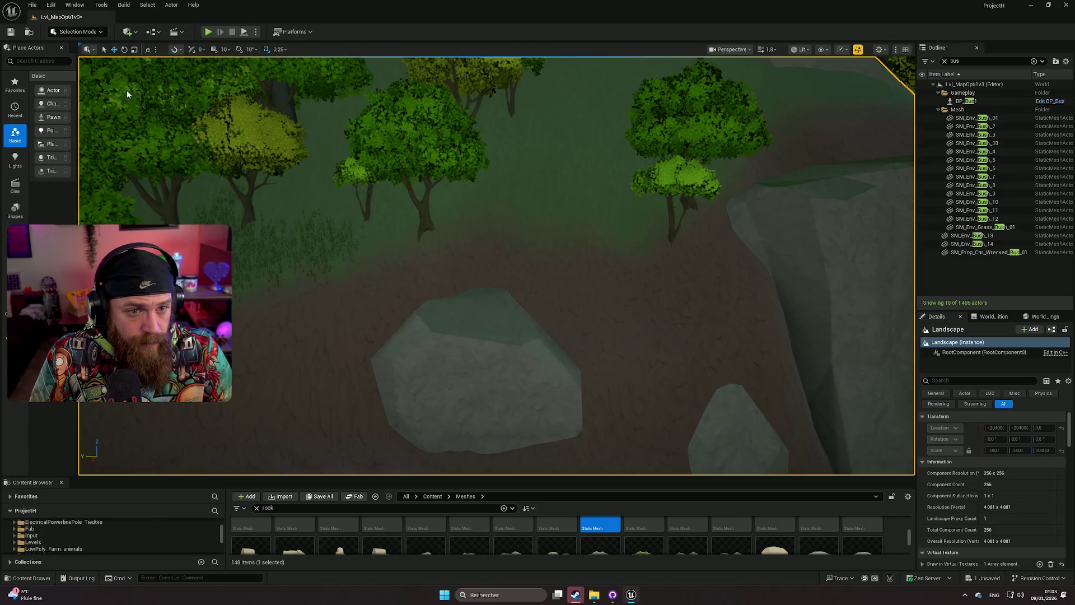
Enter Landscape Paint mode with Shift+2, widen the panel and scroll to the Target Layers.
key(shift+2)
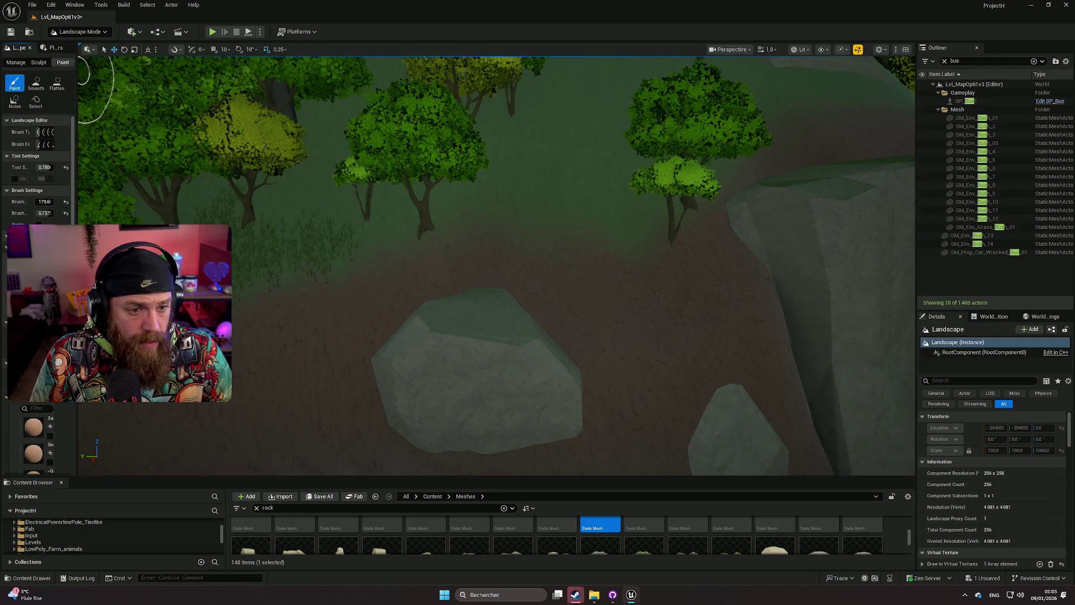
mouse_move(77, 140)
mouse_down()
mouse_move(202, 140)
mouse_move(175, 140)
mouse_up()
scroll(87, 280, down, 5)
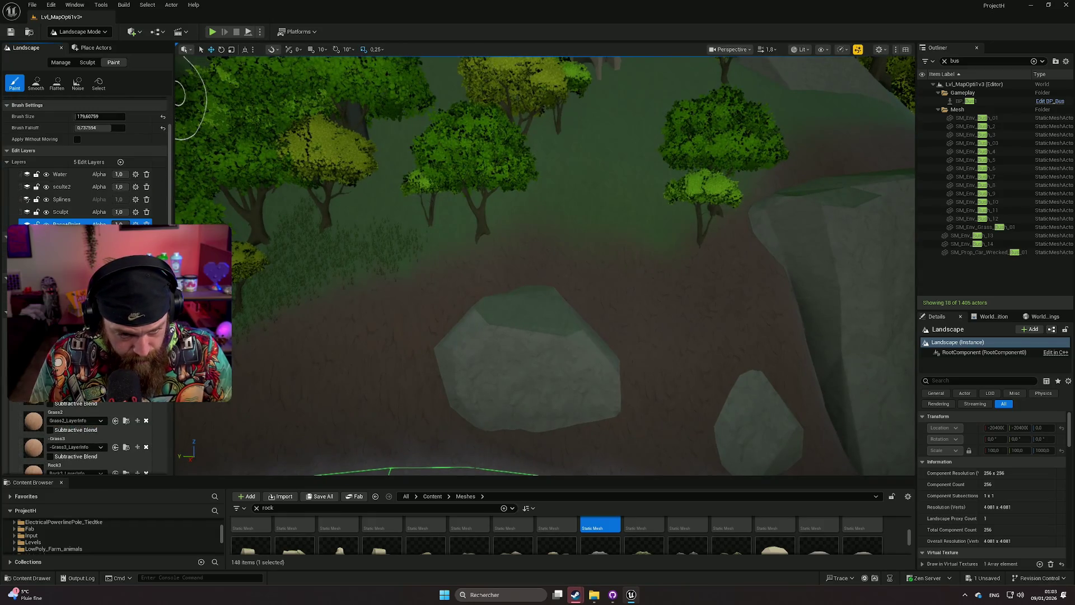
scroll(86, 280, down, 2)
scroll(87, 280, down, 4)
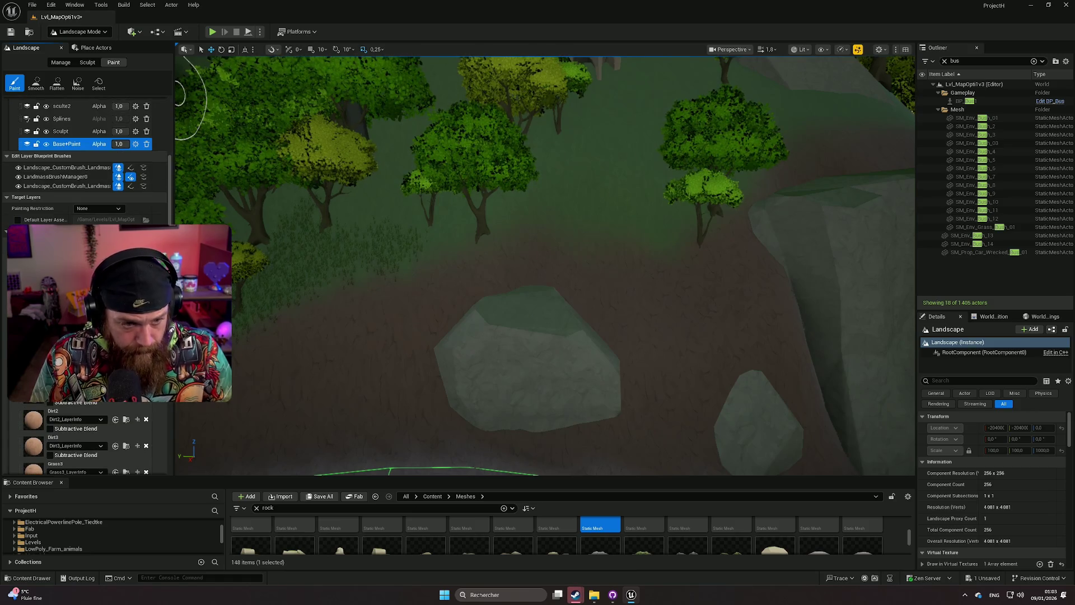
scroll(87, 168, down, 8)
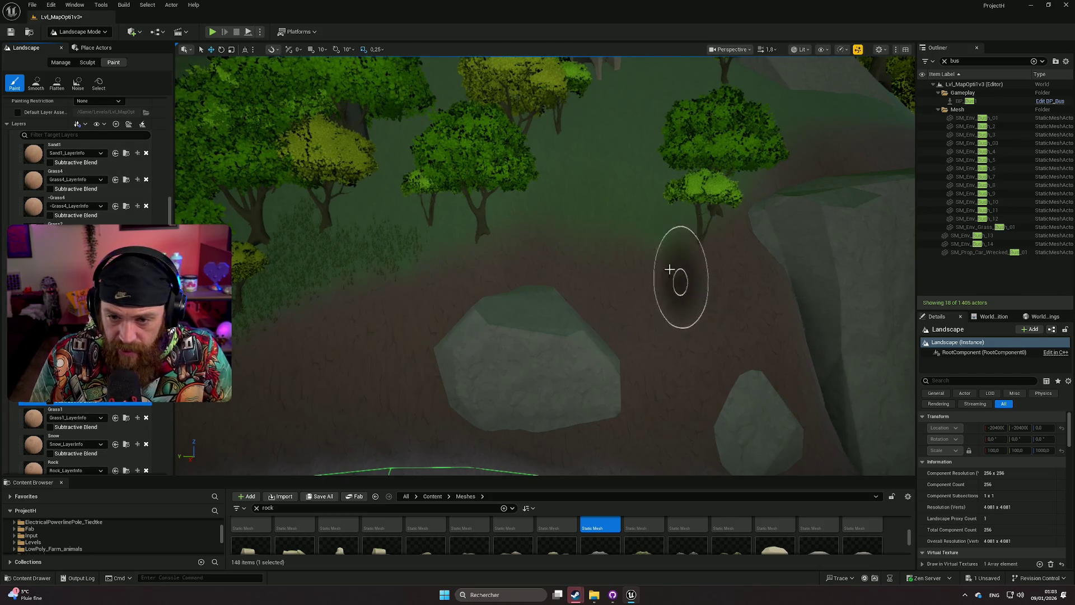
Paint grass up the bare cliff edge beside the large rock and trees.
mouse_move(735, 273)
mouse_down()
mouse_move(748, 247)
mouse_move(740, 198)
mouse_up()
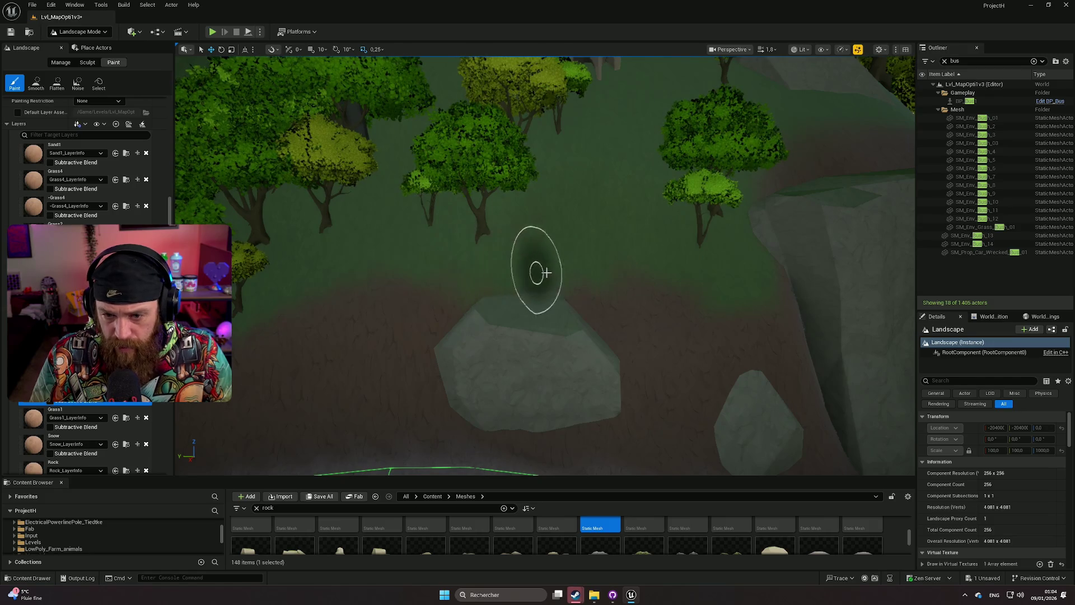
scroll(533, 269, up, 3)
scroll(545, 265, down, 3)
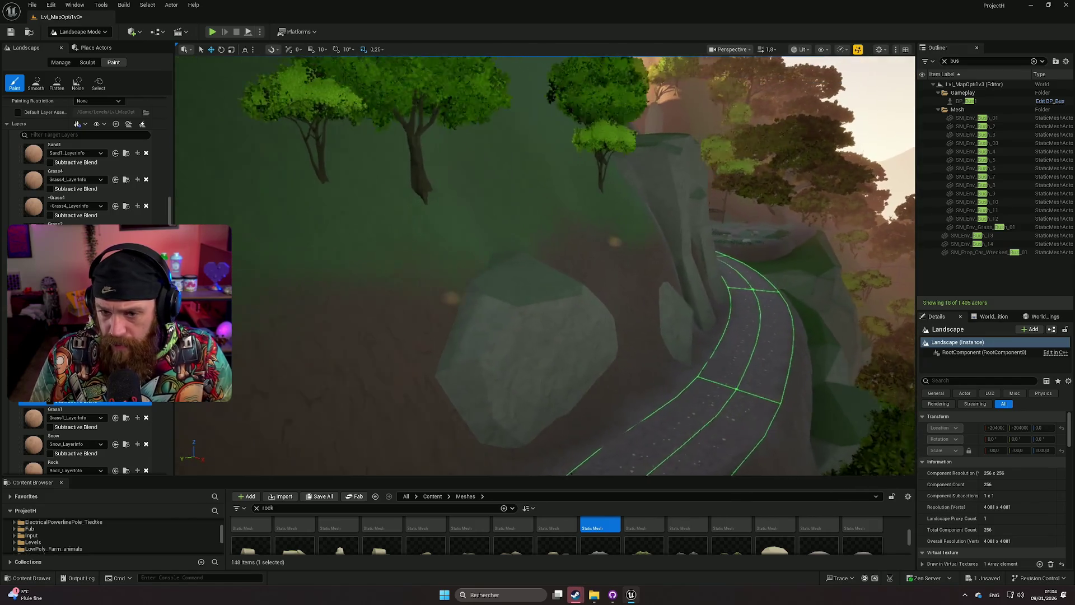
scroll(510, 273, down, 3)
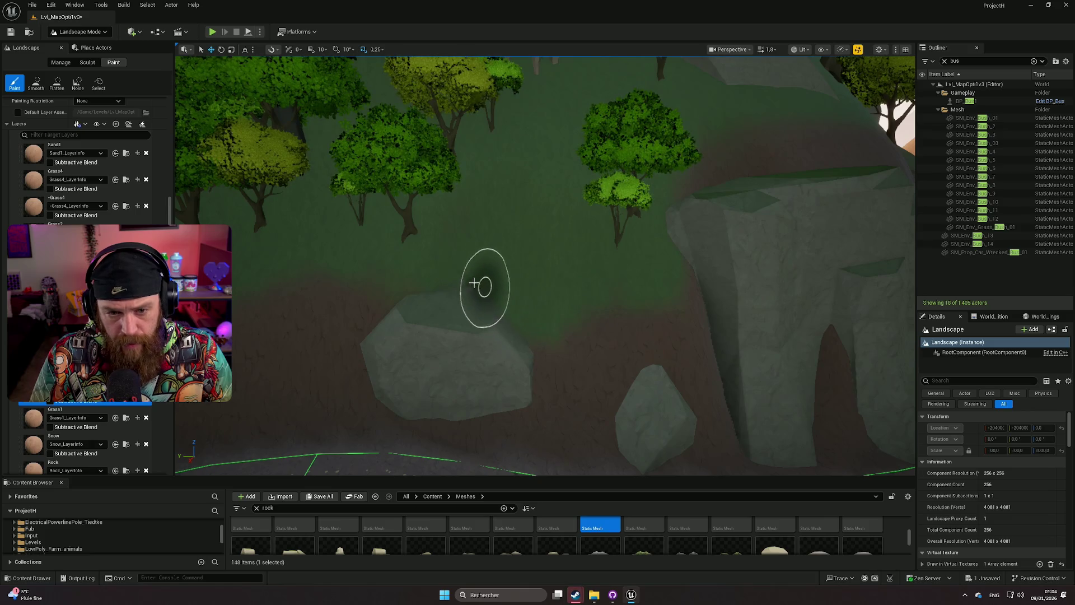
scroll(84, 168, up, 3)
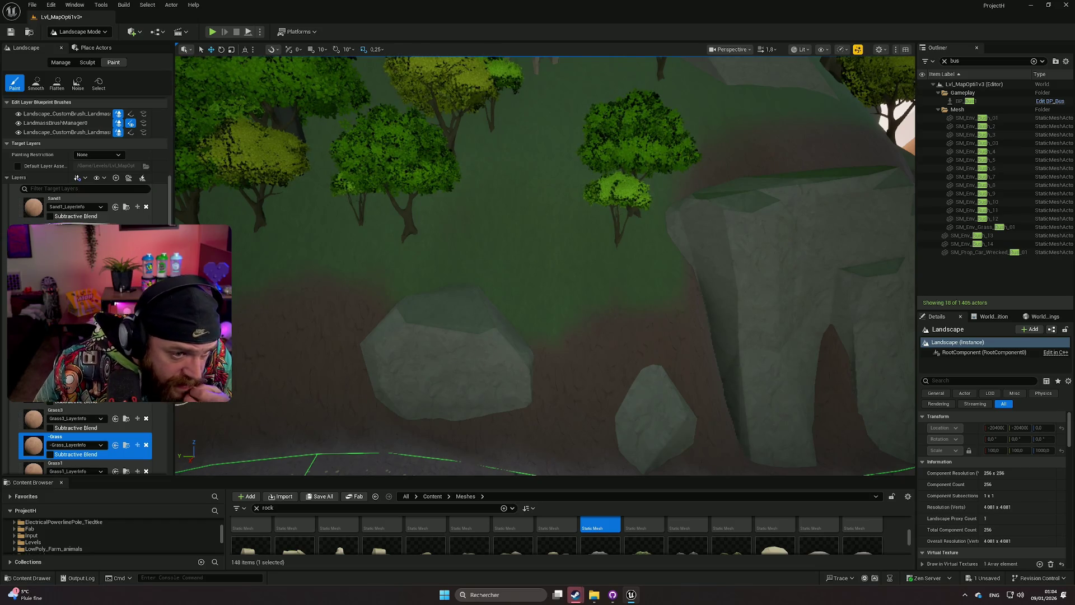
scroll(112, 291, down, 10)
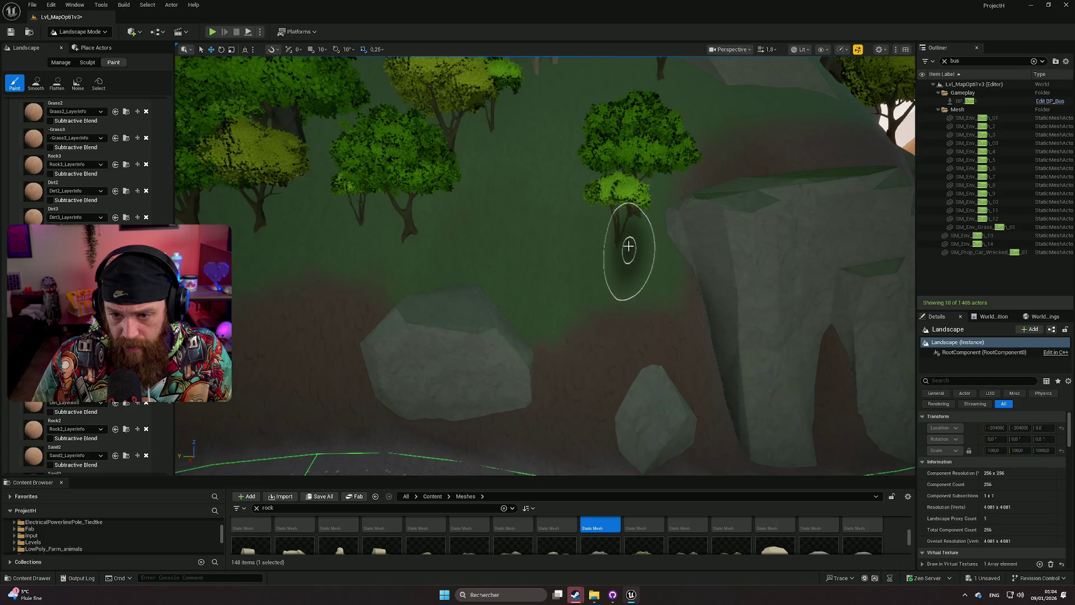
mouse_move(597, 288)
mouse_down()
mouse_move(784, 283)
mouse_move(644, 280)
mouse_move(559, 307)
mouse_up()
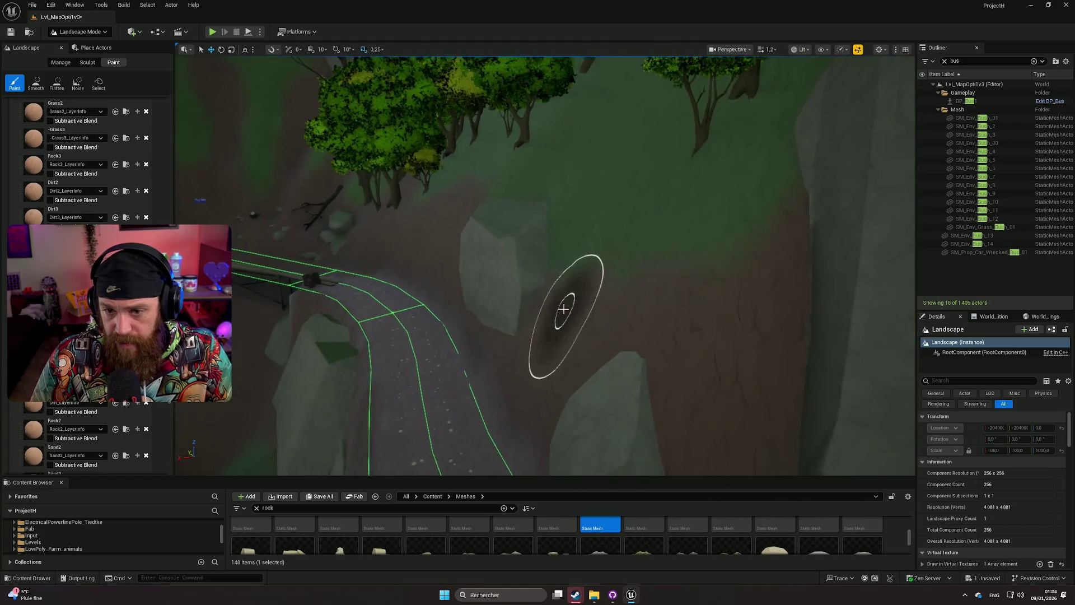
mouse_move(492, 319)
mouse_down()
mouse_move(543, 305)
mouse_move(403, 305)
mouse_move(495, 310)
mouse_up()
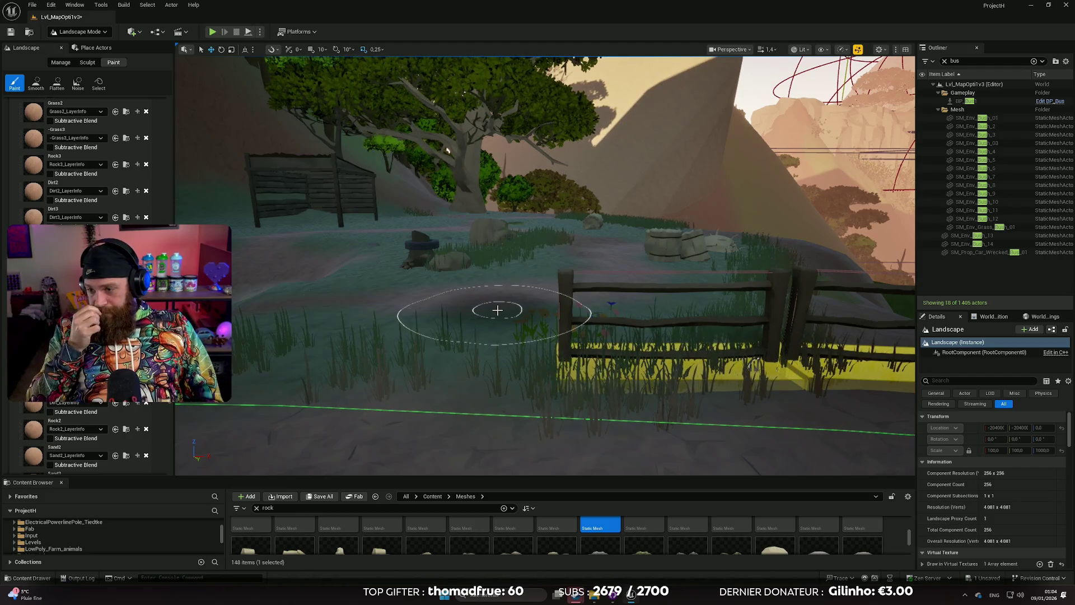
Fly the viewport down to the rock cliff below the bus road.
scroll(497, 311, up, 3)
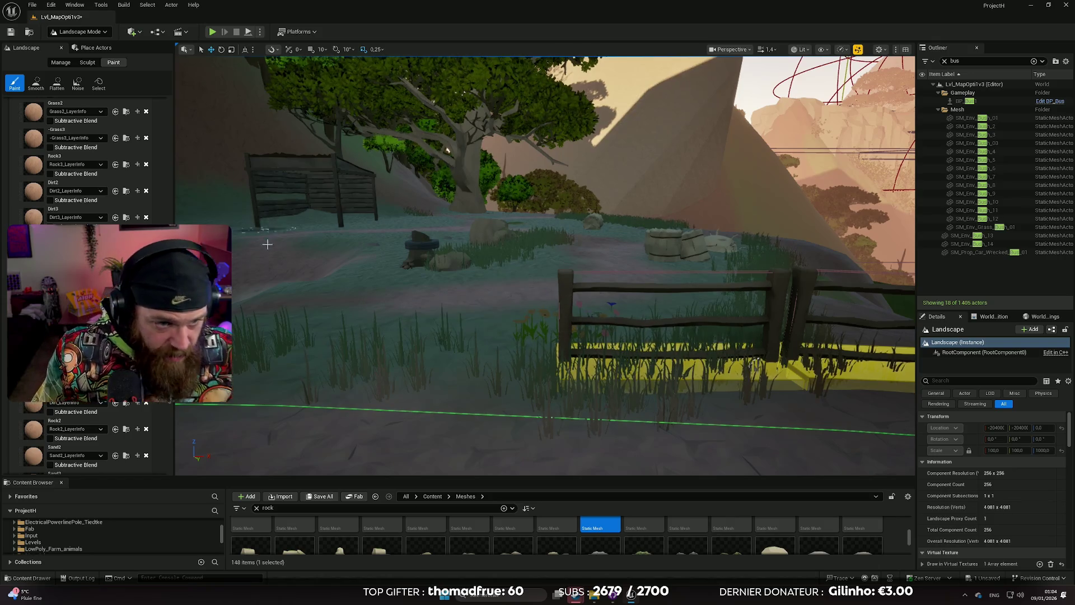
key(w)
key(w)
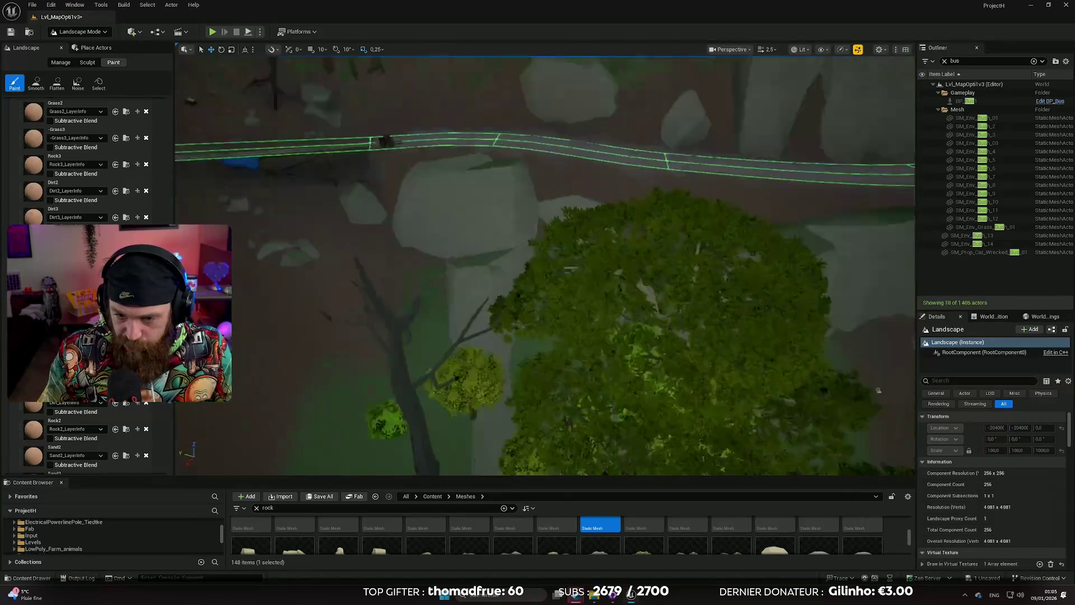
scroll(545, 265, down, 2)
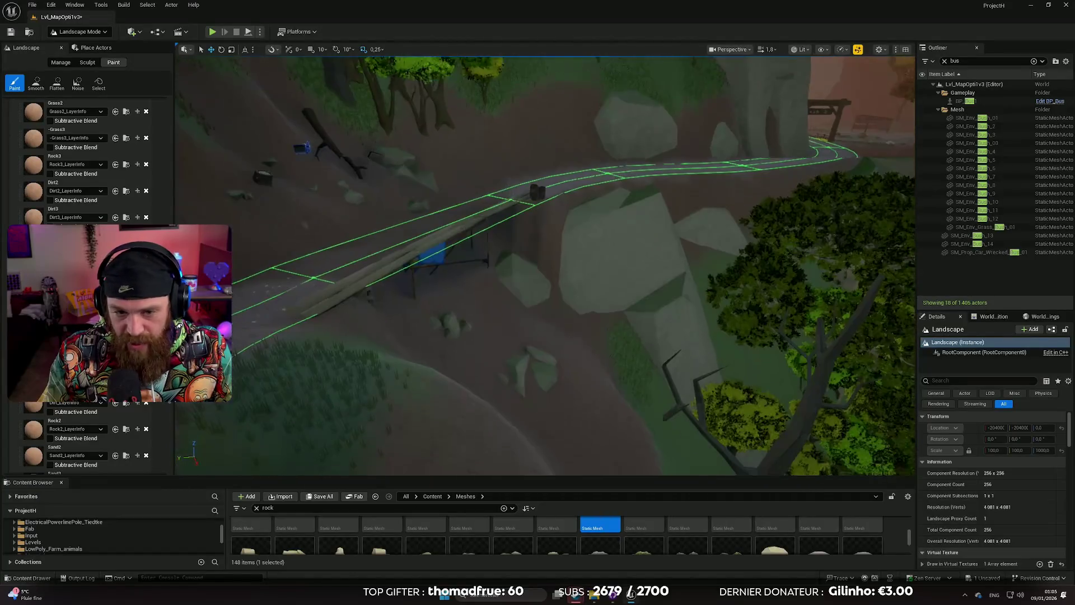
scroll(94, 203, up, 3)
scroll(94, 203, down, 5)
scroll(94, 202, up, 5)
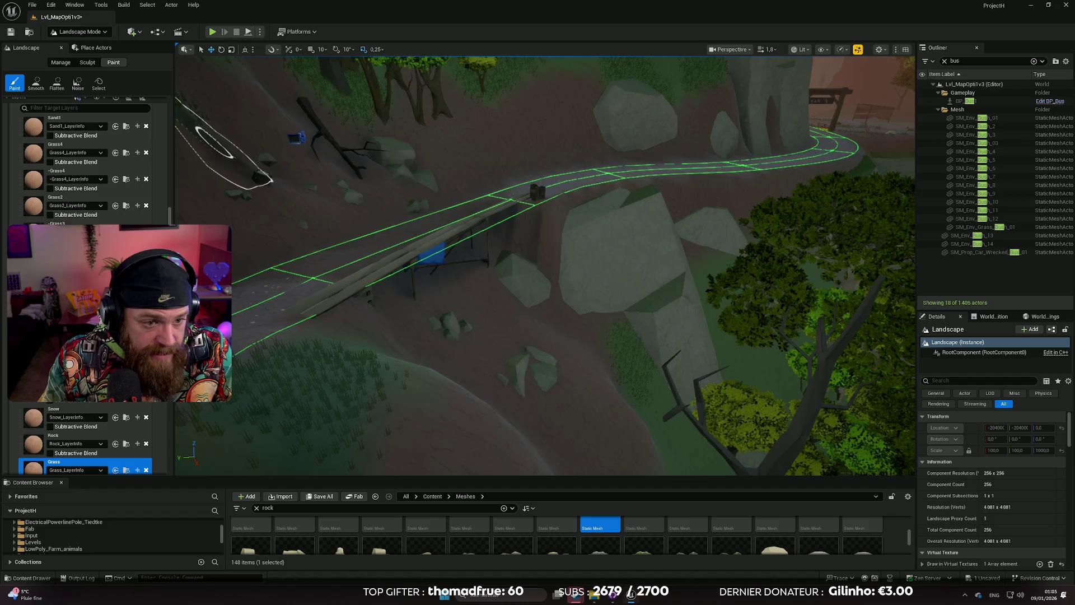
key(w)
key(s)
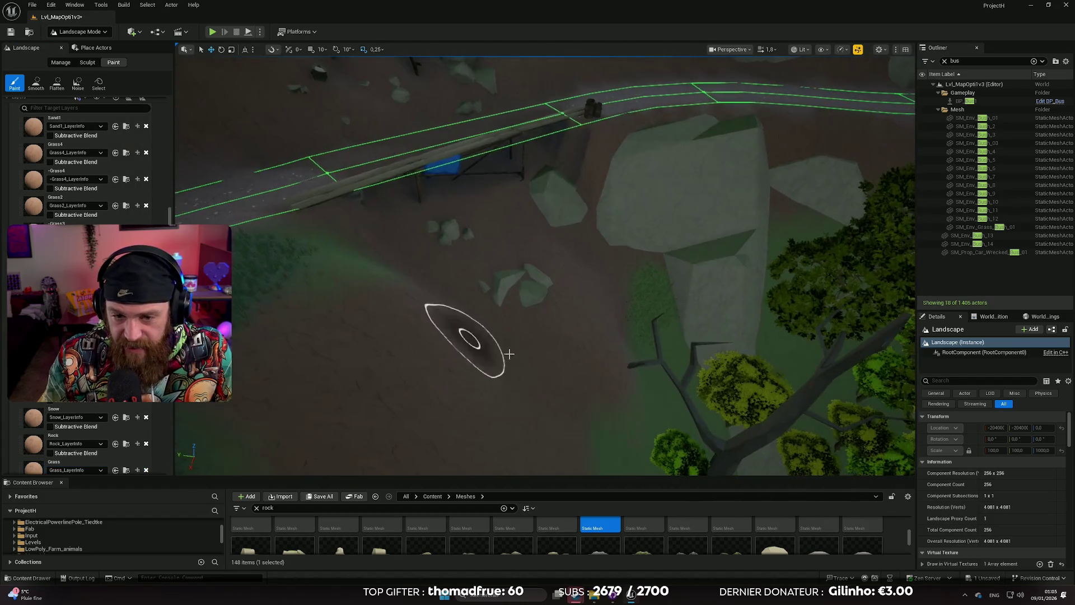
Paint a patch beside the rocks, then undo that landscape paint stroke with Ctrl+Z.
drag(569, 329, 526, 335)
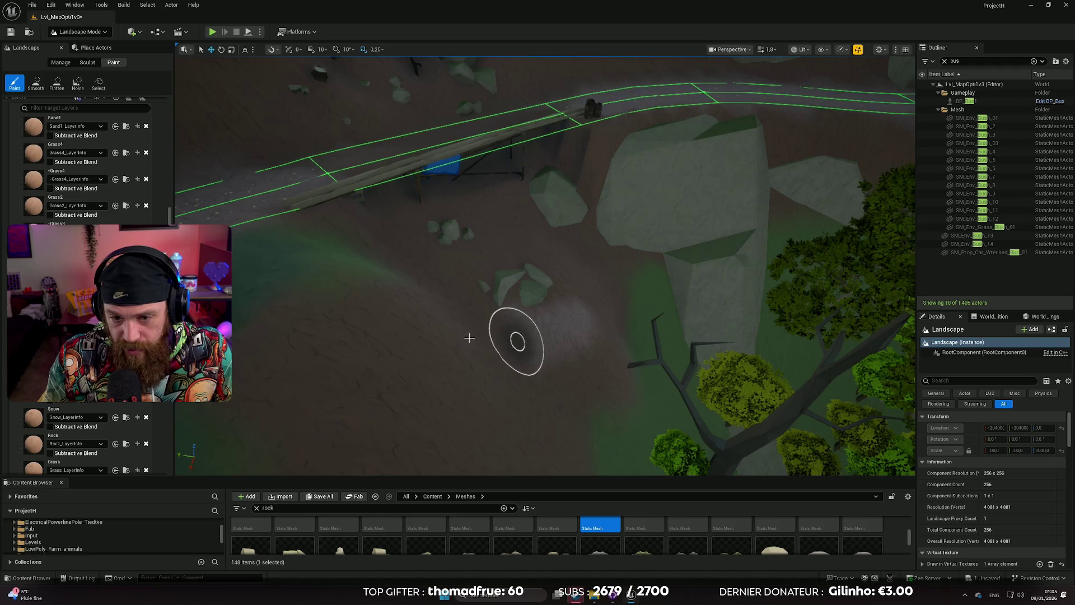
key(s)
key(w)
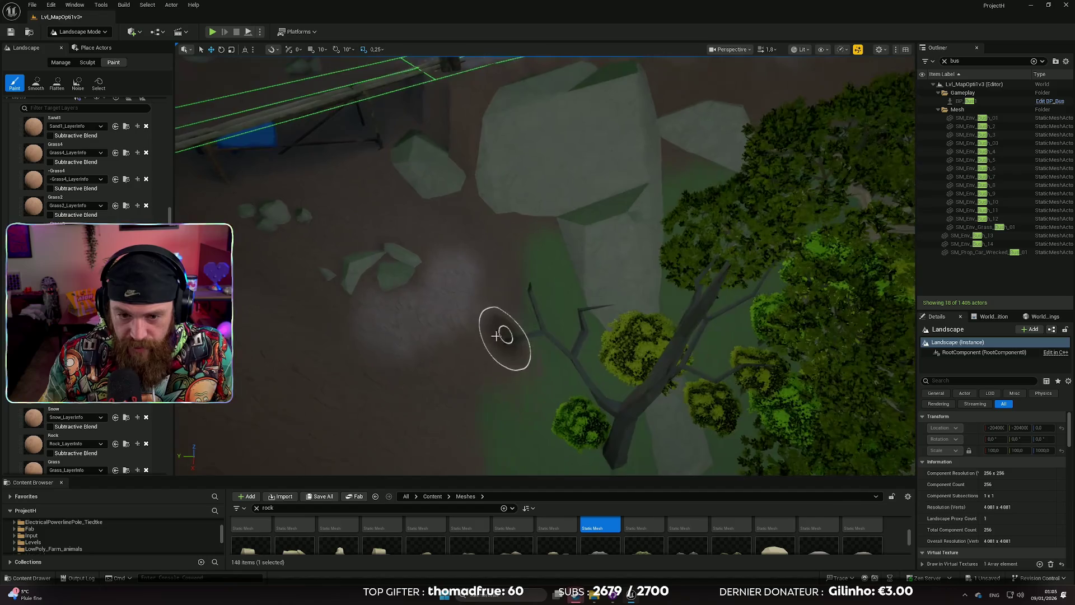
key(s)
key(w)
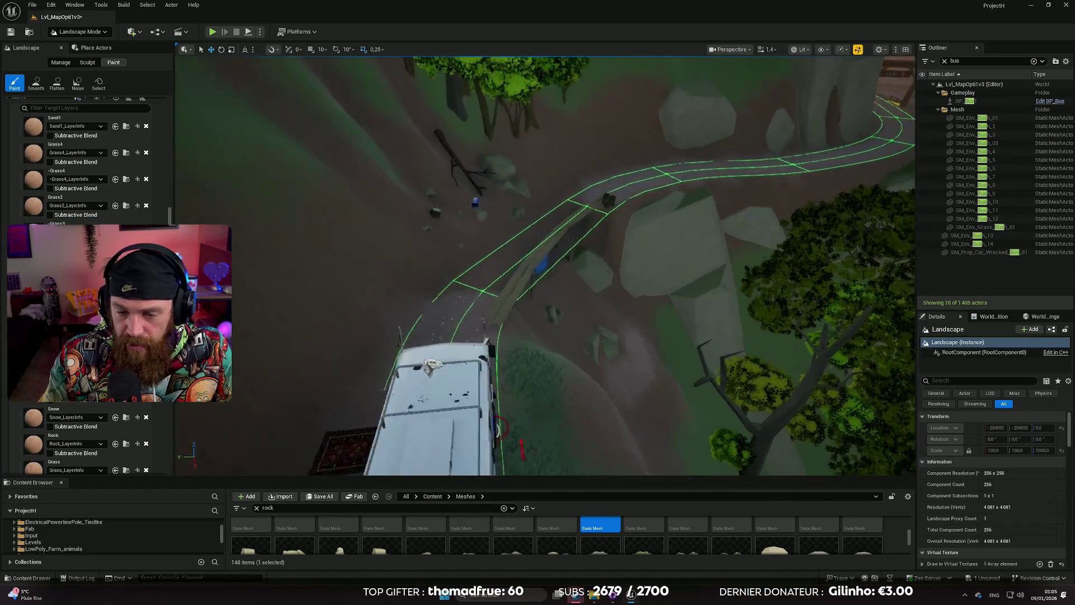
key(d)
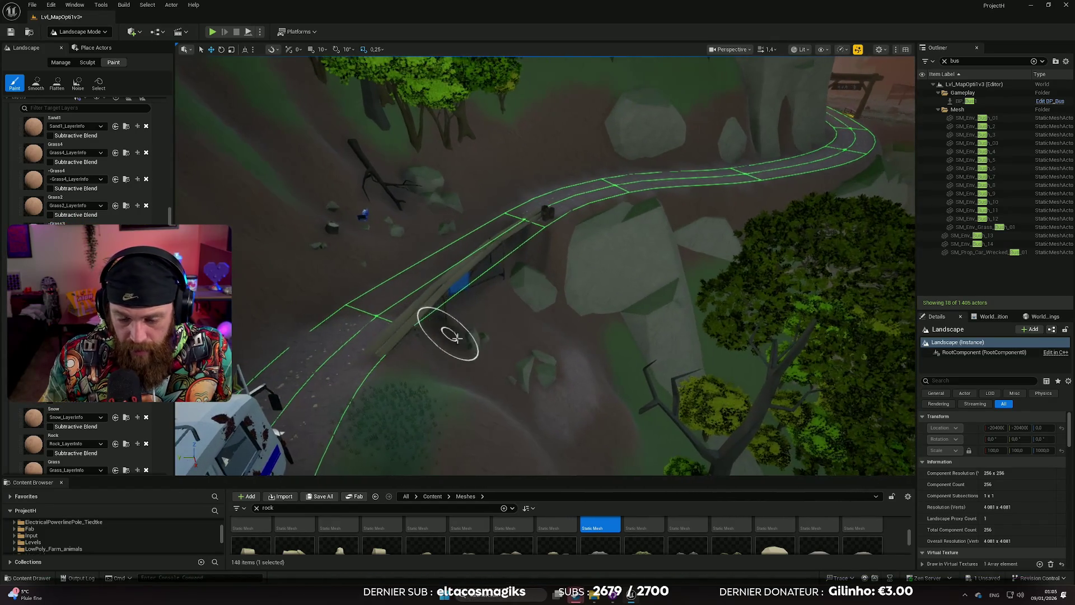
key(ctrl+z)
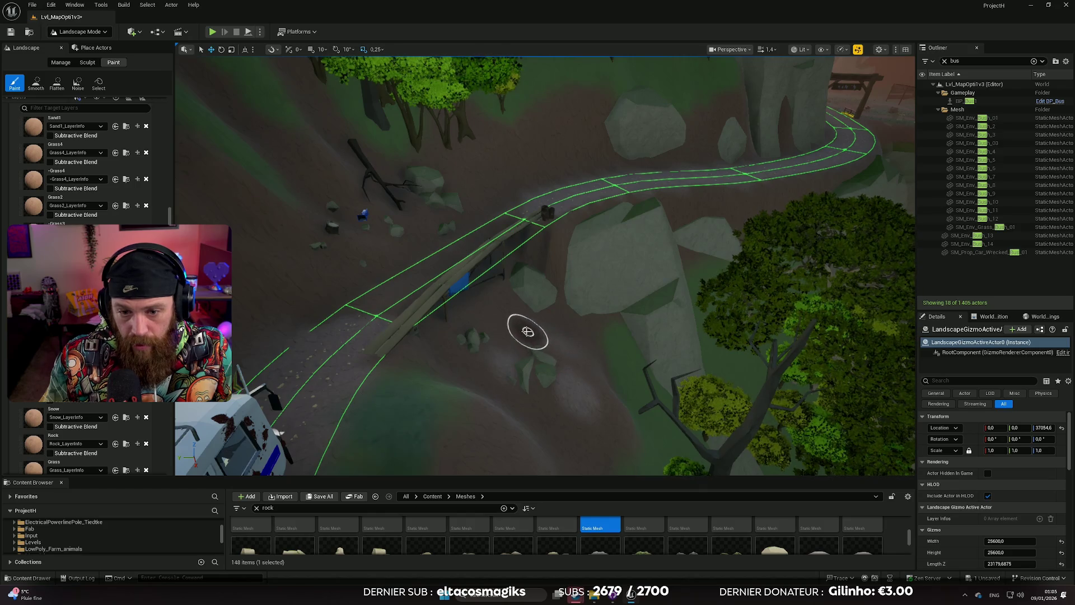
Turn and fly the view along the road back to the cliff stretch.
scroll(516, 311, up, 2)
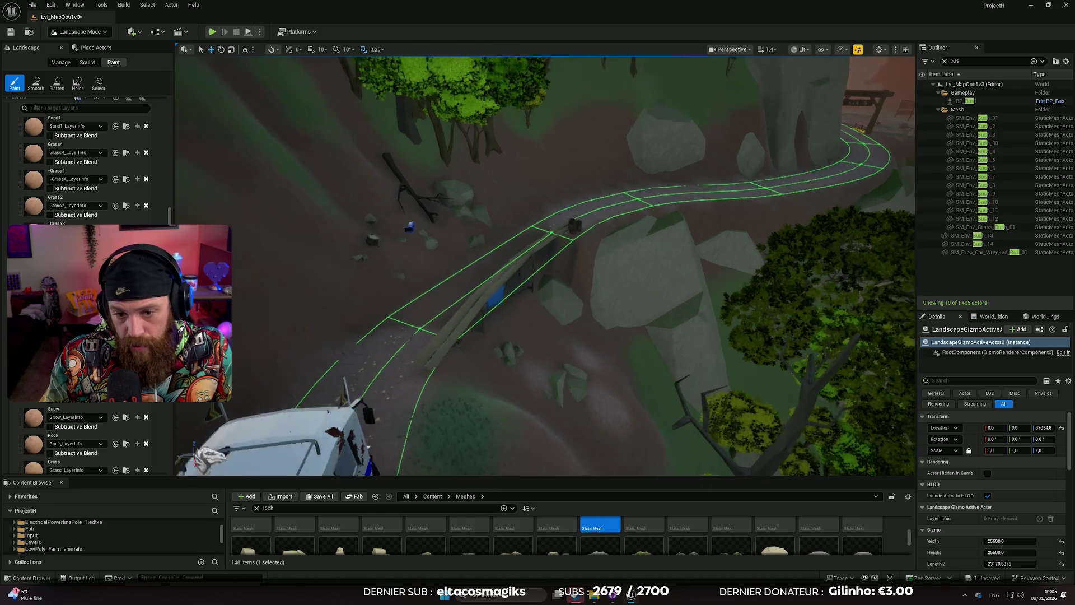
scroll(537, 313, up, 2)
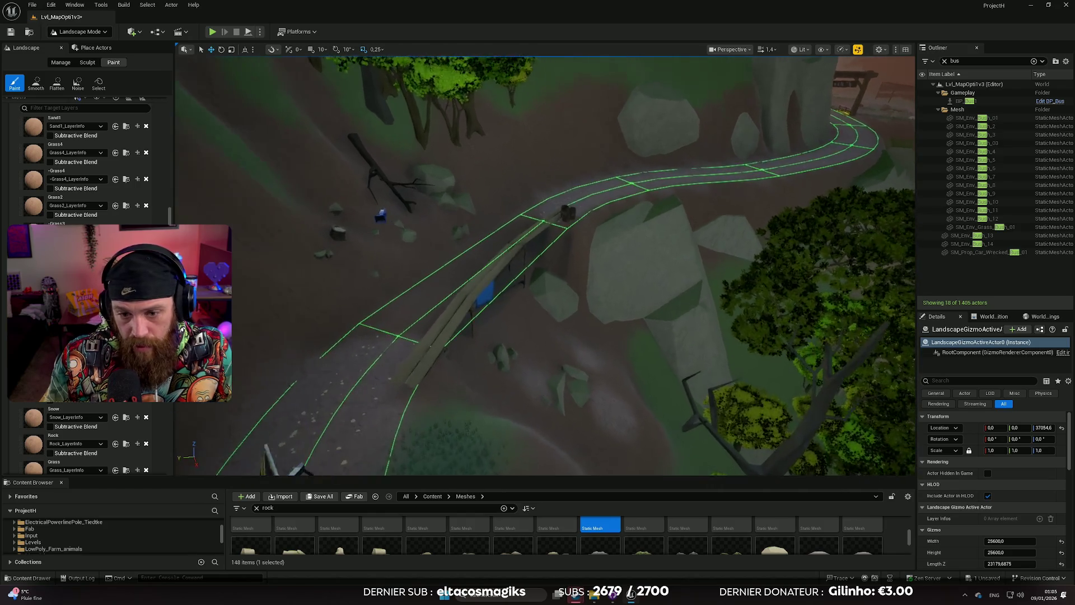
right_click(588, 312)
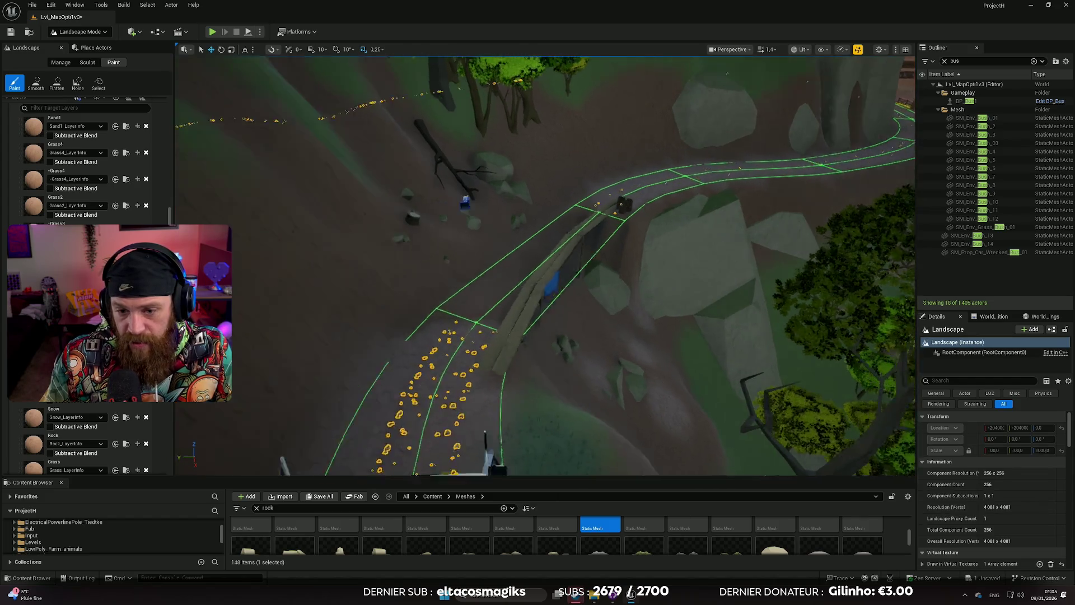
scroll(538, 266, down, 2)
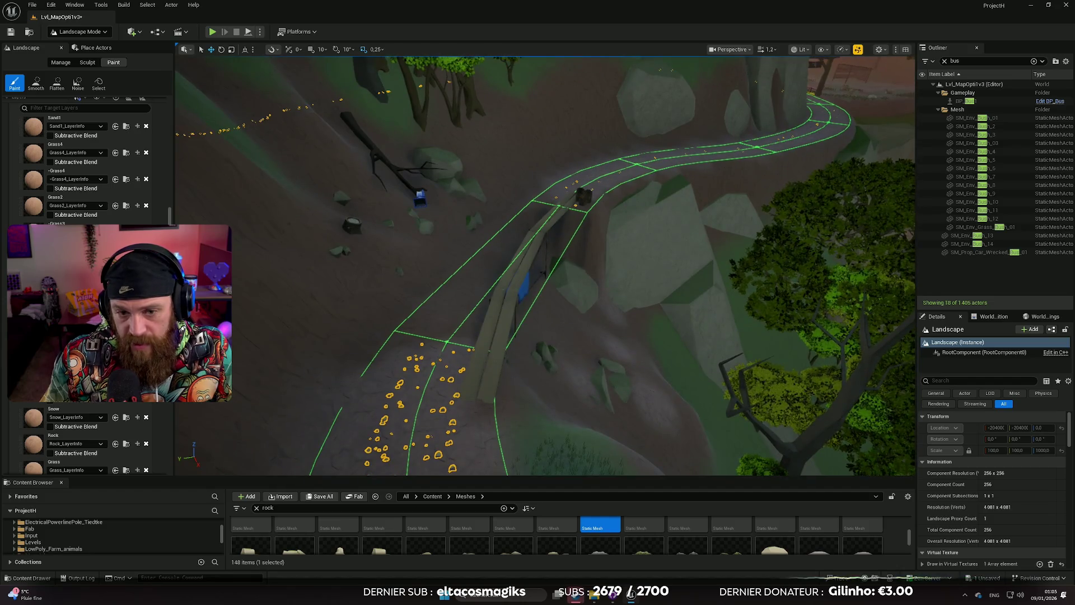
scroll(546, 266, up, 2)
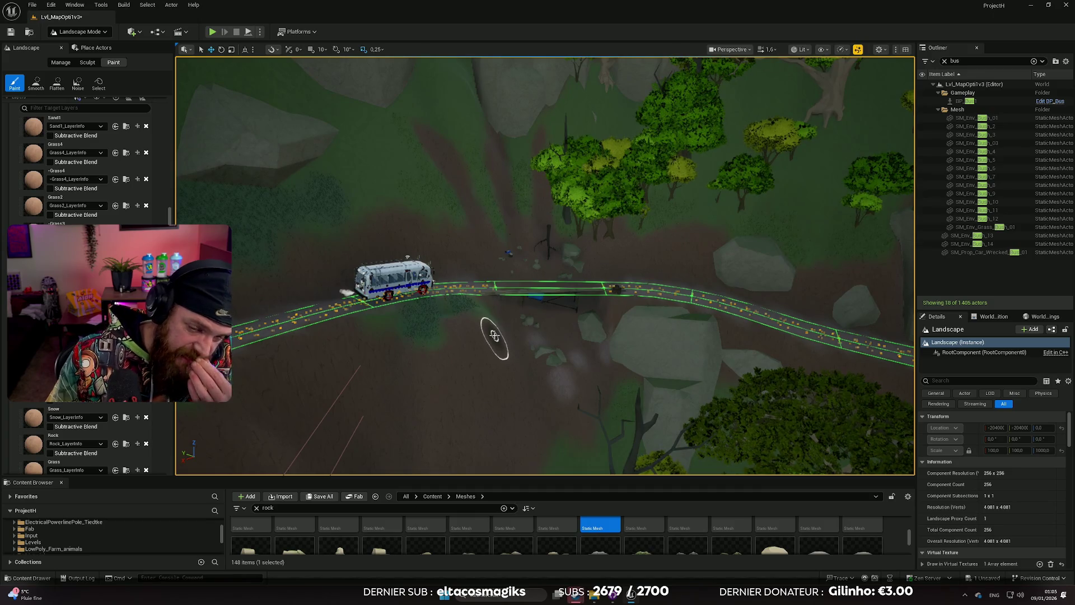
key(1)
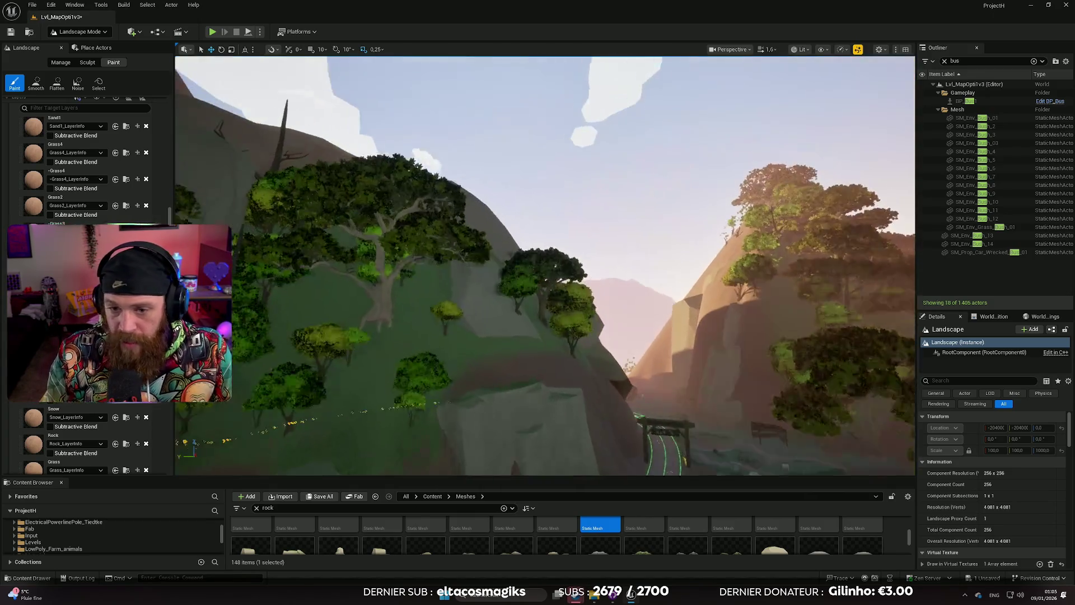
scroll(546, 266, up, 2)
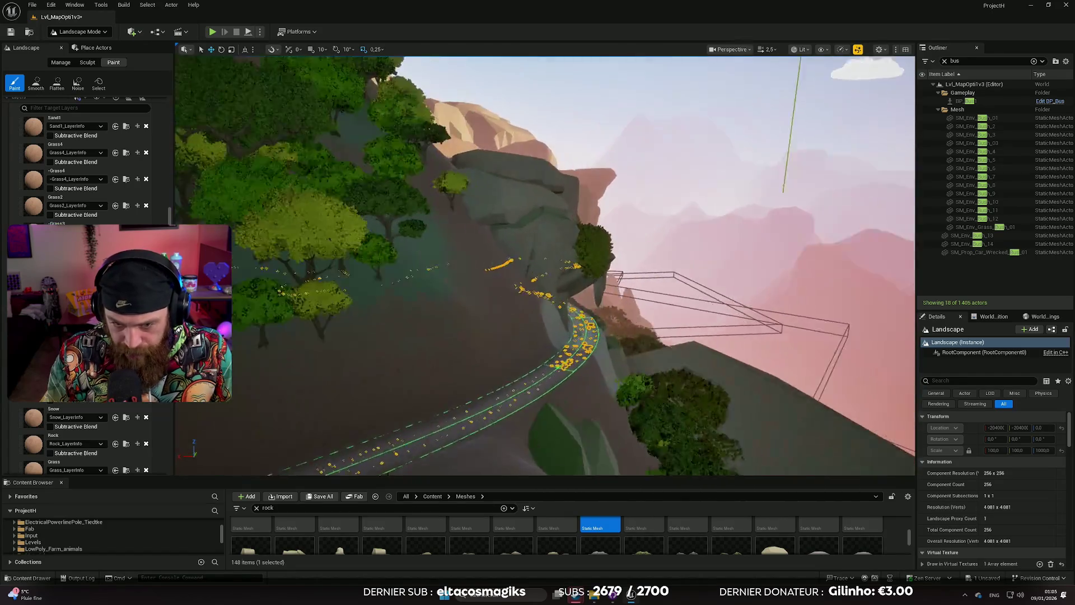
key(w)
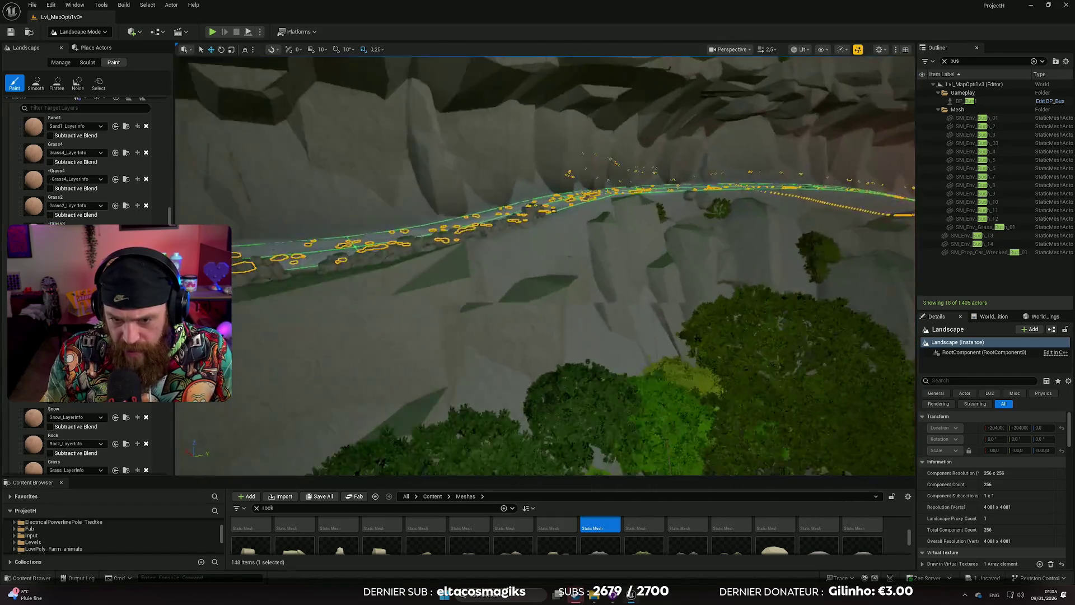
scroll(546, 266, down, 2)
Use Browse to Asset on the Rock2bis paint layer to show it in the Content Browser.
click(863, 532)
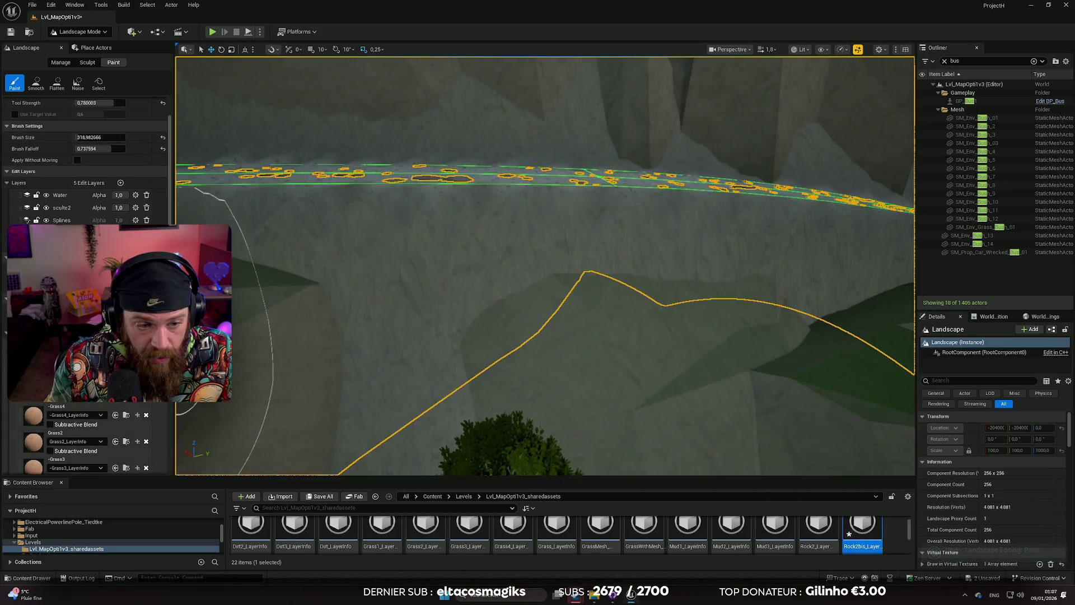
Enlarge the Content Browser and open MI_Landscape from Content > Materials > Landscape.
scroll(138, 448, down, 1)
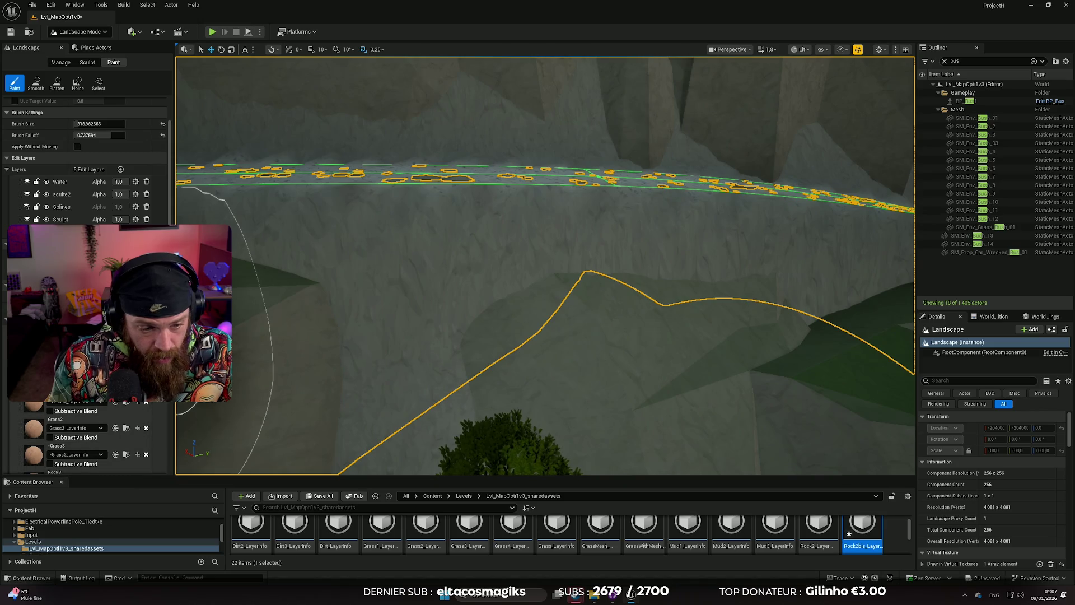
drag(170, 476, 169, 240)
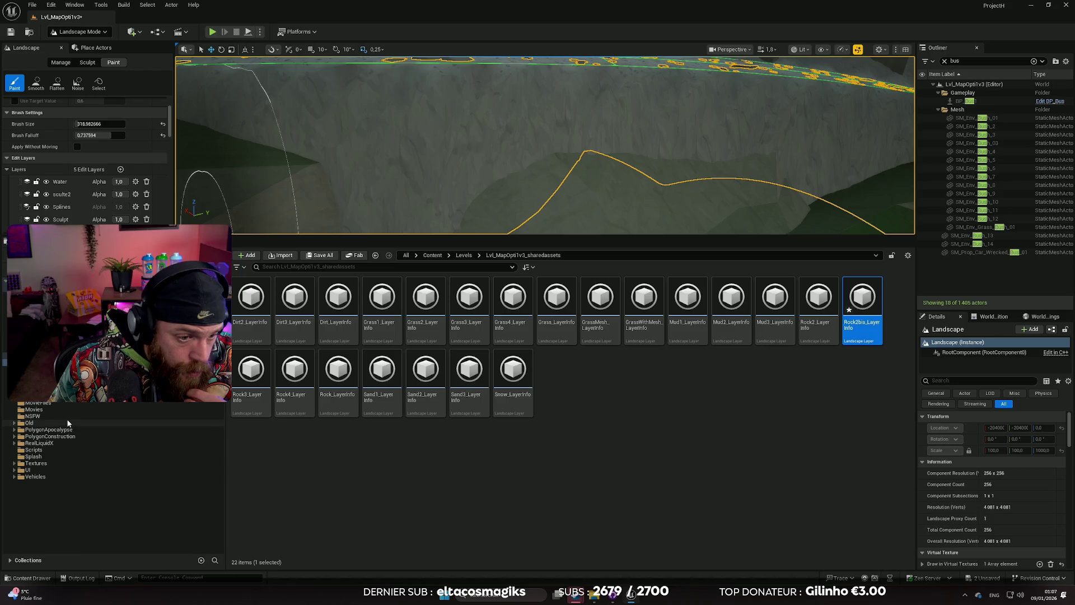
click(45, 389)
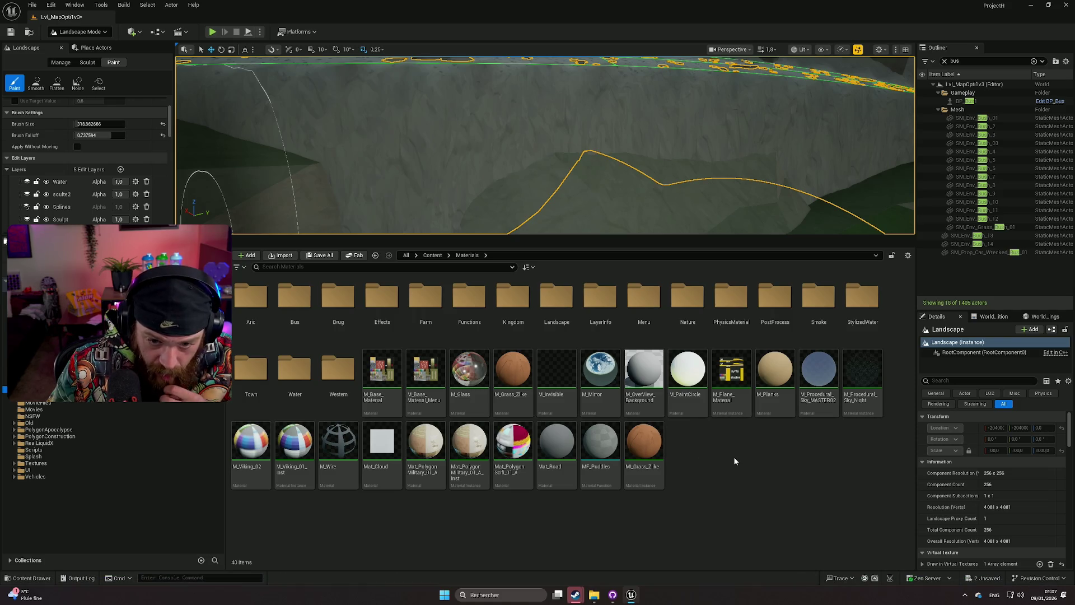
double_click(557, 304)
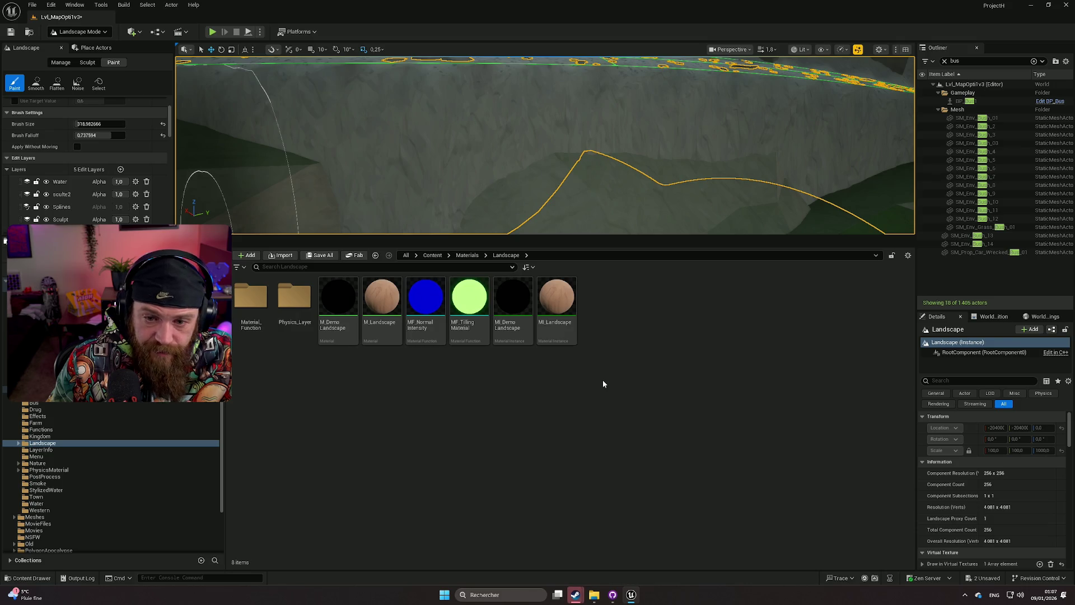
double_click(564, 305)
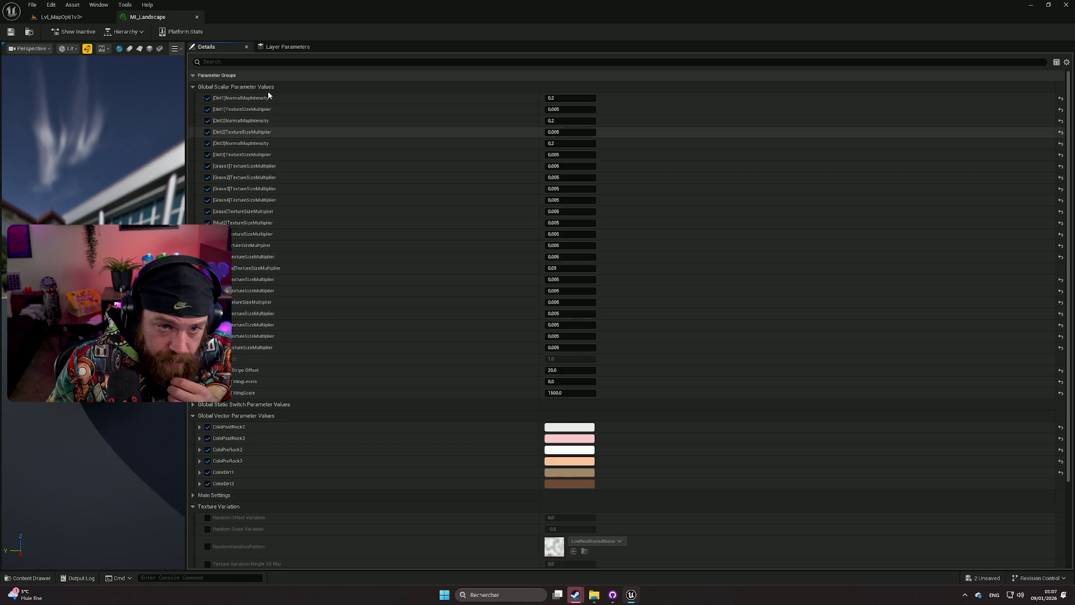
Drag the MI_Landscape editor tab out into its own floating window over the level view.
mouse_move(147, 17)
mouse_down()
mouse_move(254, 80)
mouse_move(507, 266)
mouse_move(603, 229)
mouse_move(610, 200)
mouse_up()
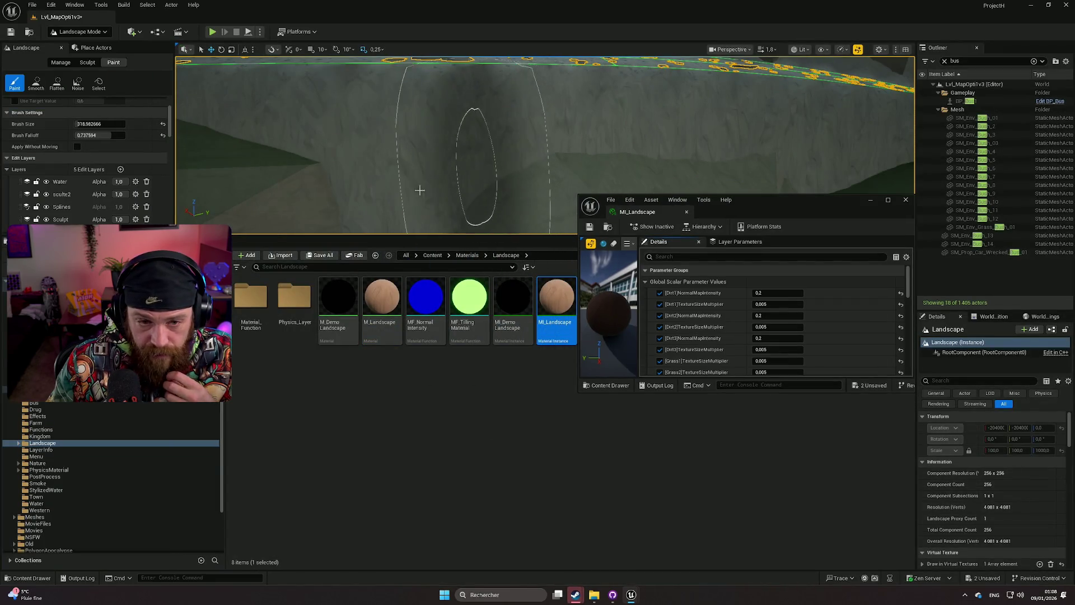
Shrink the paint brush with hard falloff and scroll MI_Landscape Details to the Rock2bis TextureSizeMultiplier.
scroll(97, 132, up, 2)
mouse_move(105, 162)
mouse_down()
mouse_move(76, 162)
mouse_move(108, 150)
mouse_move(84, 150)
mouse_up()
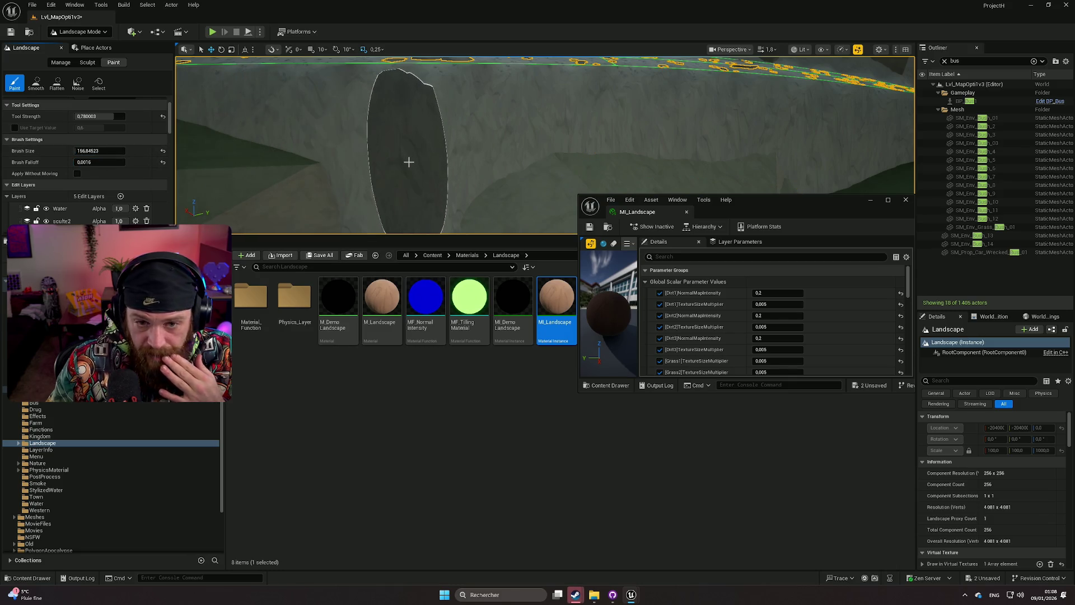
scroll(752, 291, down, 1)
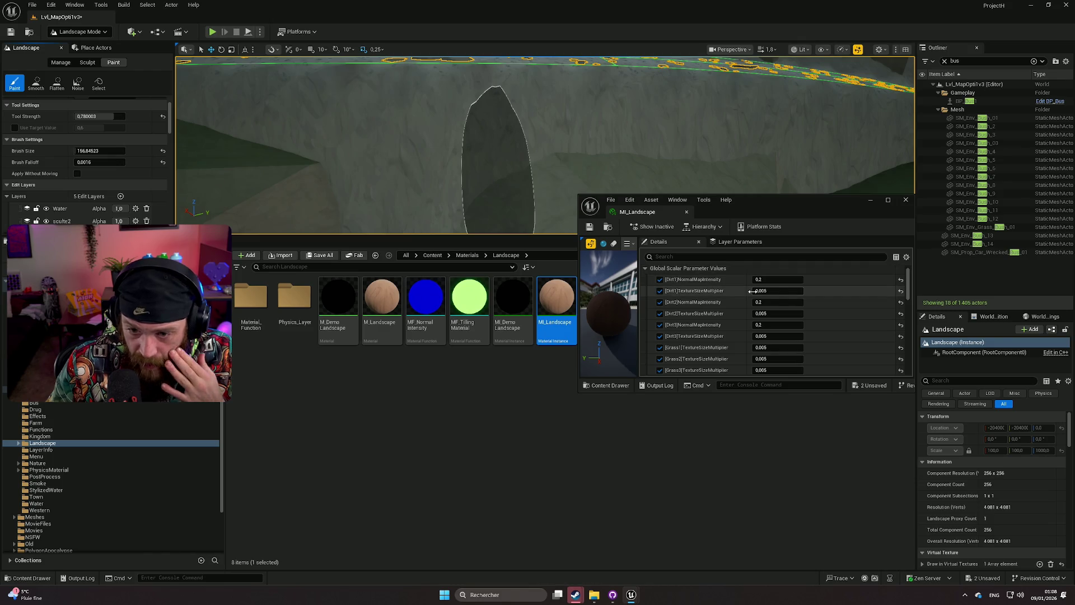
scroll(731, 305, down, 5)
scroll(722, 308, down, 5)
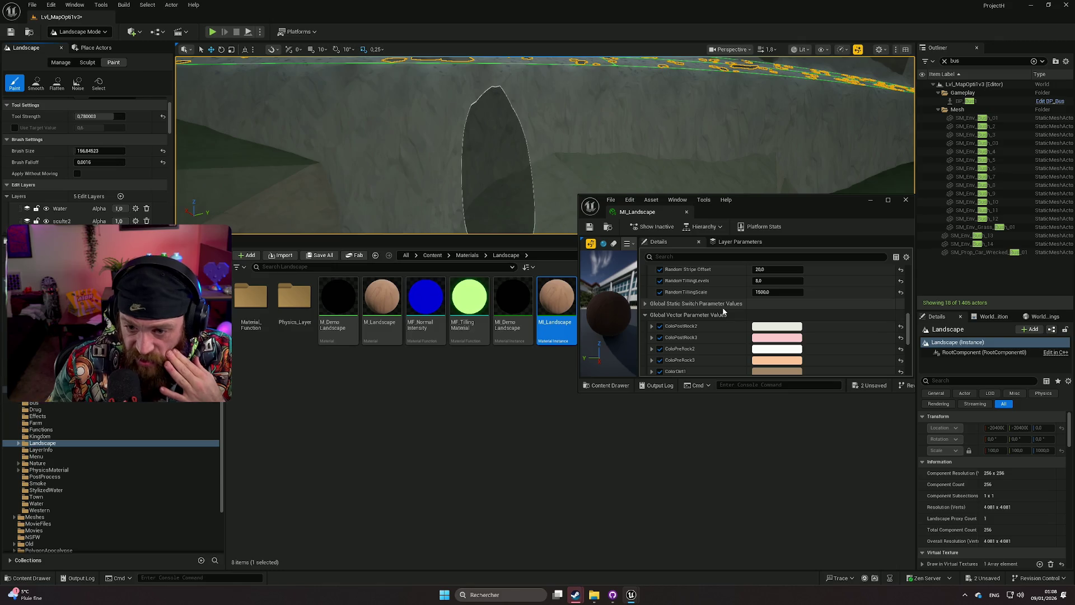
scroll(722, 314, up, 1)
scroll(723, 323, up, 3)
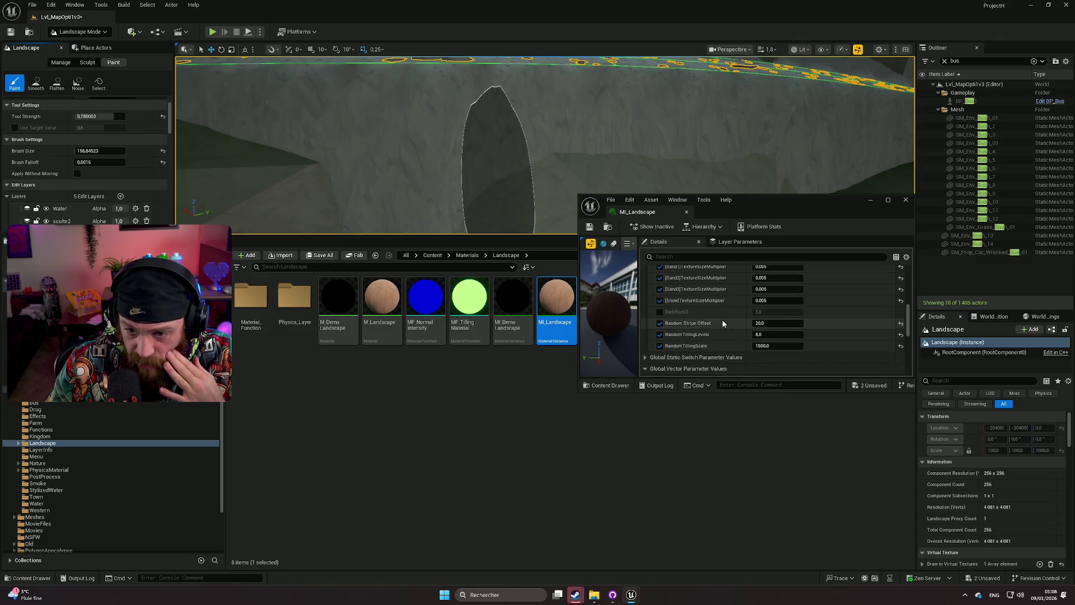
scroll(722, 328, up, 1)
scroll(722, 325, up, 4)
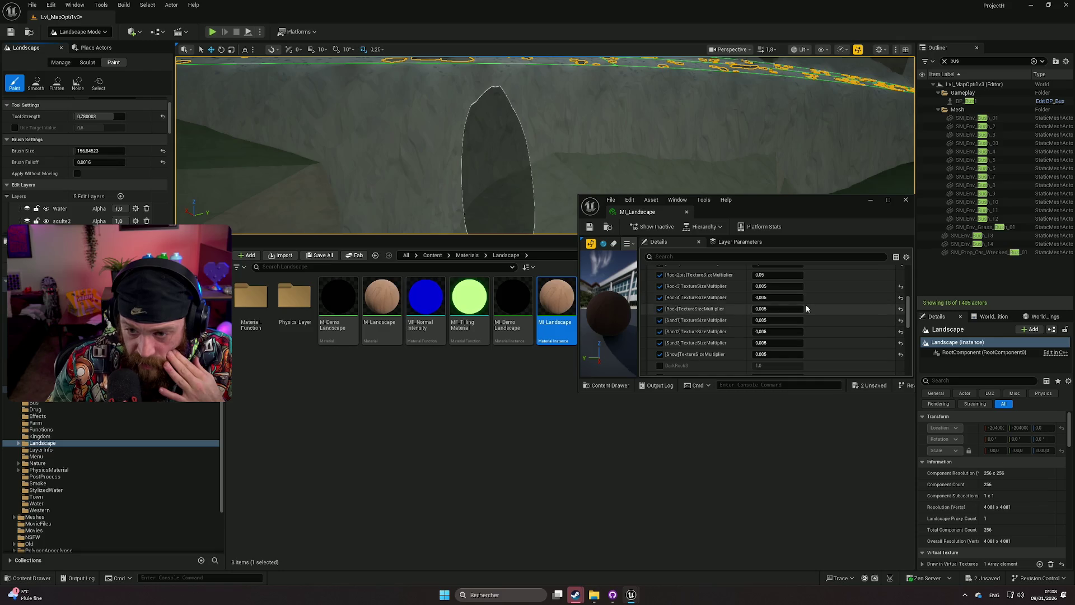
scroll(709, 307, up, 1)
click(753, 301)
Try Rock2bis TextureSizeMultiplier values of 0.05, 0.5 and 0.0005.
text(0.05)
key(Return)
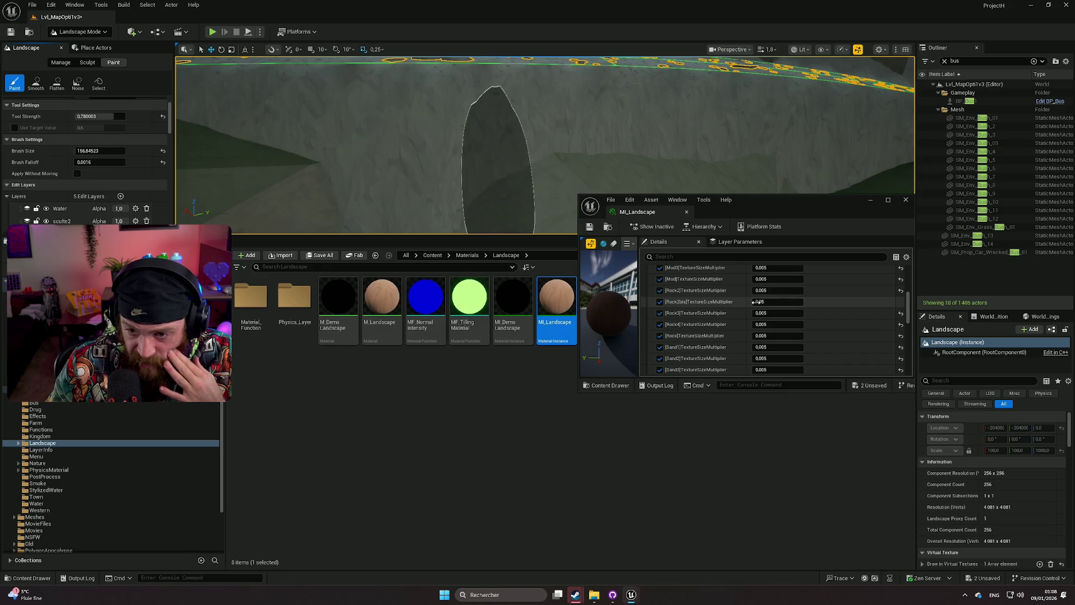
click(762, 302)
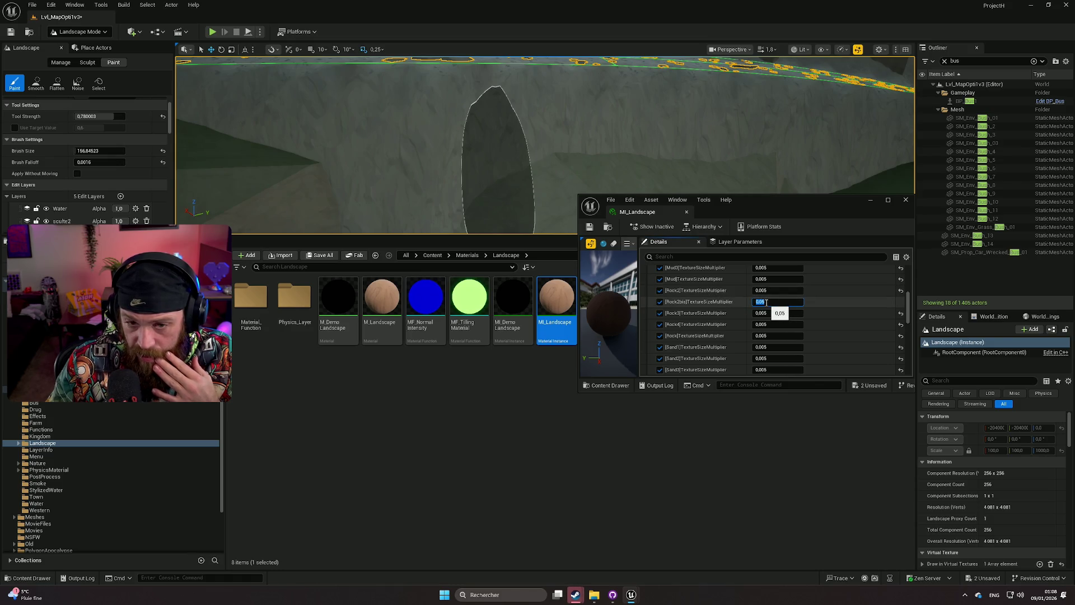
text(10)
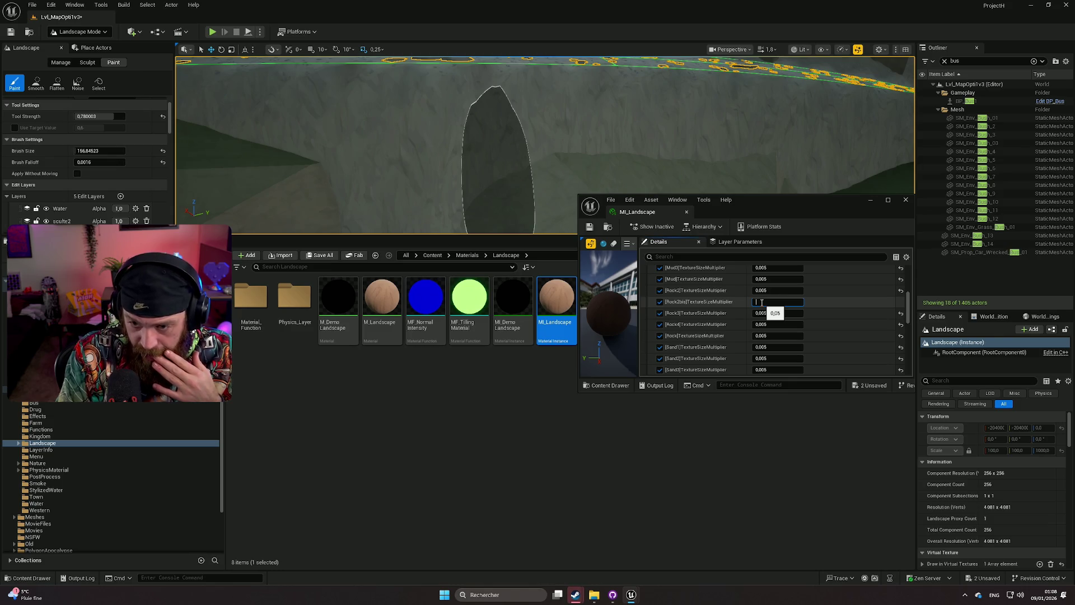
text(.)
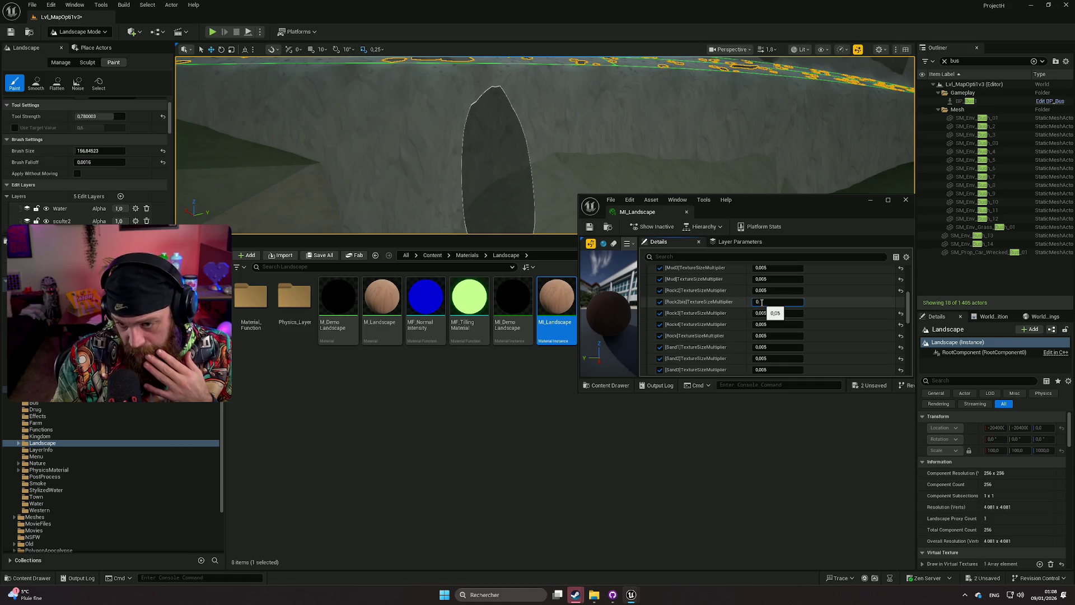
text(5)
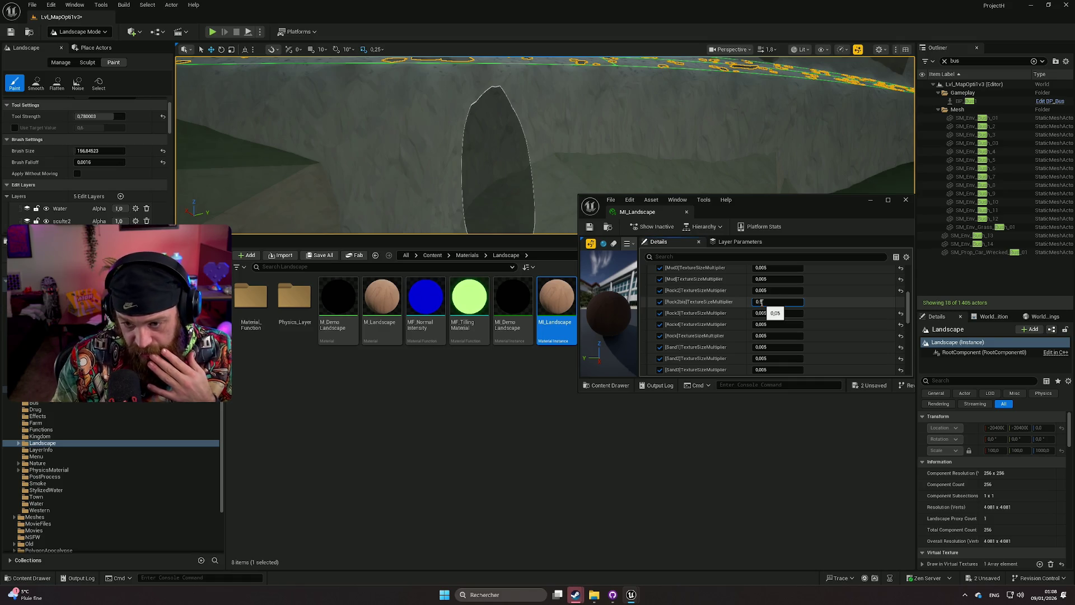
key(Return)
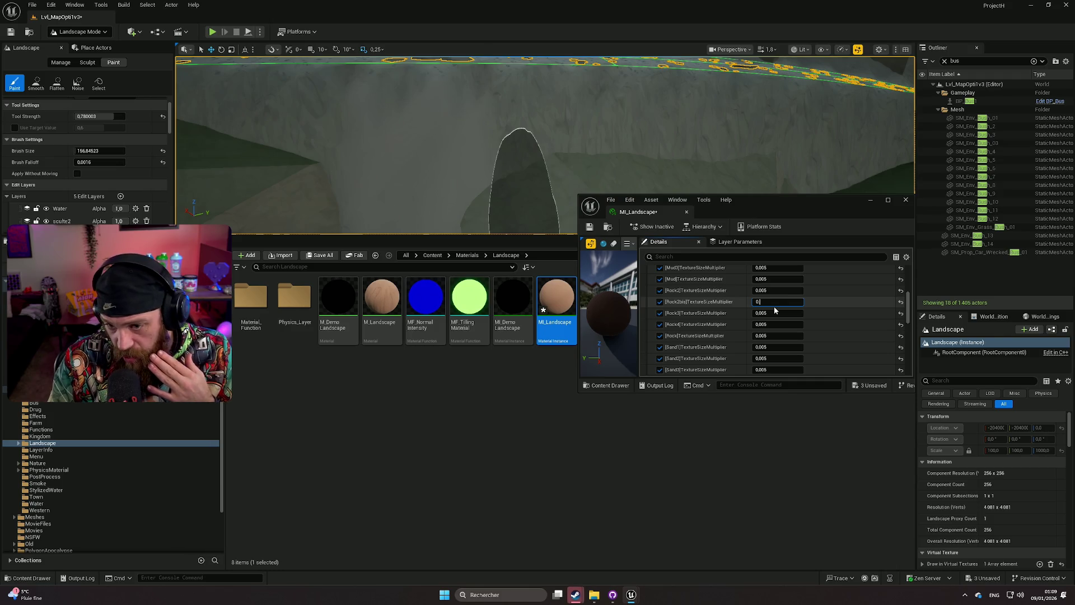
text(.00)
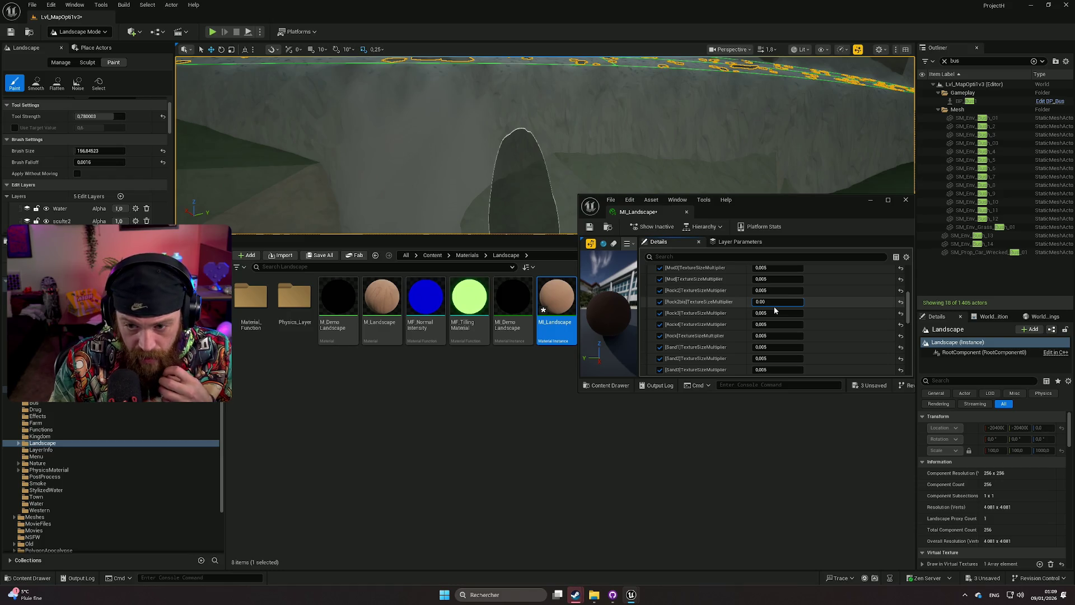
text(05)
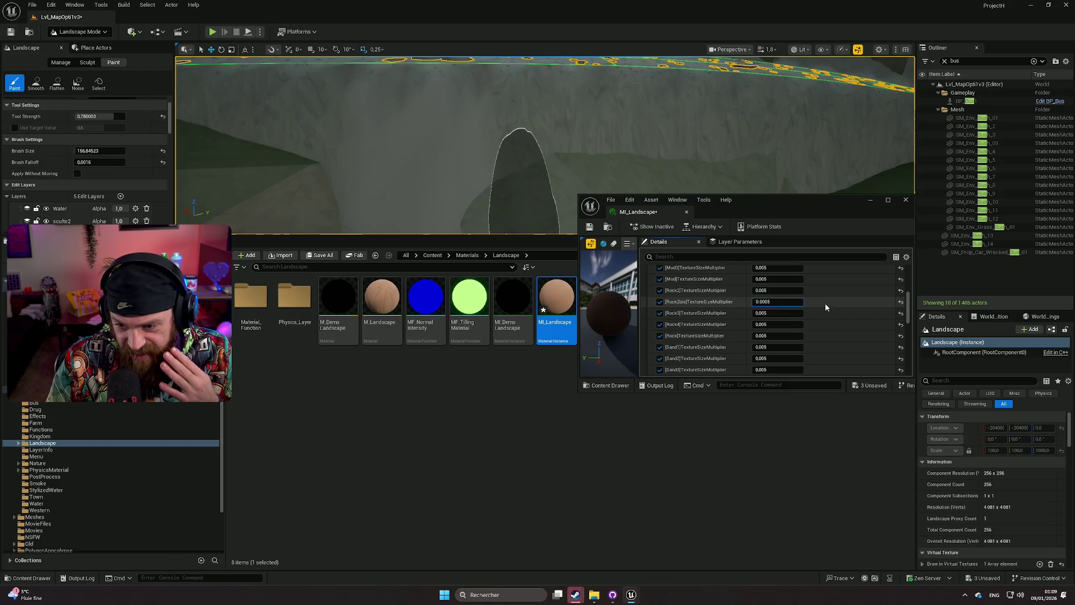
key(Return)
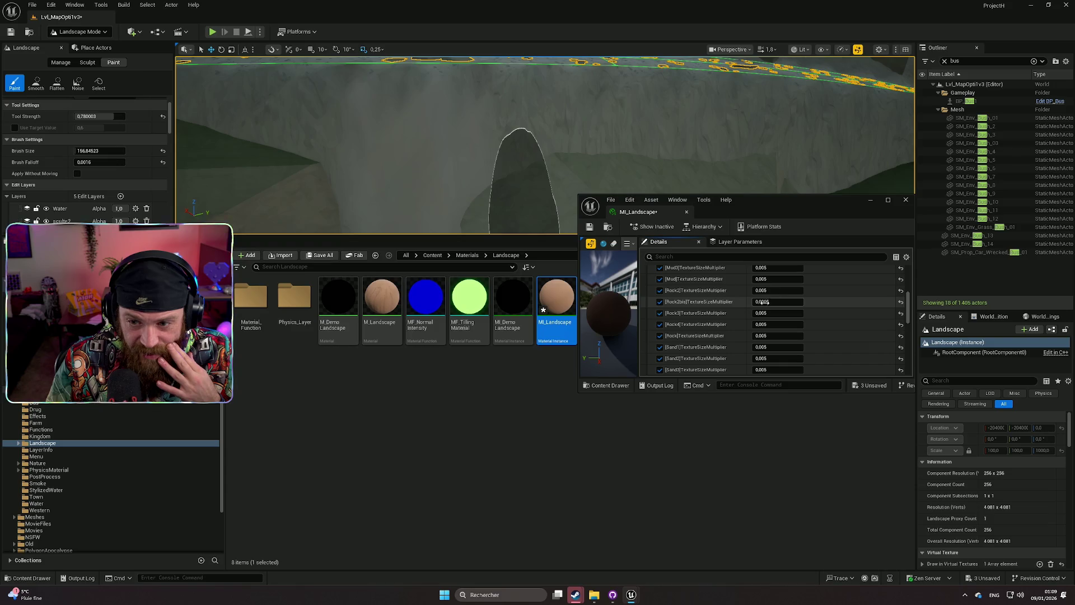
Settle the Rock2bis multiplier at 0.001 after checking the cliff, then close MI_Landscape.
click(767, 301)
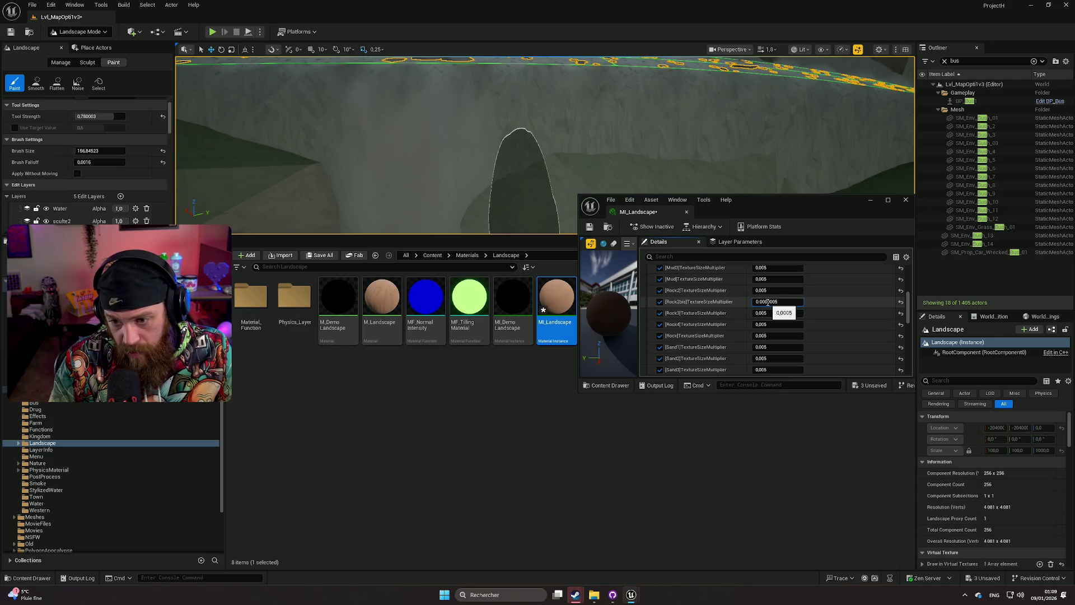
key(Return)
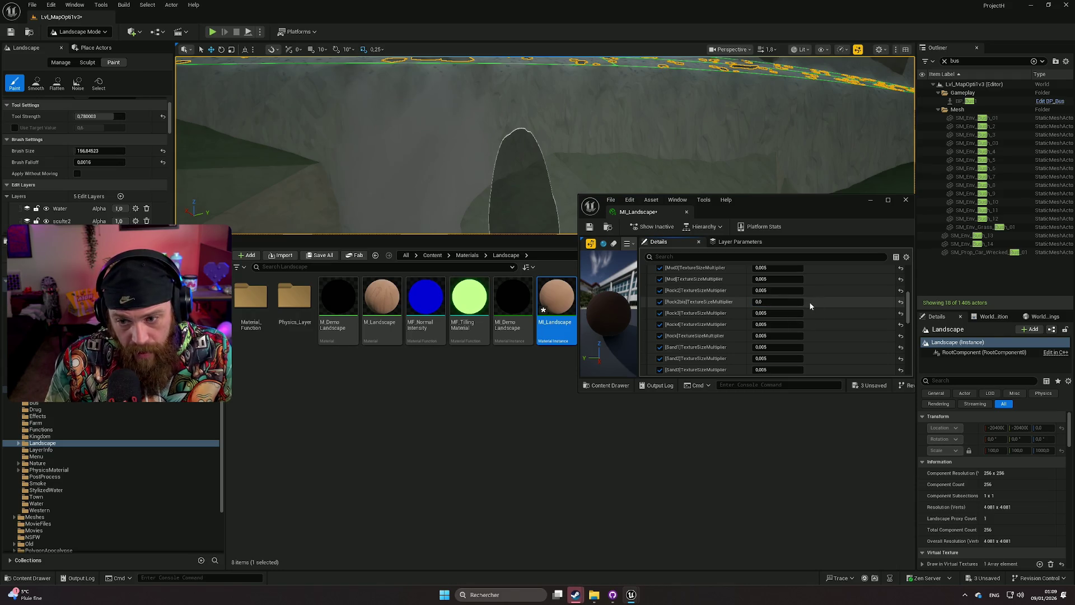
click(765, 302)
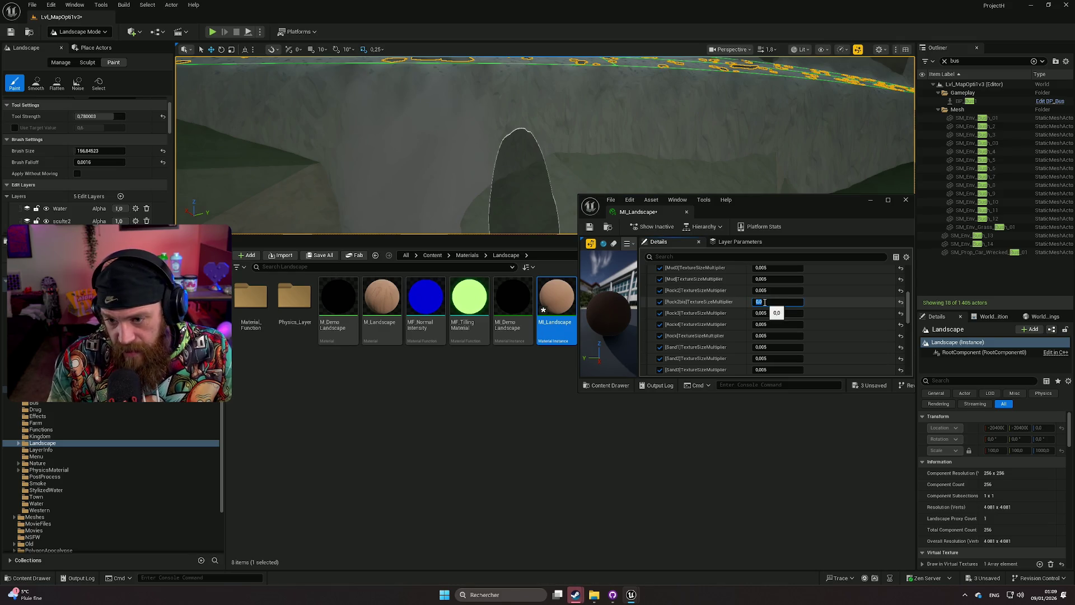
text(0)
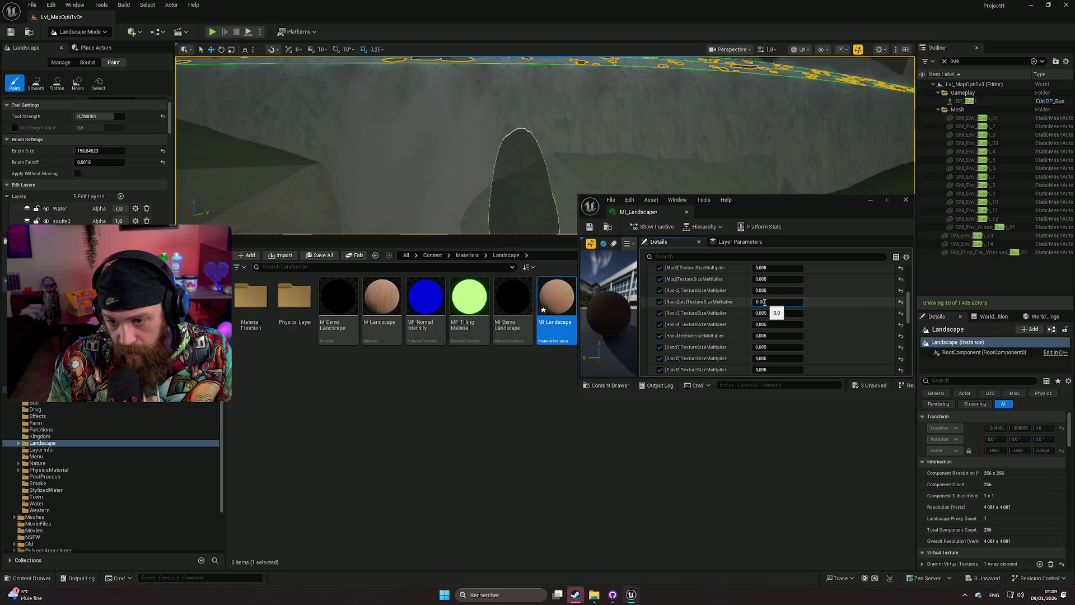
key(Return)
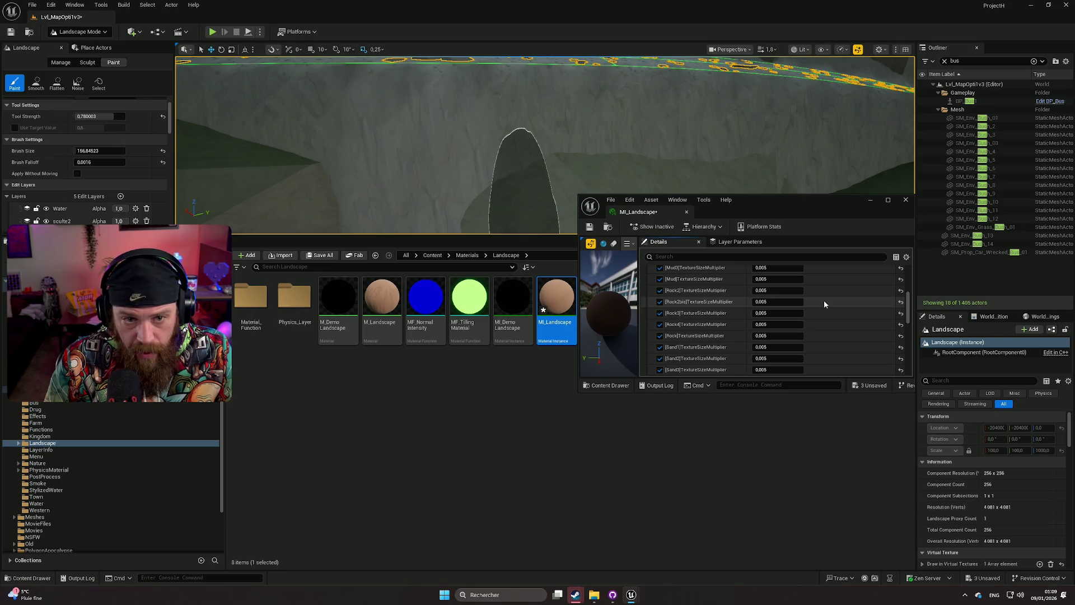
mouse_move(538, 146)
mouse_down()
mouse_move(493, 145)
mouse_move(336, 67)
mouse_up()
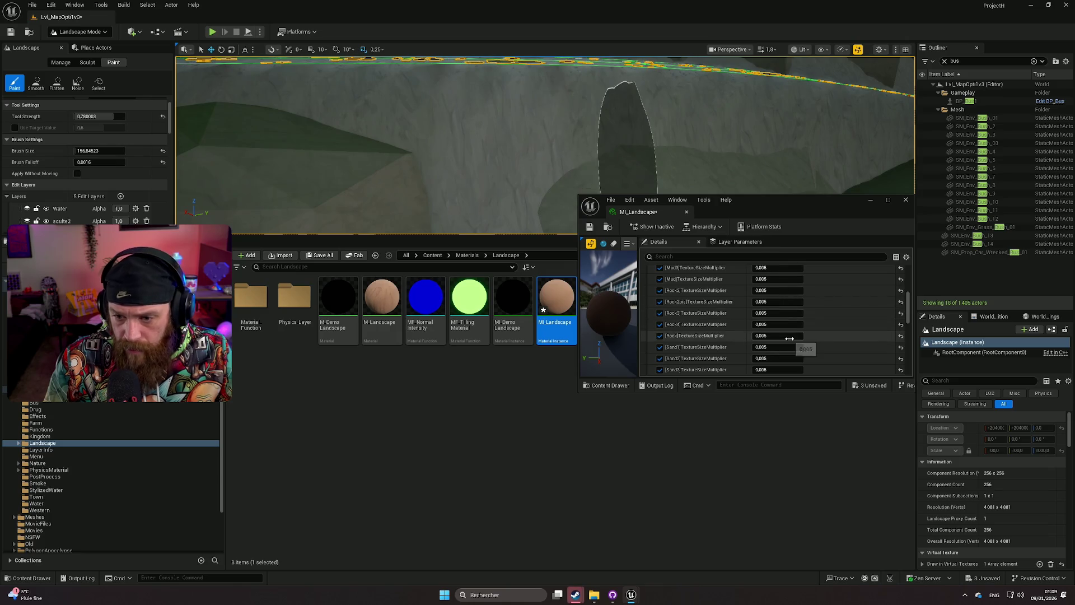
click(762, 302)
text(0.00)
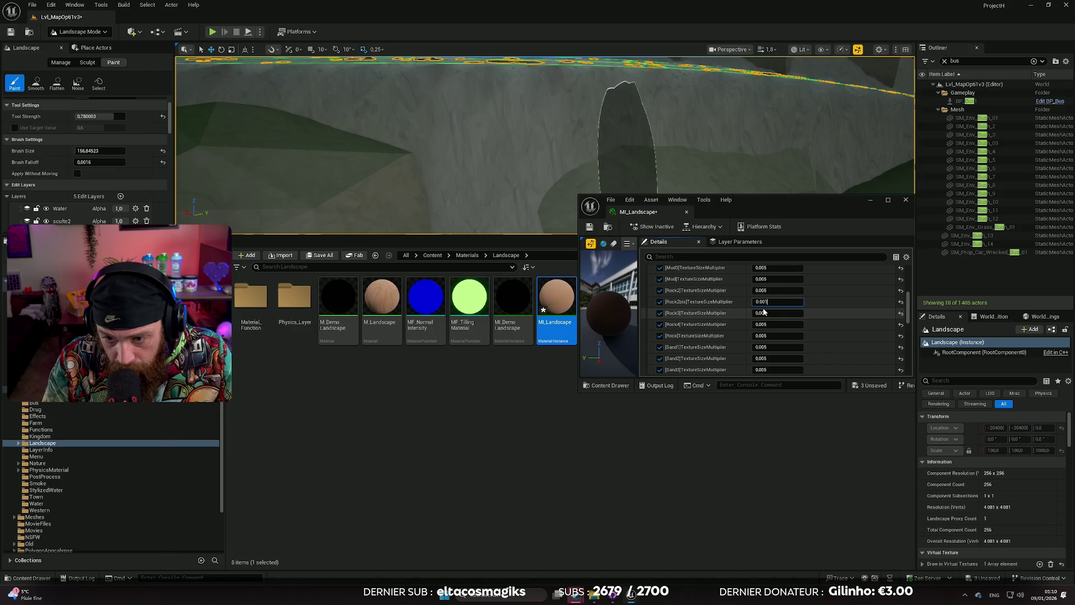
key(Return)
scroll(543, 140, down, 10)
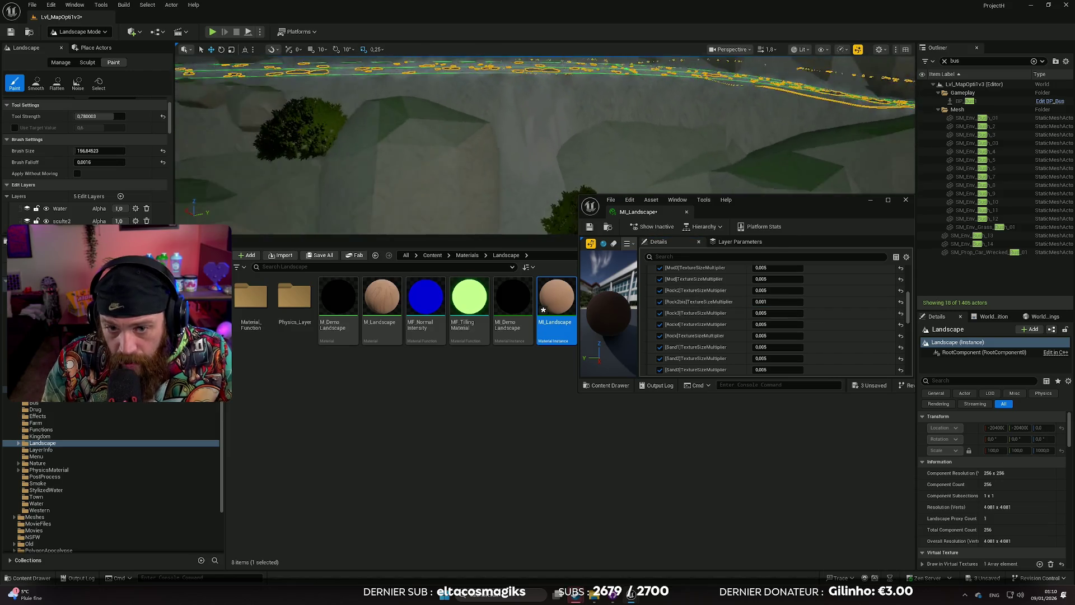
scroll(543, 140, up, 3)
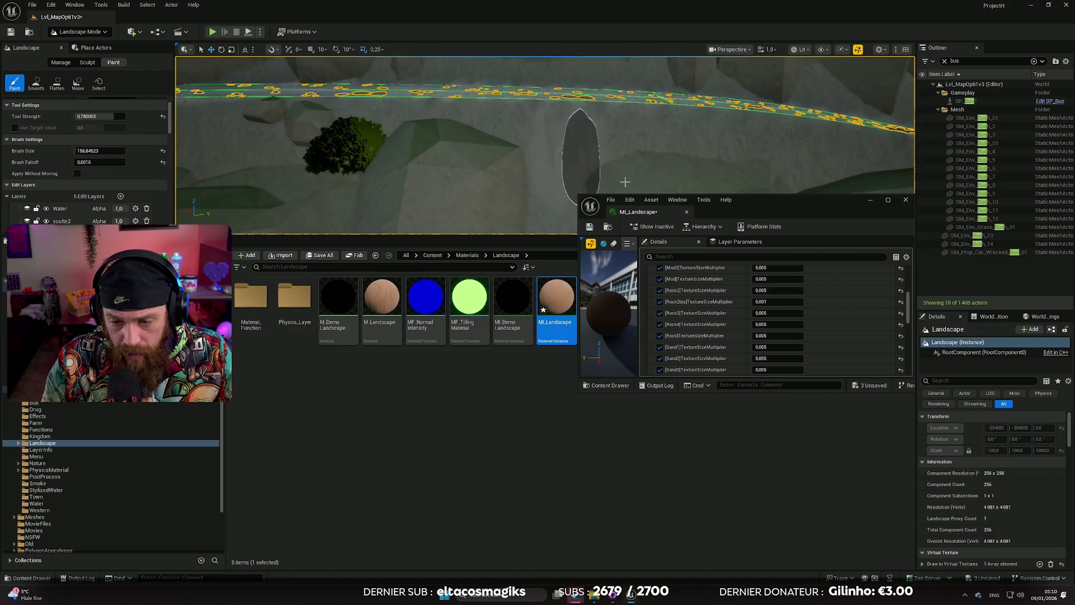
click(907, 200)
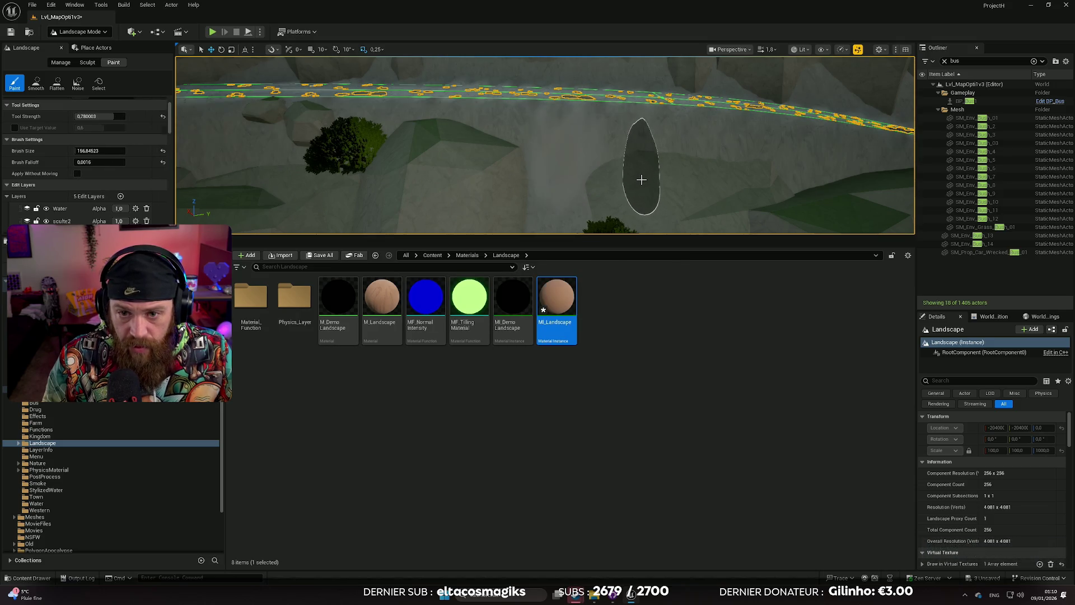
Undo the Rock2bis change and the last paint stroke, and enlarge the 3D viewport.
key(ctrl+z)
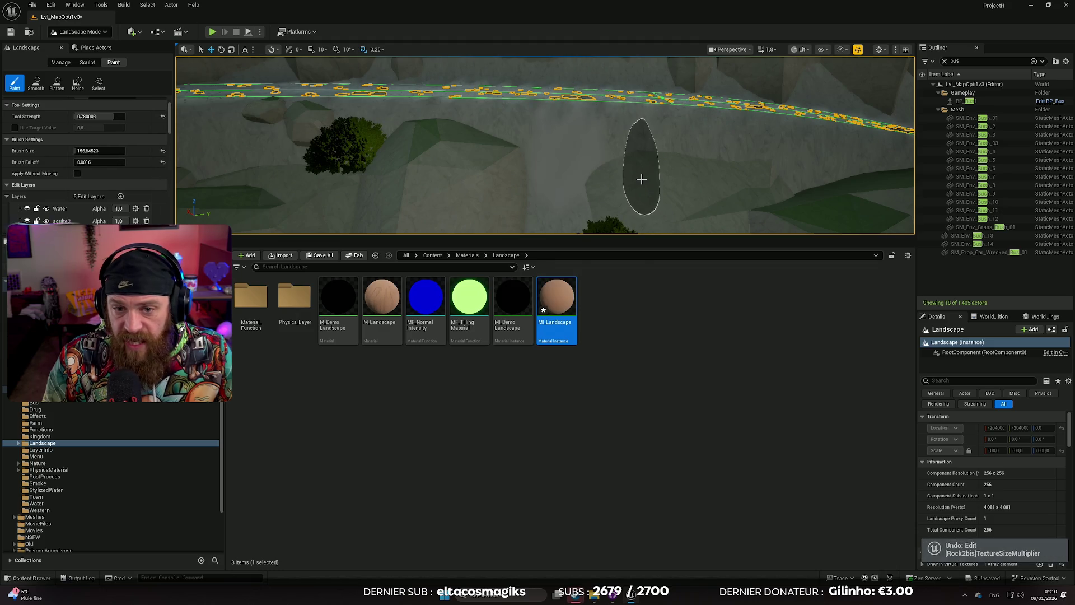
key(ctrl+z)
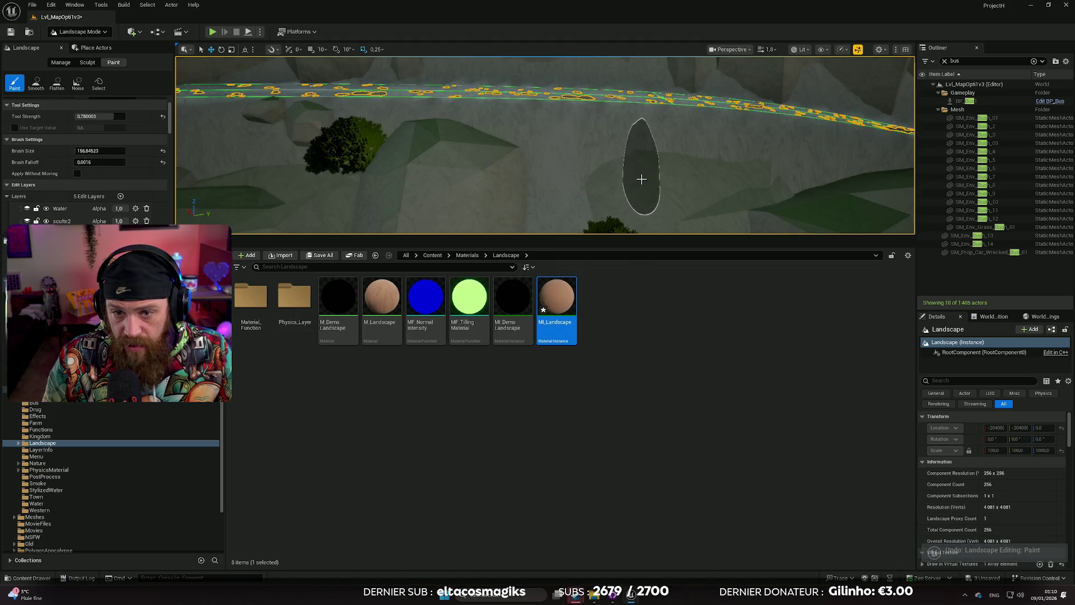
right_click(620, 168)
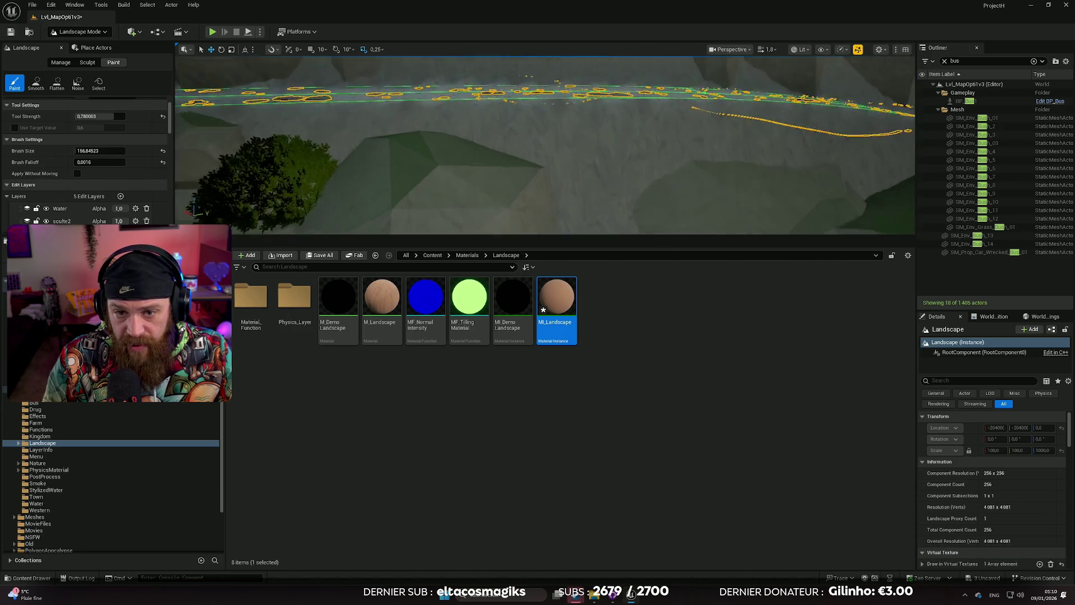
right_click(604, 213)
drag(606, 249, 603, 473)
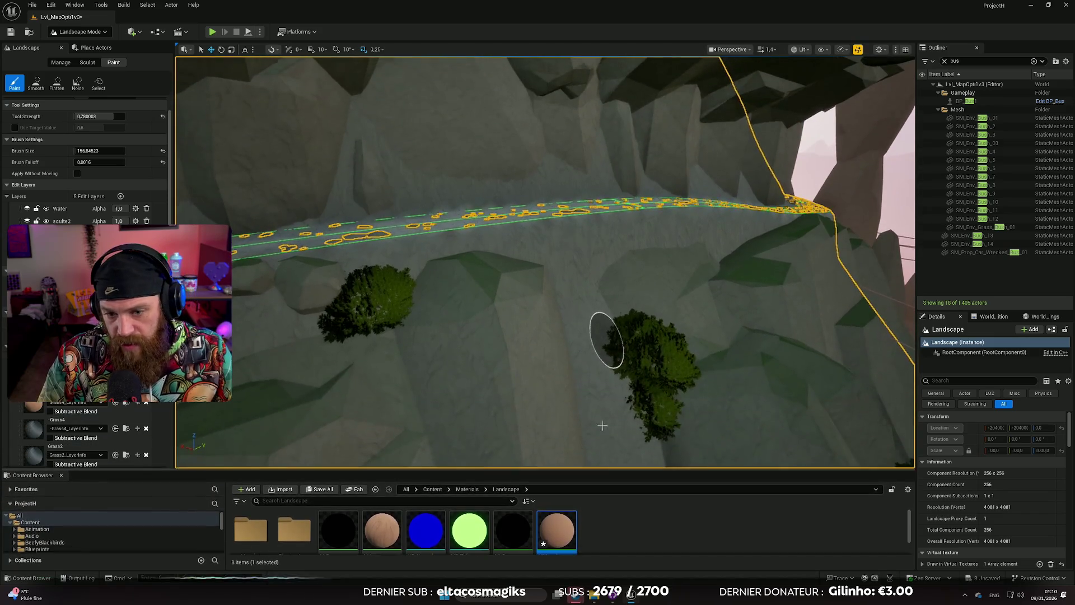
Fly the camera along the curving road and cliffs up to the RANCH gate.
right_click(603, 425)
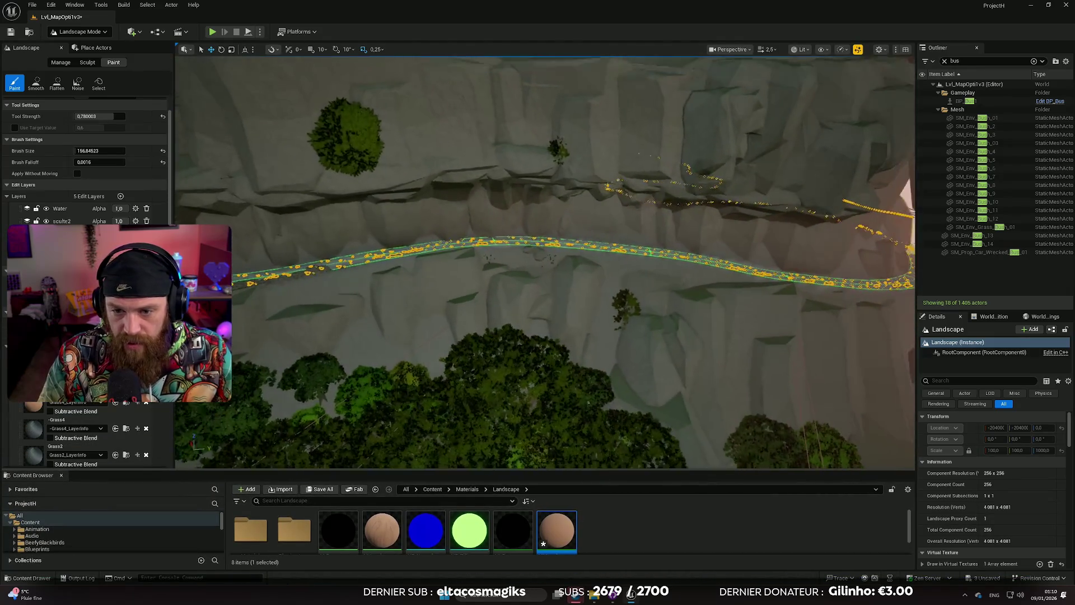
right_click(602, 425)
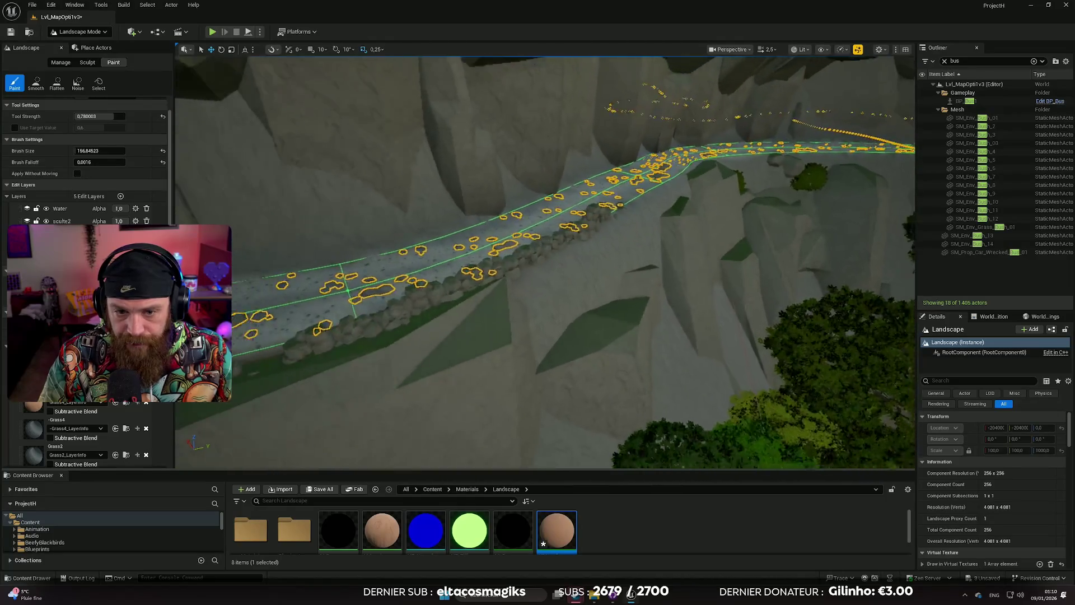
scroll(603, 426, up, 1)
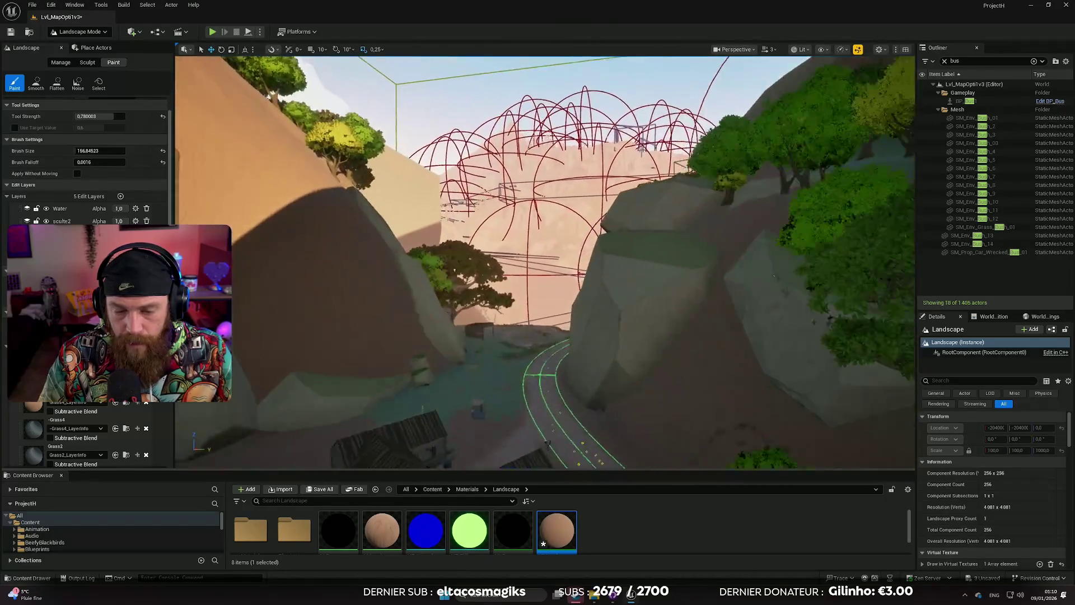
scroll(602, 426, up, 1)
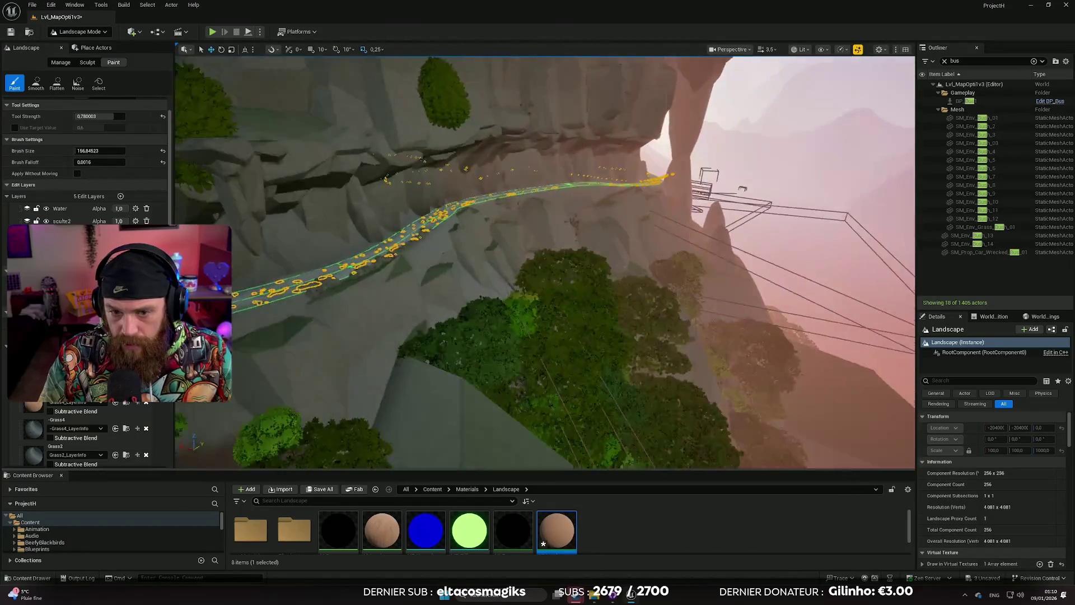
key(w)
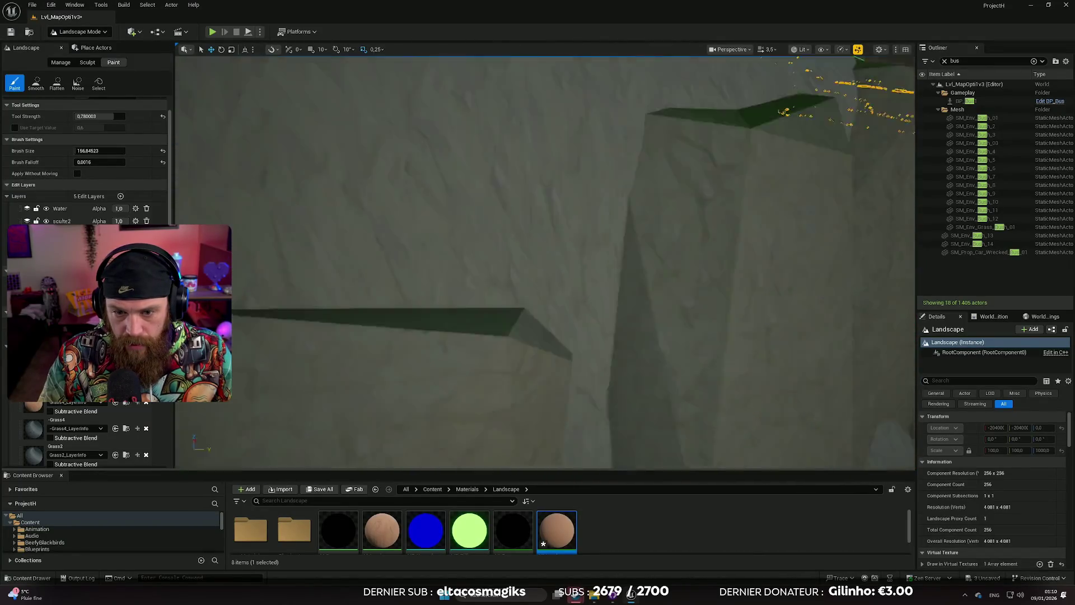
key(s)
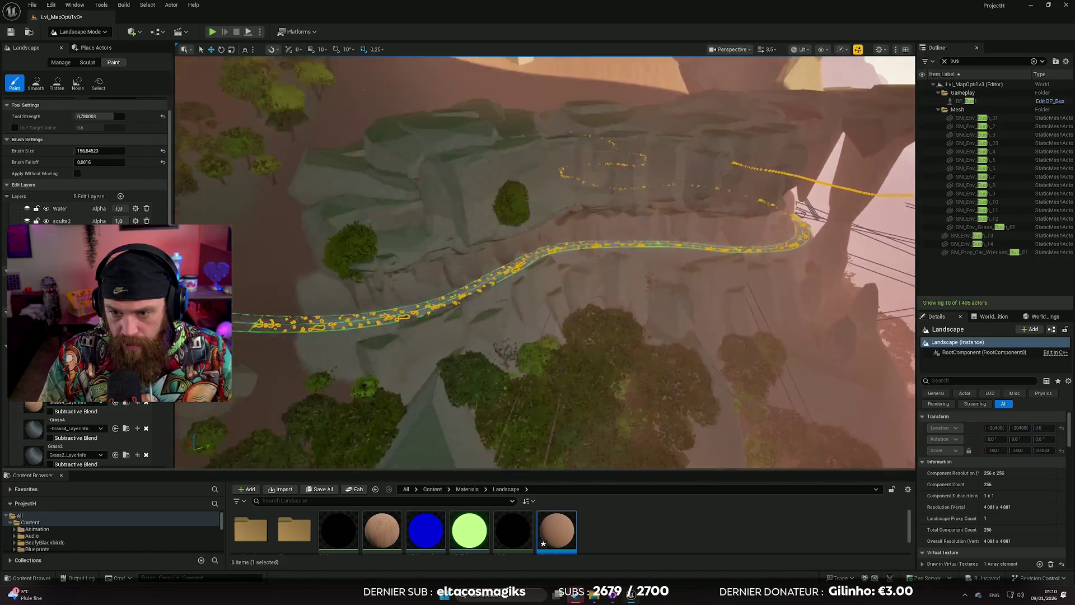
key(w)
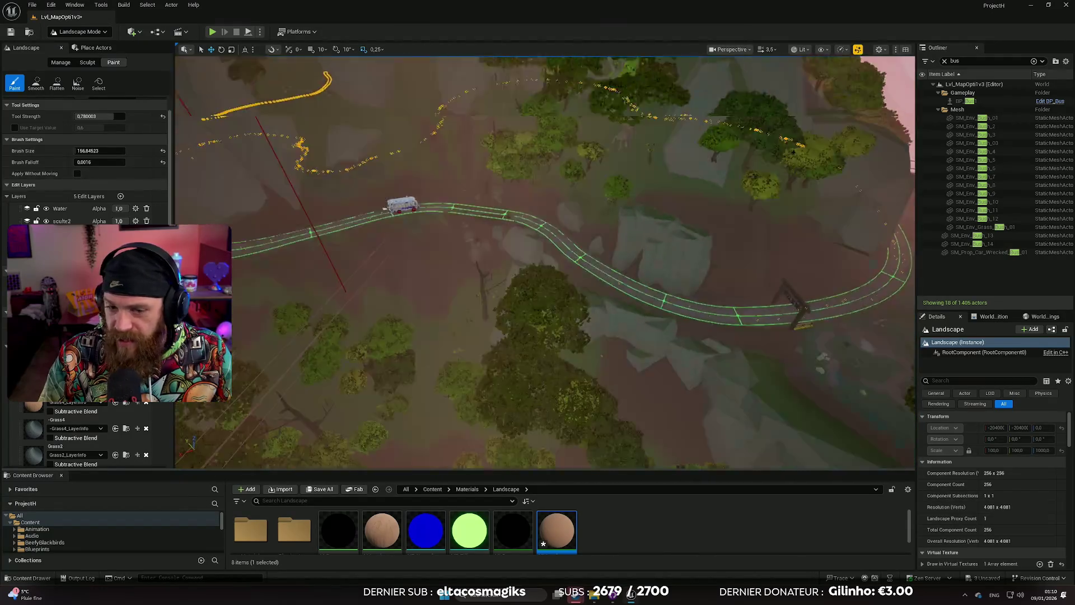
key(w)
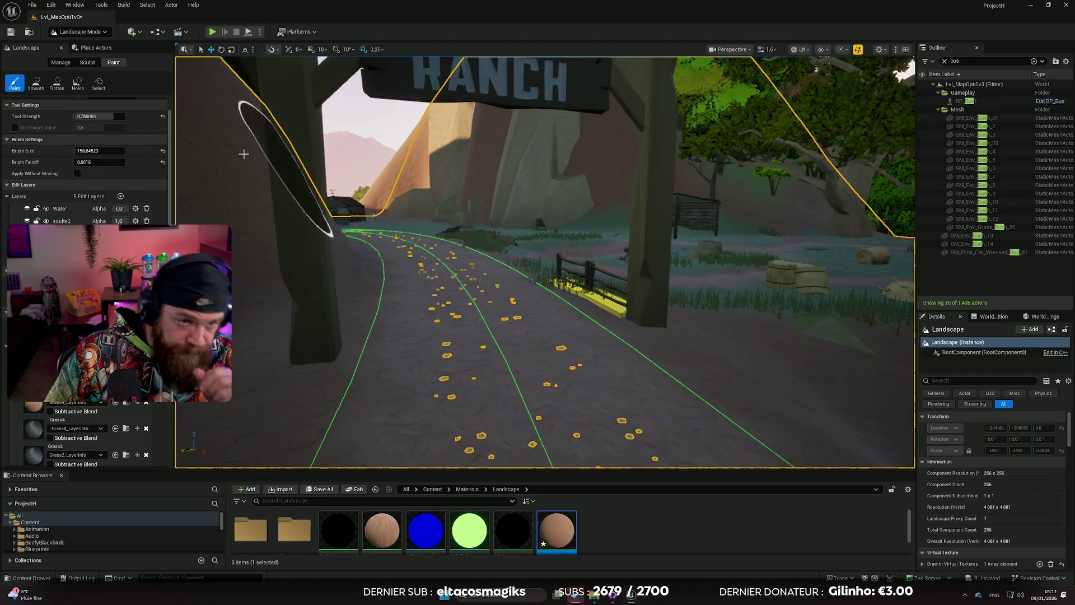
click(80, 32)
In Selection Mode, select the roadside fence with its anchor field and slide it left.
click(73, 44)
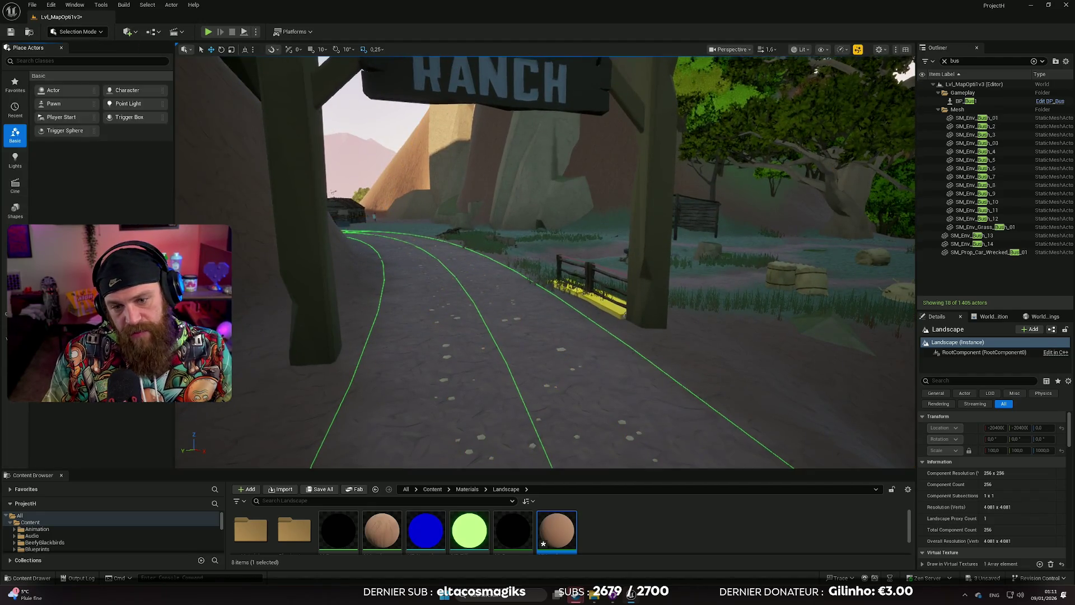
scroll(544, 263, down, 2)
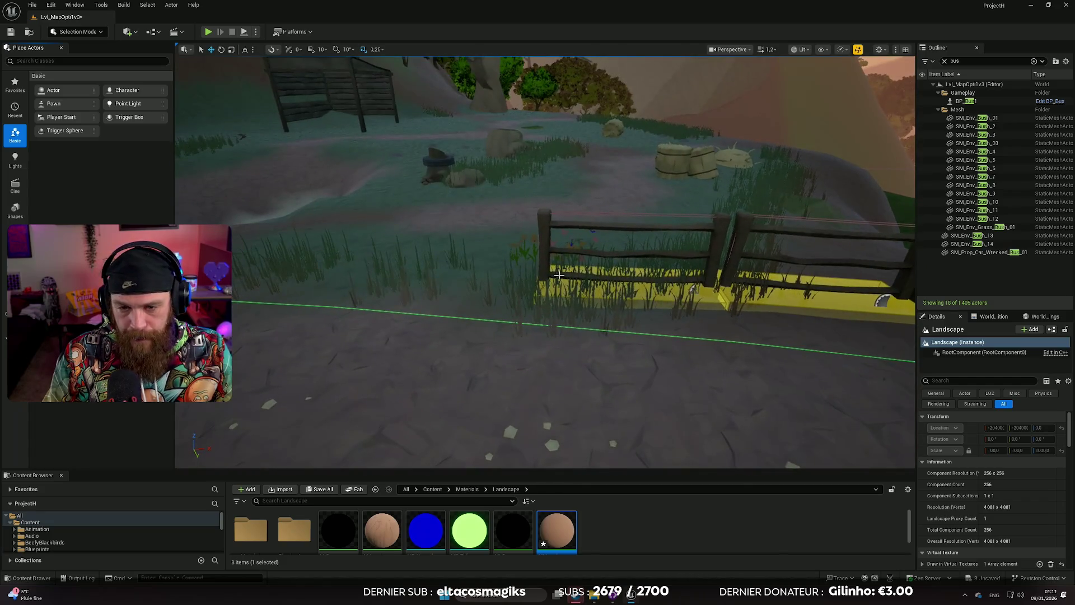
click(567, 259)
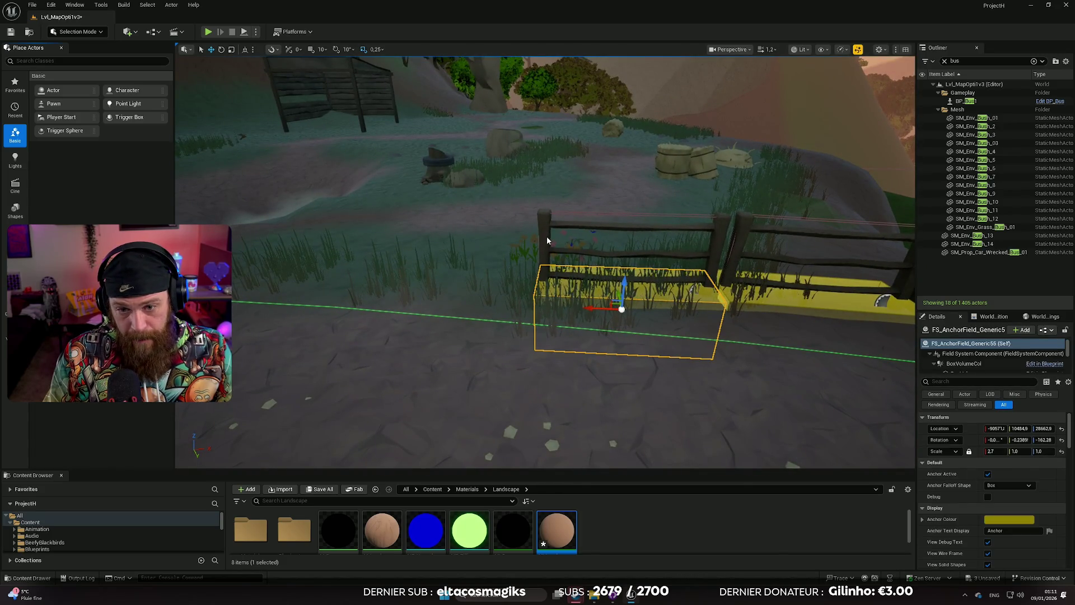
ctrl+click(547, 241)
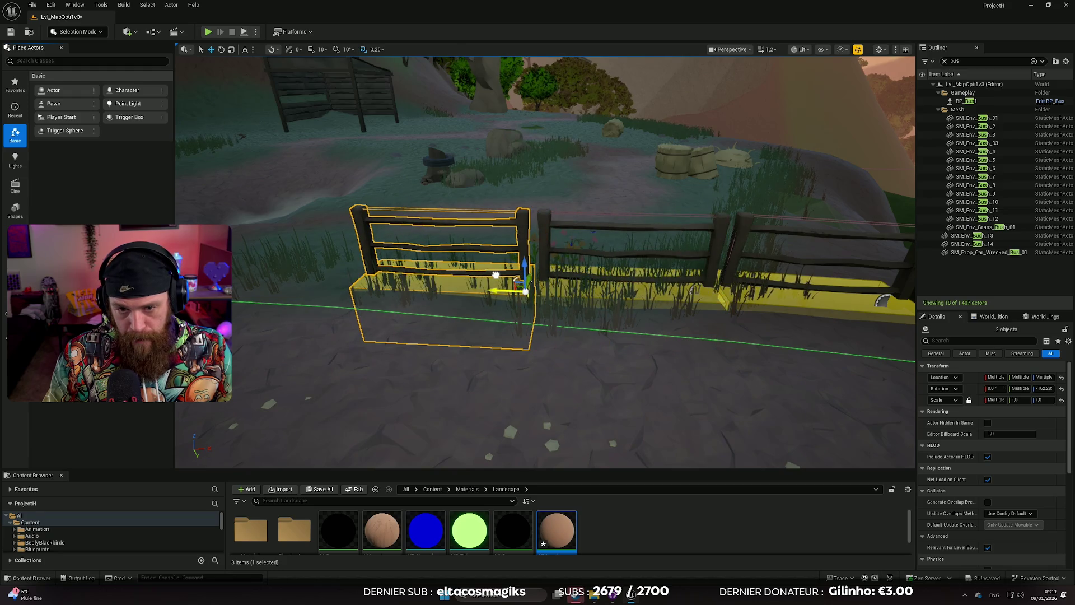
mouse_move(495, 274)
mouse_down()
mouse_move(487, 291)
mouse_move(501, 260)
mouse_move(467, 224)
mouse_move(463, 260)
mouse_move(597, 247)
mouse_move(602, 267)
mouse_move(520, 274)
mouse_up()
click(514, 243)
mouse_move(711, 292)
mouse_down()
mouse_move(427, 266)
mouse_move(454, 249)
mouse_up()
Inspect the repositioned fence from around the road, then select the pond's water body.
key(e)
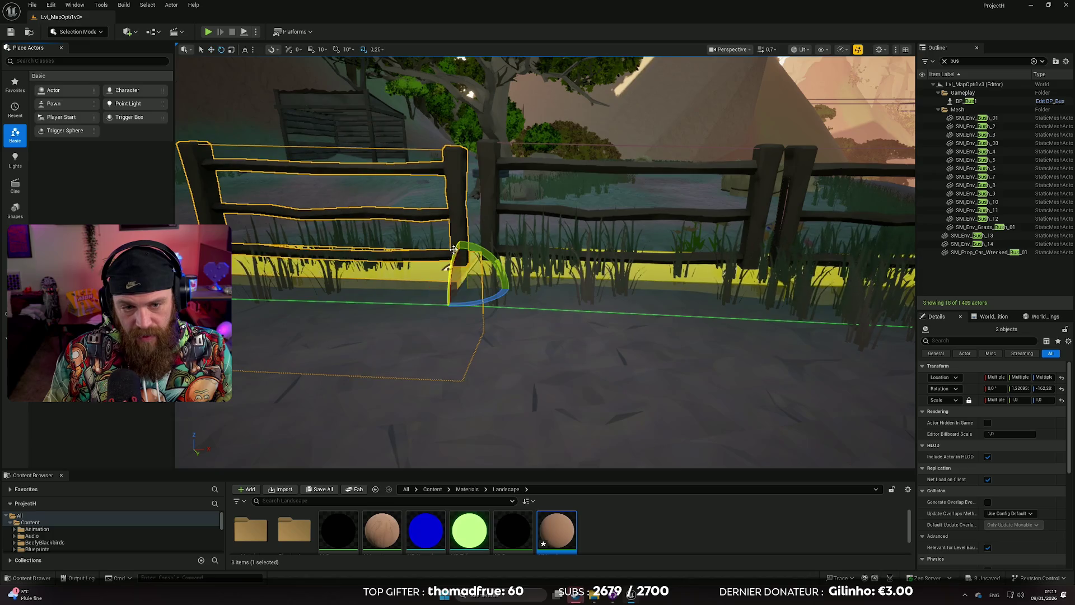
key(f)
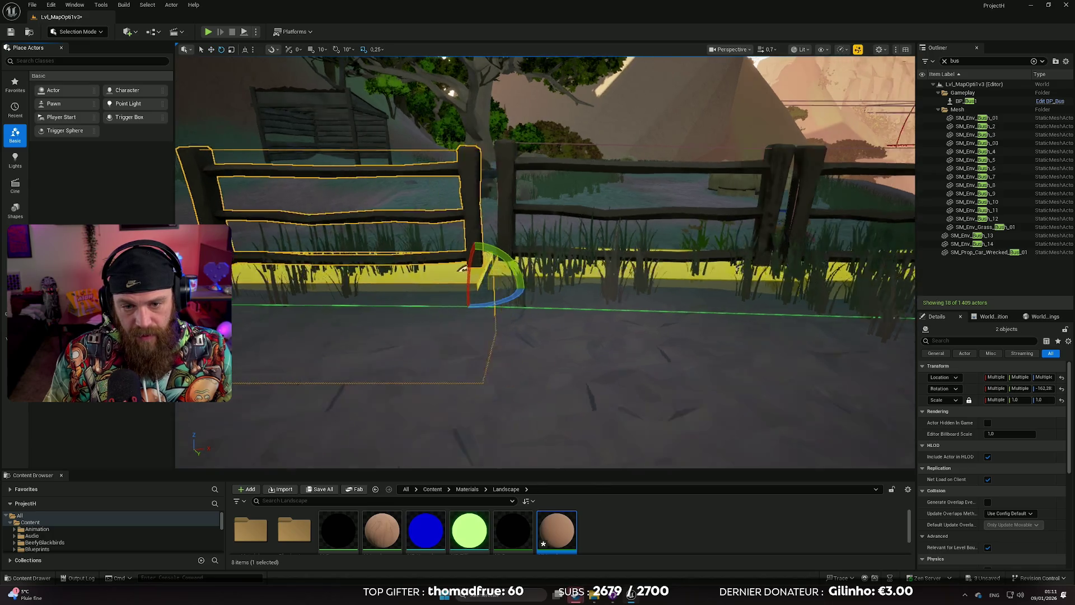
scroll(654, 293, down, 2)
key(w)
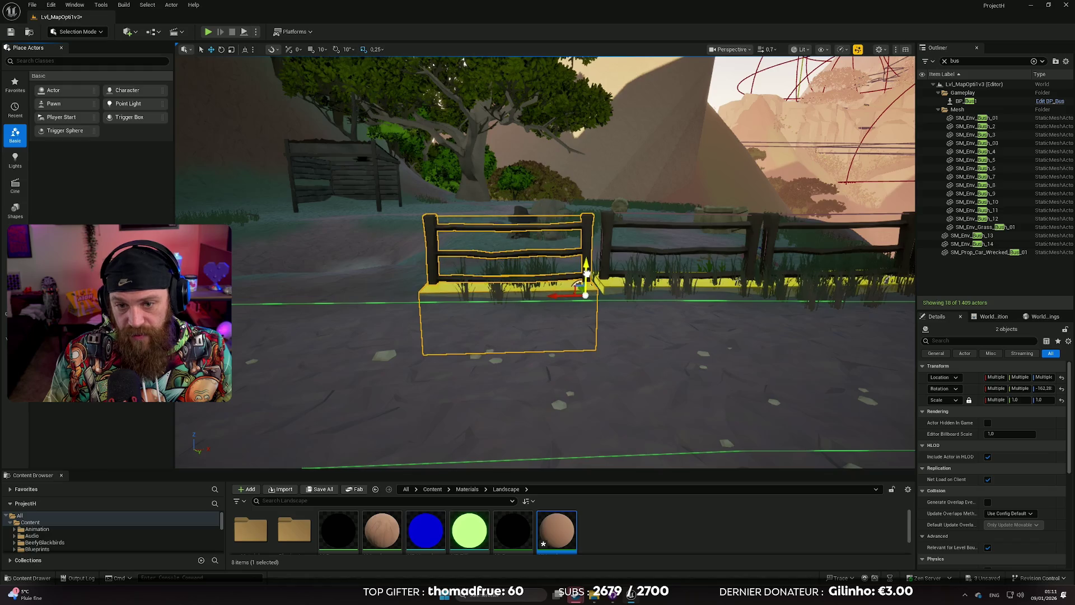
click(663, 333)
mouse_move(605, 333)
mouse_down()
mouse_move(638, 331)
mouse_move(560, 342)
mouse_move(577, 338)
mouse_up()
key(w)
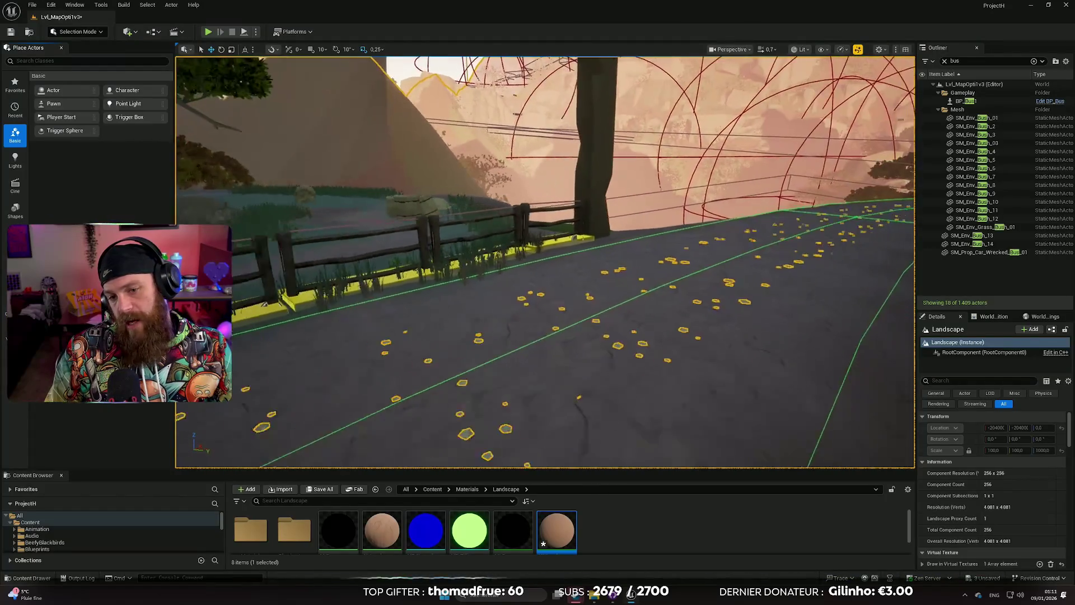
key(f)
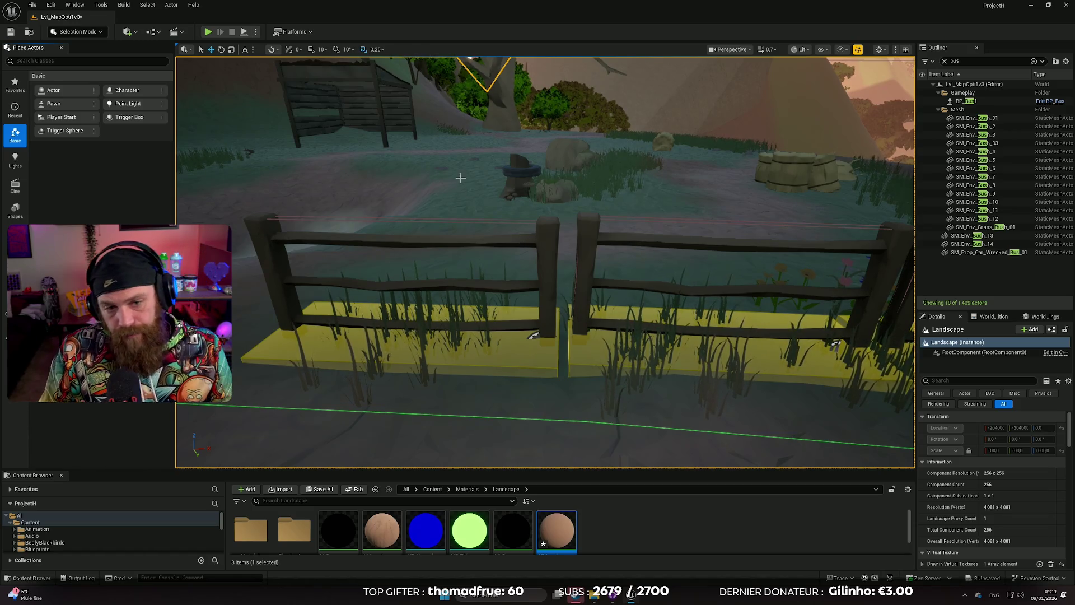
scroll(460, 177, up, 2)
drag(532, 287, 532, 287)
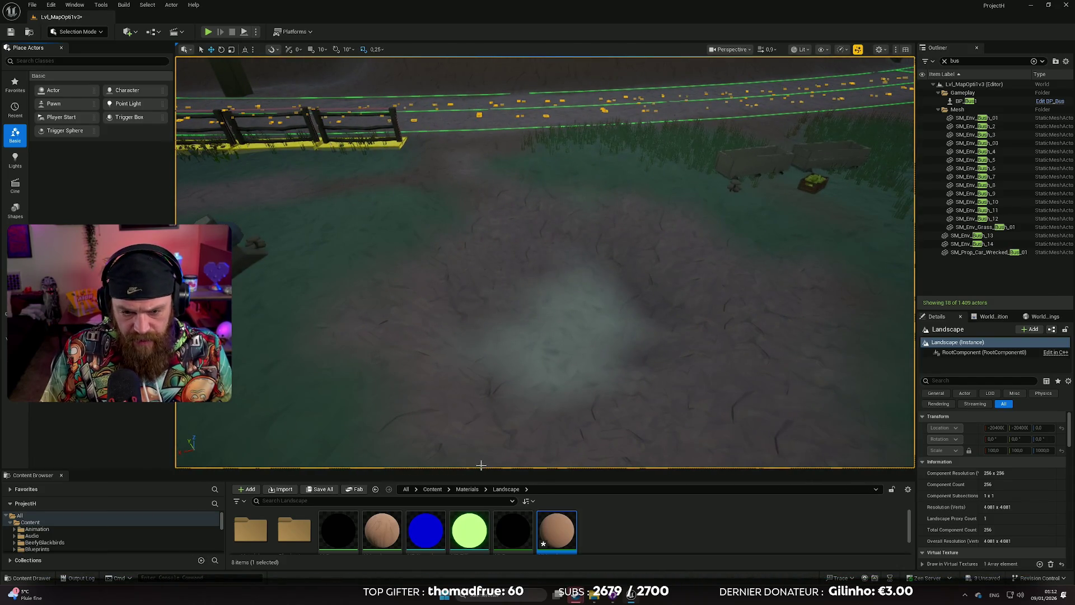
drag(481, 465, 476, 399)
mouse_move(532, 287)
mouse_down()
mouse_move(515, 251)
mouse_move(496, 246)
mouse_up()
click(531, 257)
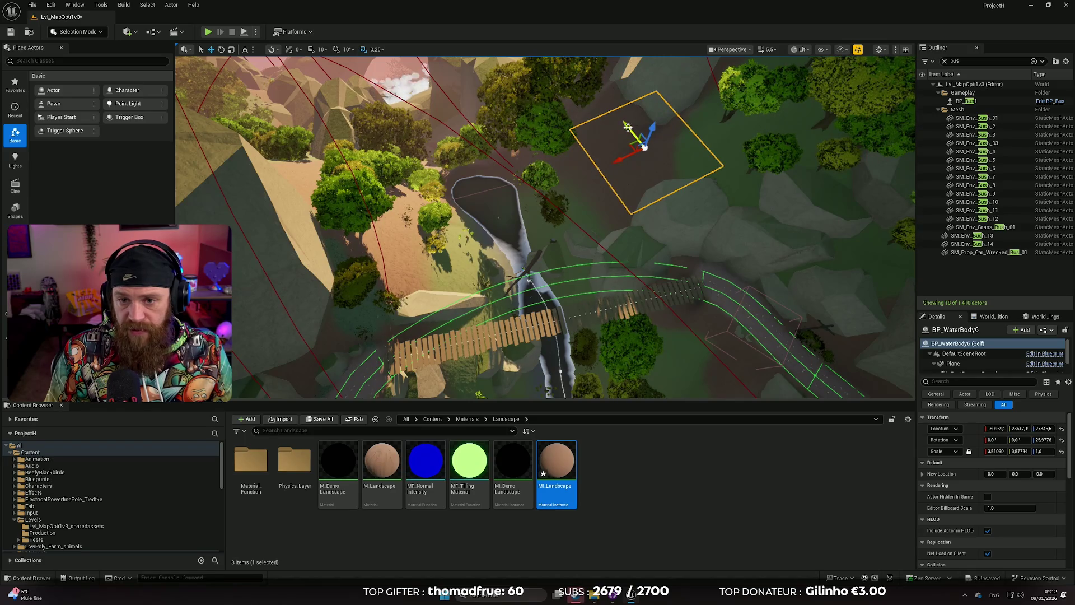
Move the water body up and right, raising the pond above the ground.
scroll(735, 291, down, 5)
scroll(504, 252, up, 3)
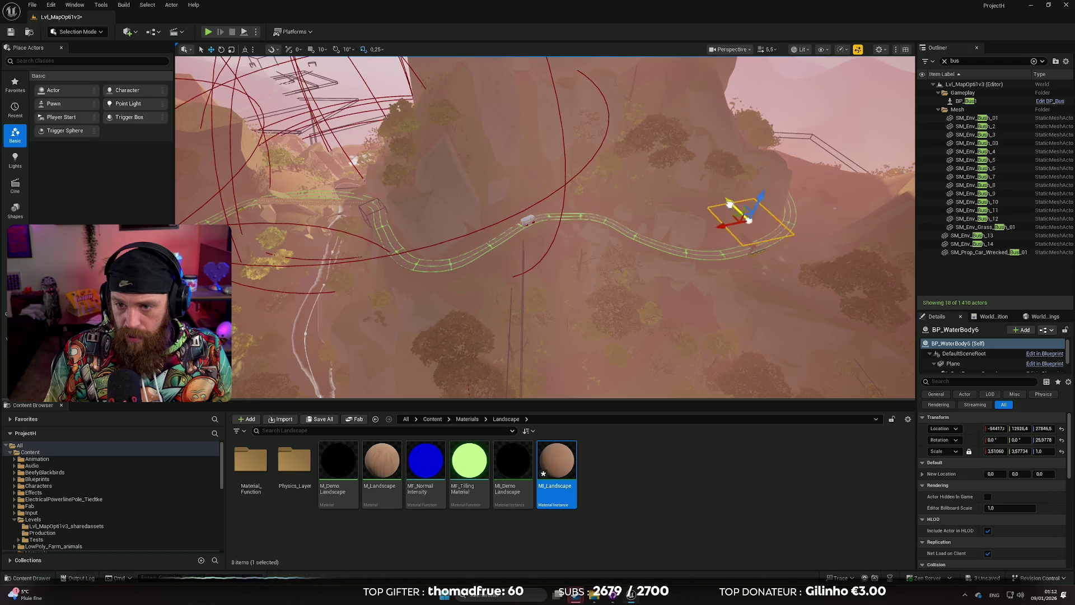
key(f)
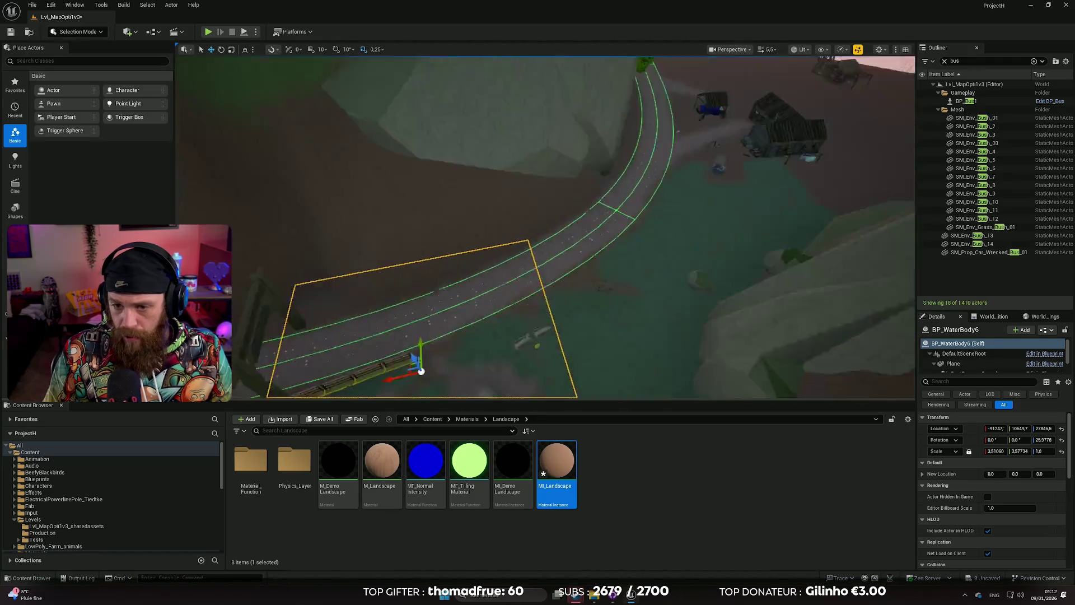
scroll(420, 371, down, 3)
scroll(504, 252, up, 3)
mouse_move(520, 260)
mouse_down()
mouse_move(584, 221)
mouse_move(602, 230)
mouse_move(598, 197)
mouse_up()
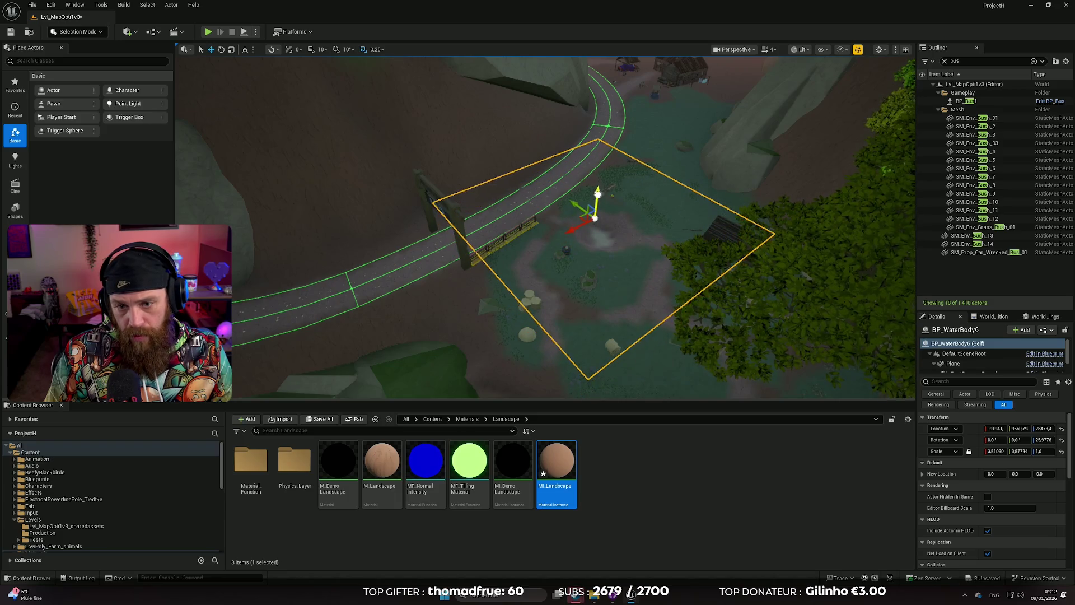
scroll(561, 292, down, 1)
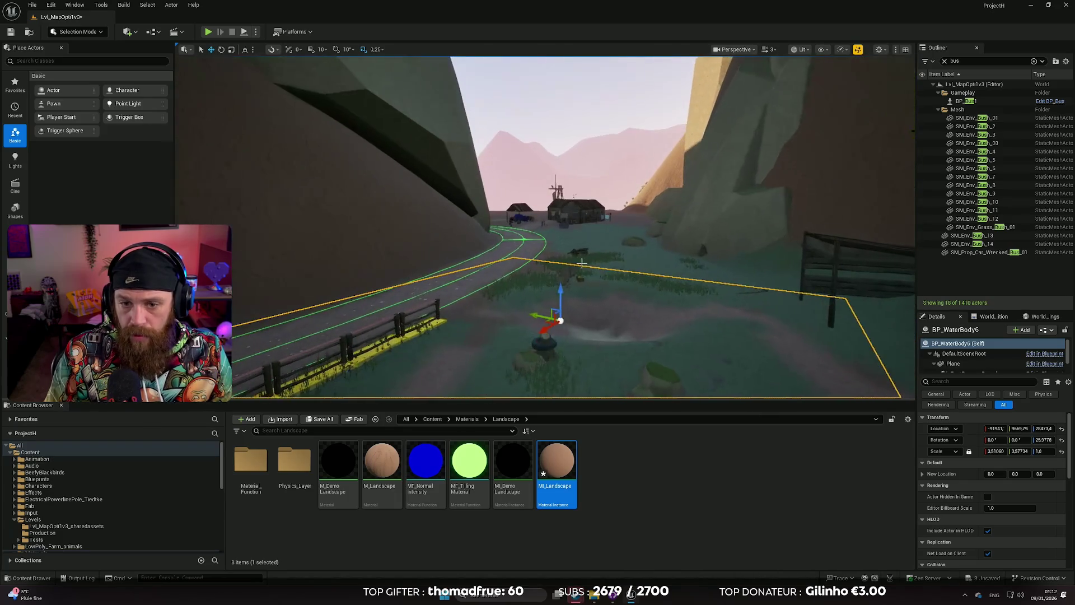
drag(561, 292, 561, 273)
Scale the pond down slightly, shift it sideways and raise it a little higher.
drag(633, 257, 633, 185)
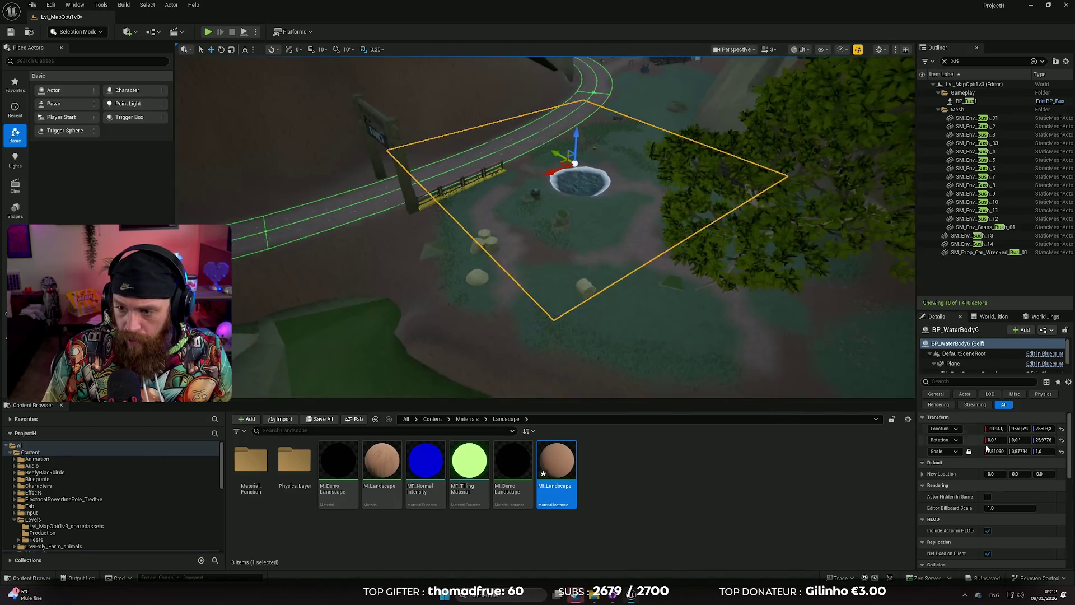
mouse_move(994, 451)
mouse_down()
mouse_move(947, 450)
mouse_move(1000, 451)
mouse_up()
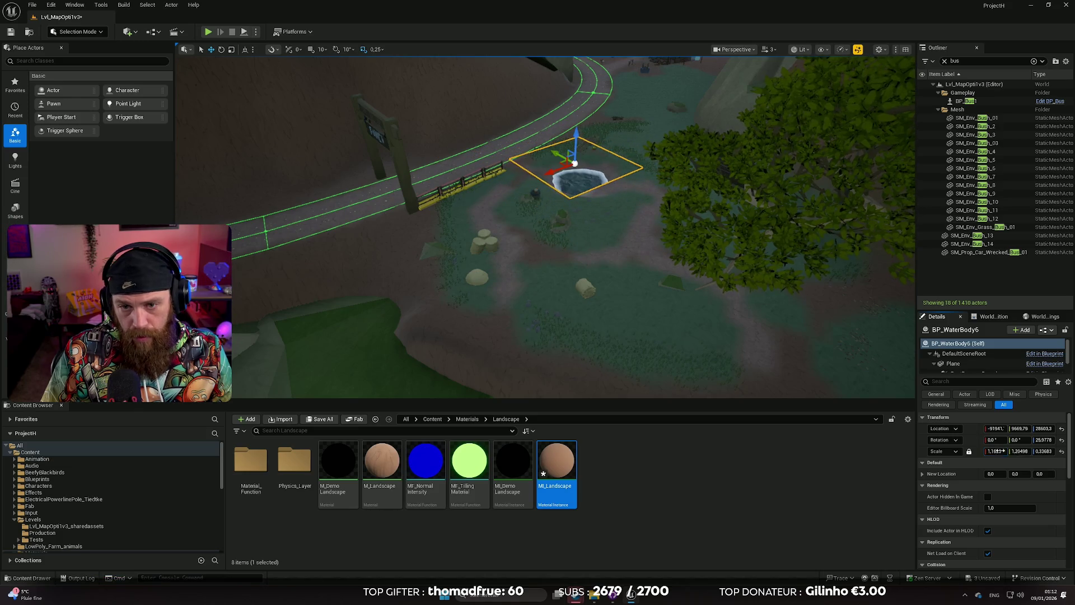
key(f)
mouse_move(518, 252)
mouse_down()
mouse_move(503, 244)
mouse_move(563, 289)
mouse_move(518, 334)
mouse_up()
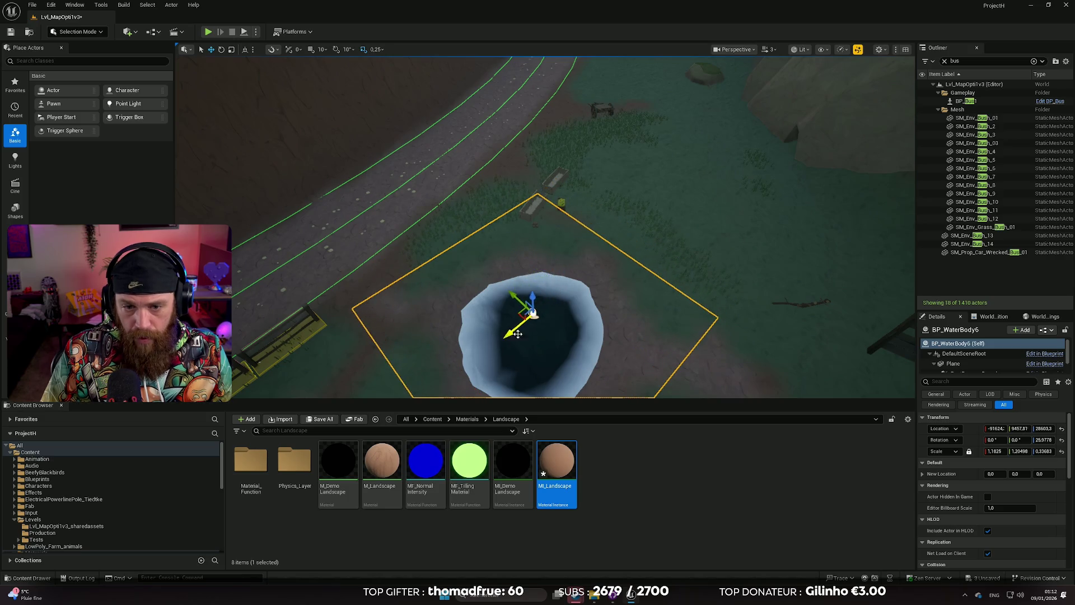
mouse_move(530, 293)
mouse_down()
mouse_move(504, 235)
mouse_move(662, 272)
mouse_move(707, 249)
mouse_up()
drag(649, 283, 649, 283)
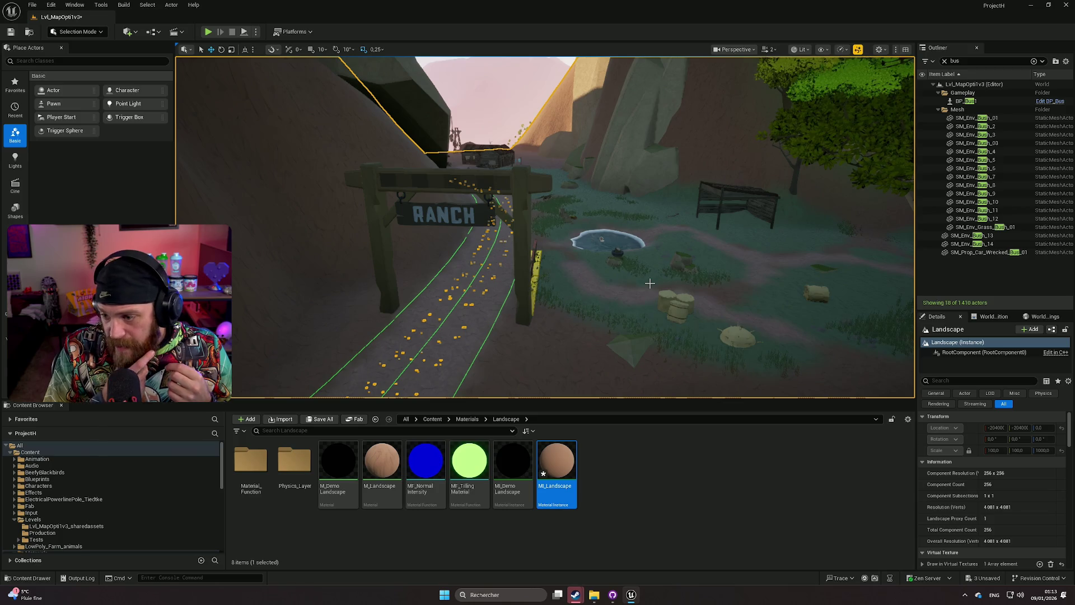
Alt-drag a copy of the fence and anchor box to the left and rotate it to follow the path.
drag(650, 283, 650, 283)
drag(612, 222, 412, 138)
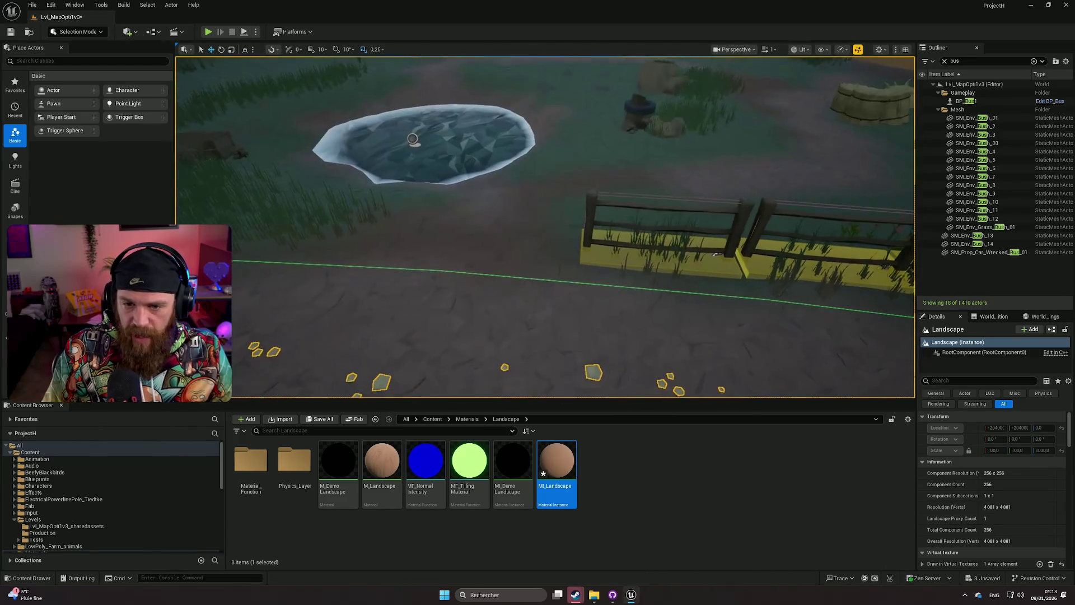
click(587, 252)
ctrl+click(588, 221)
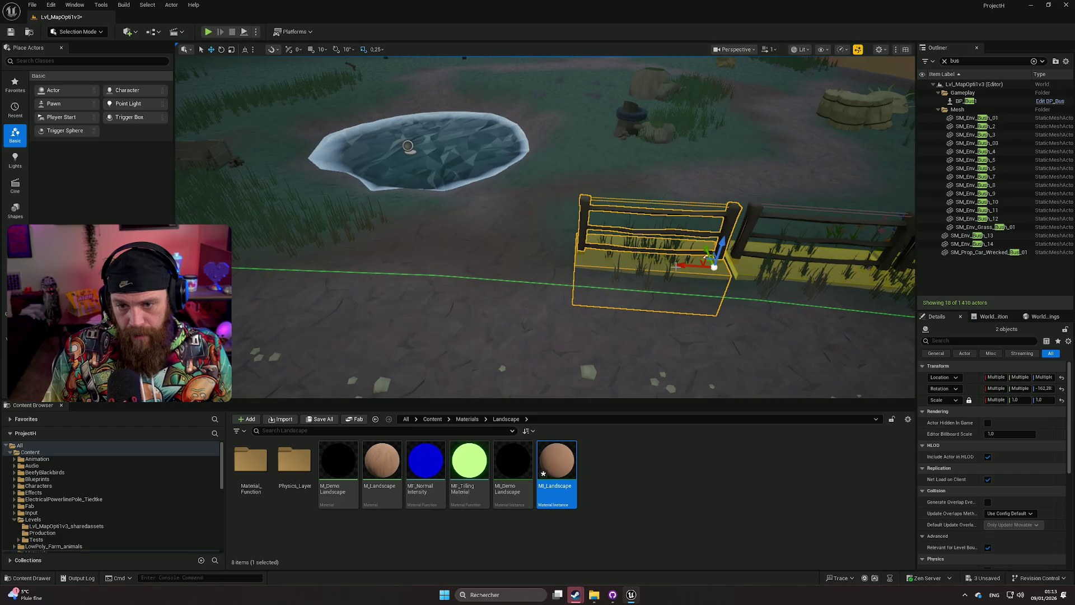
mouse_move(685, 264)
alt+mouse_down()
mouse_move(533, 265)
mouse_move(556, 247)
mouse_move(588, 272)
mouse_move(501, 244)
alt+mouse_up()
key(e)
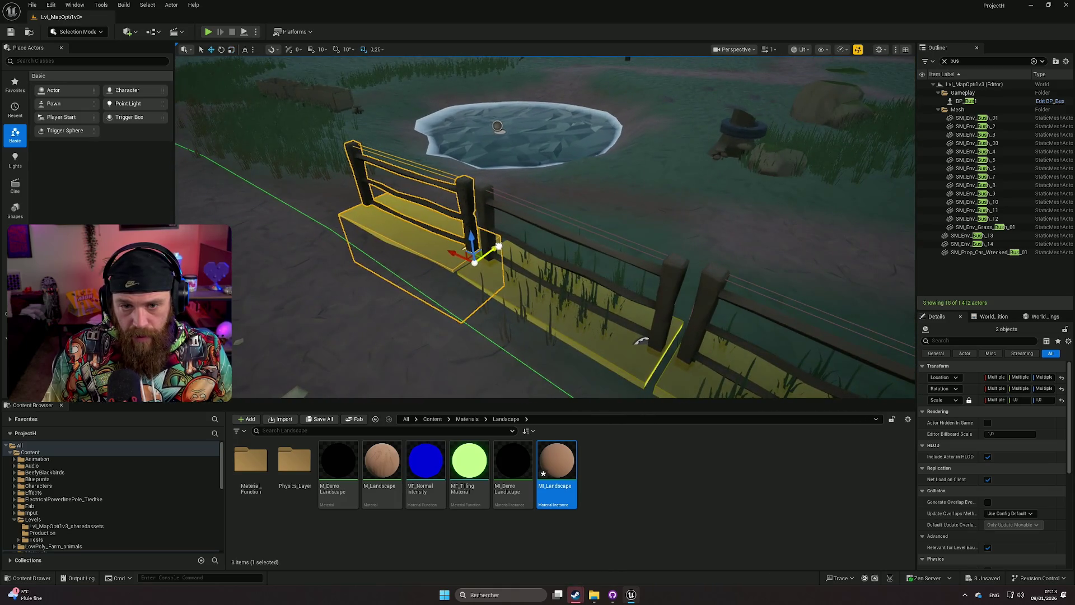
scroll(545, 227, up, 10)
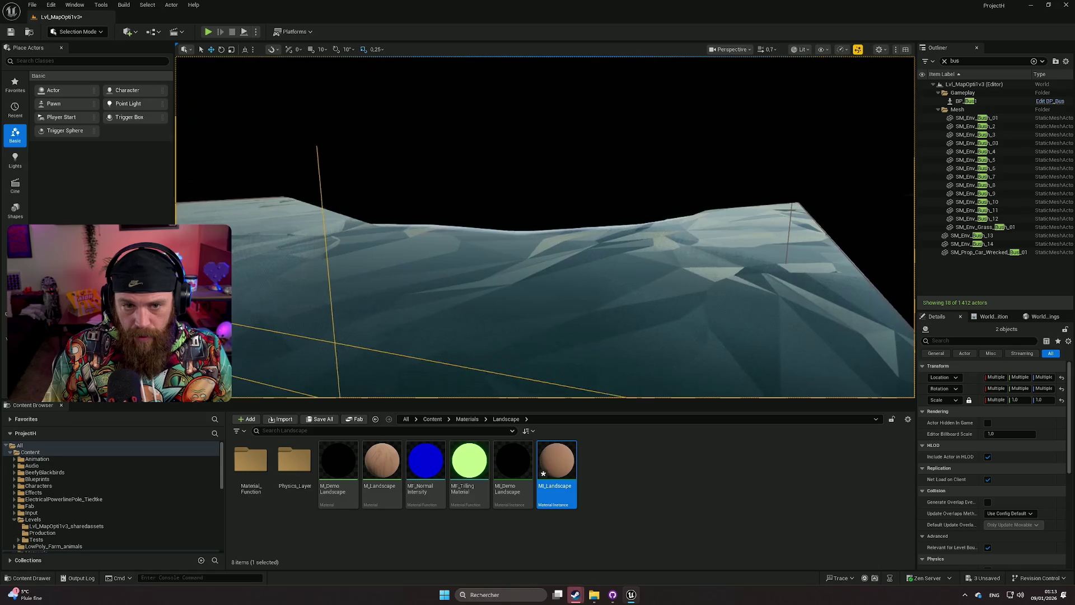
scroll(619, 307, down, 10)
alt+drag(619, 307, 517, 250)
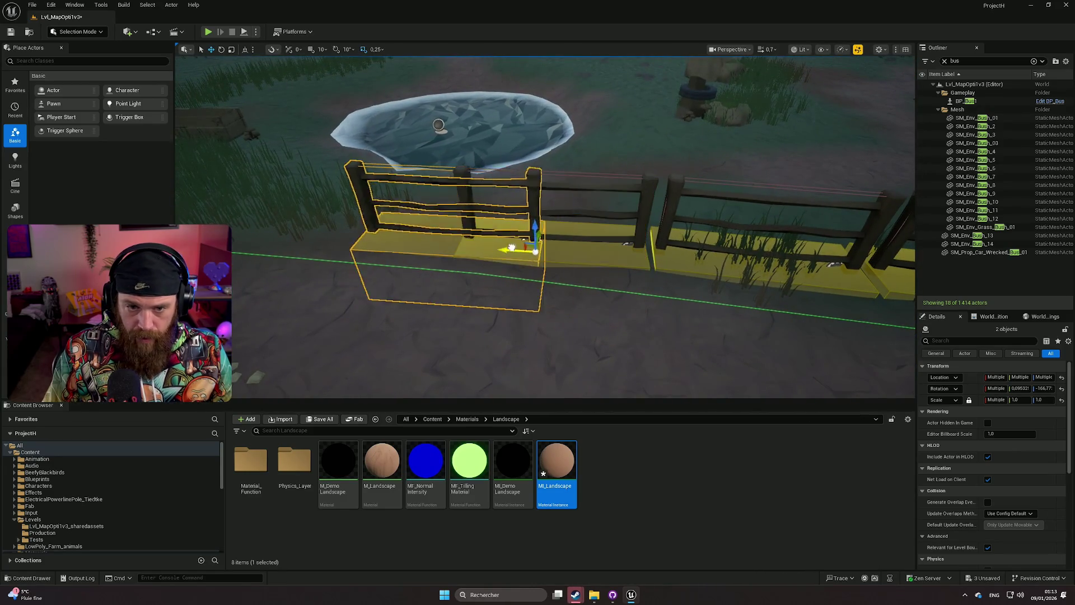
drag(457, 266, 401, 244)
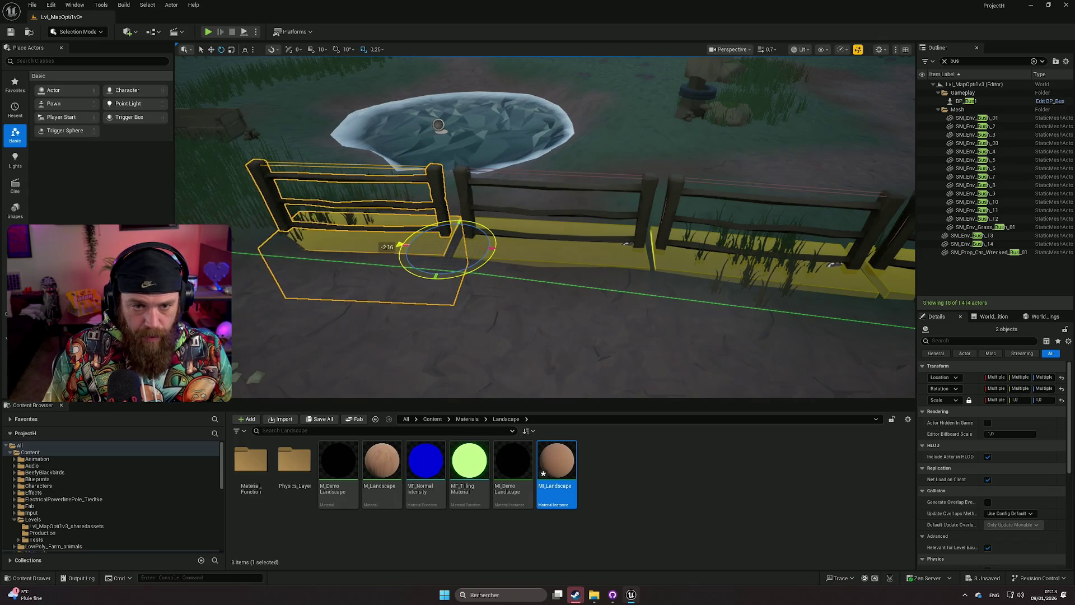
key(f)
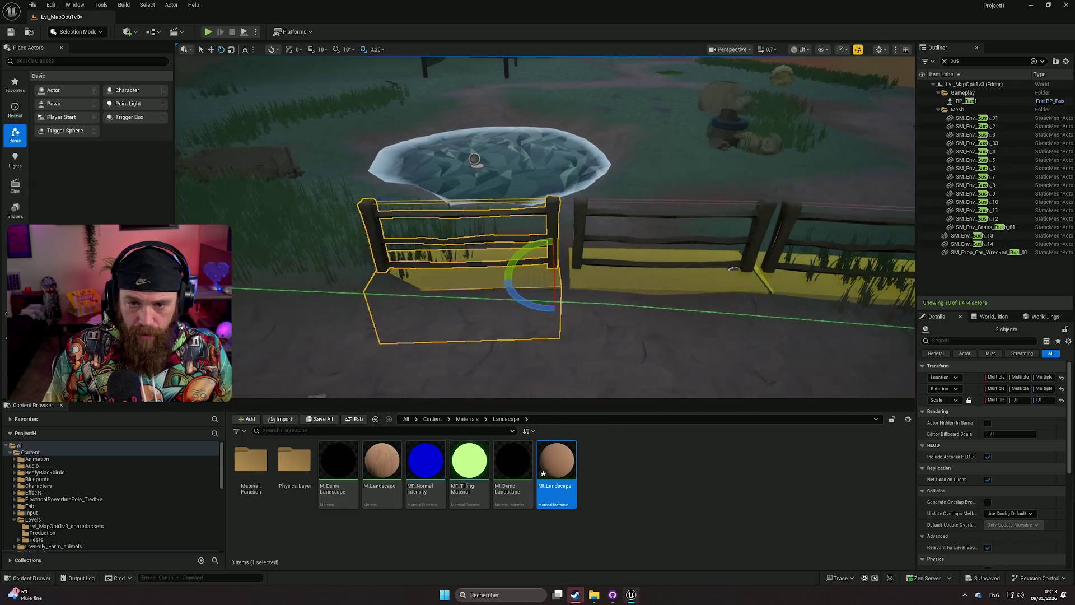
key(w)
Duplicate a second fence section further left, rotate it and nudge it along the path.
alt+drag(629, 282, 431, 269)
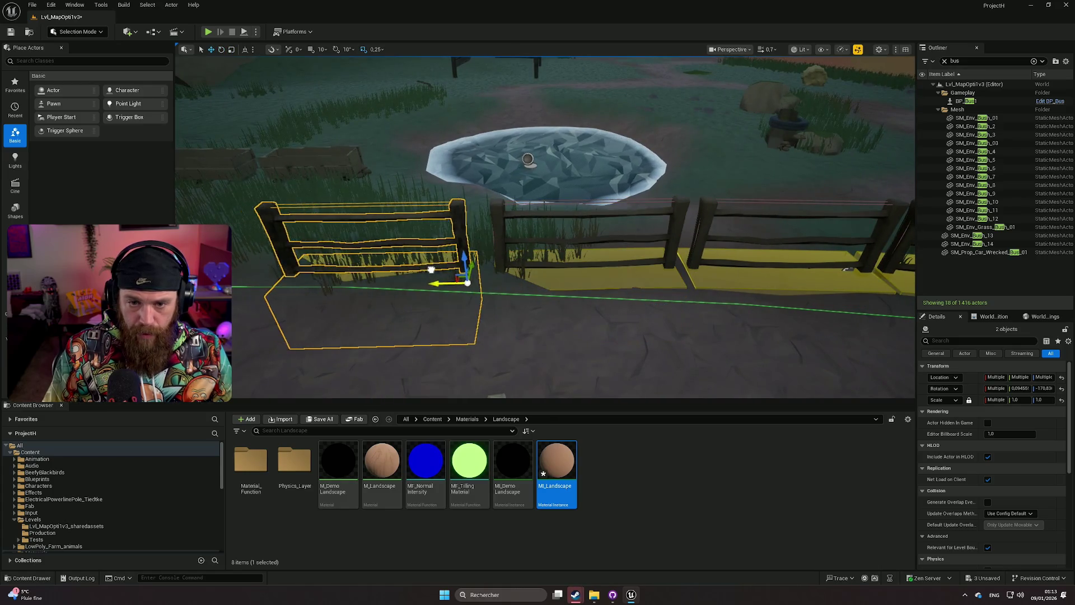
mouse_move(481, 301)
mouse_down()
mouse_move(431, 283)
mouse_move(423, 299)
mouse_up()
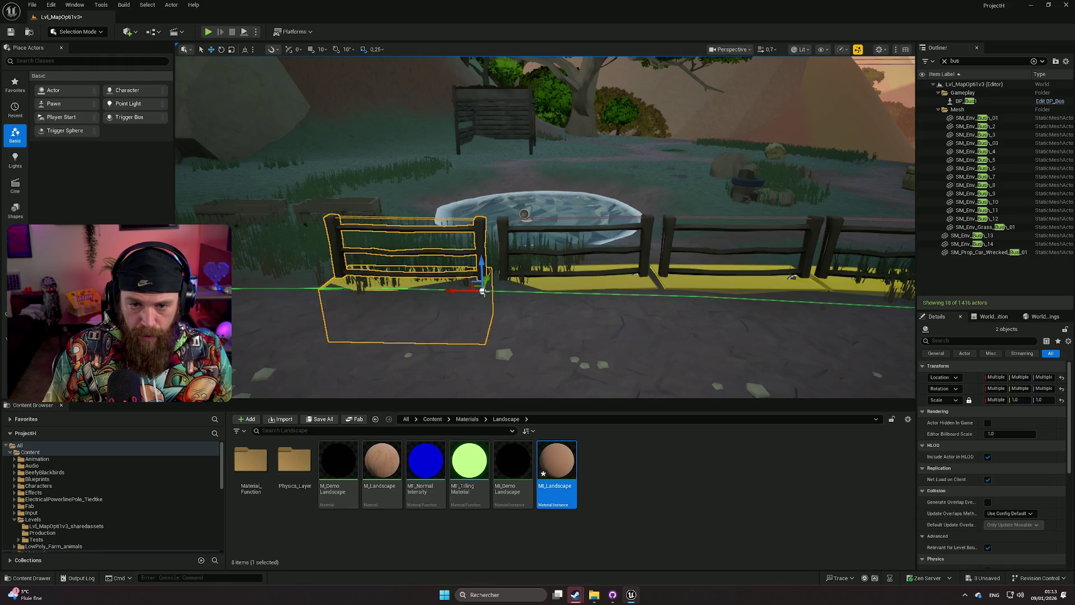
drag(455, 290, 364, 252)
key(f)
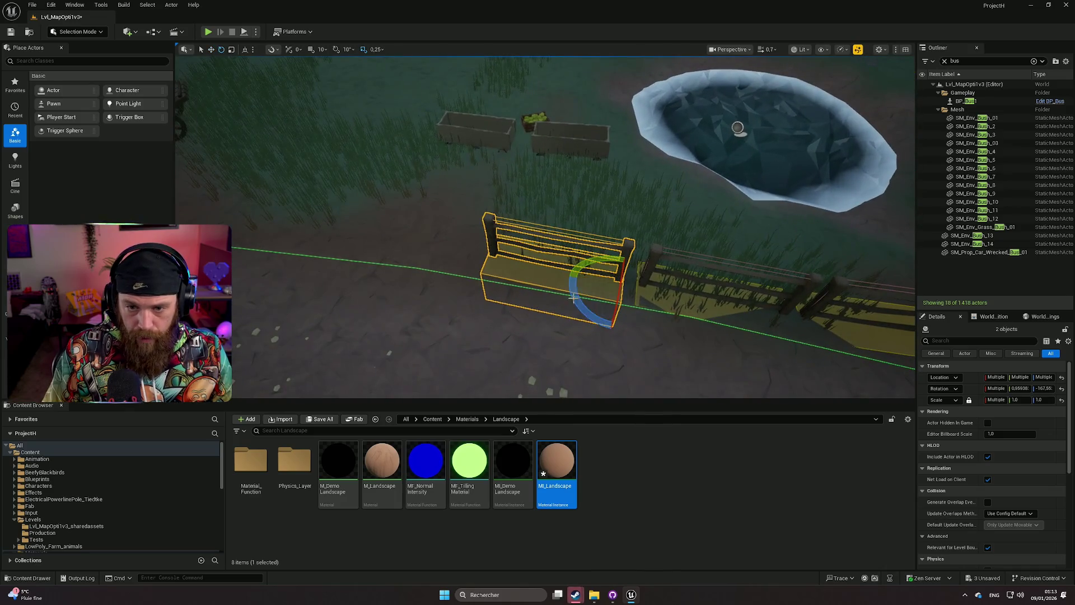
mouse_move(578, 299)
mouse_down()
mouse_move(585, 311)
mouse_move(507, 265)
mouse_move(447, 255)
mouse_move(449, 293)
mouse_up()
key(w)
key(f)
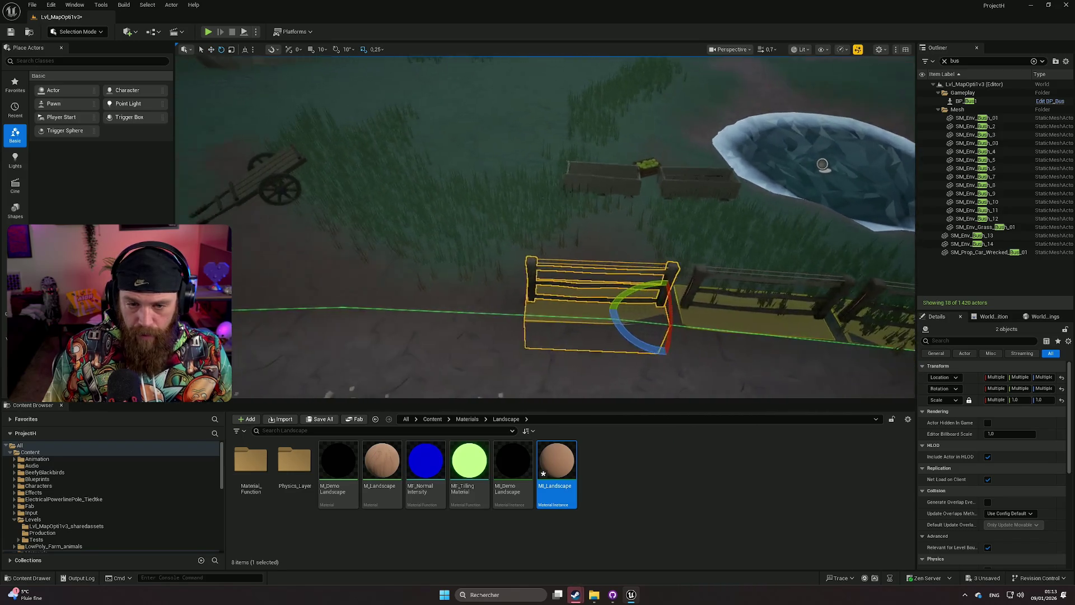
key(w)
Add a third fence copy, lower it onto the ground and slide it left to close the gap.
mouse_move(778, 305)
alt+mouse_down()
mouse_move(652, 302)
mouse_move(631, 317)
mouse_move(626, 250)
mouse_move(625, 273)
mouse_move(607, 287)
mouse_move(497, 276)
mouse_move(479, 331)
mouse_move(465, 313)
mouse_move(504, 263)
mouse_move(477, 279)
alt+mouse_up()
key(e)
mouse_move(579, 196)
mouse_down()
mouse_move(578, 207)
mouse_move(562, 201)
mouse_up()
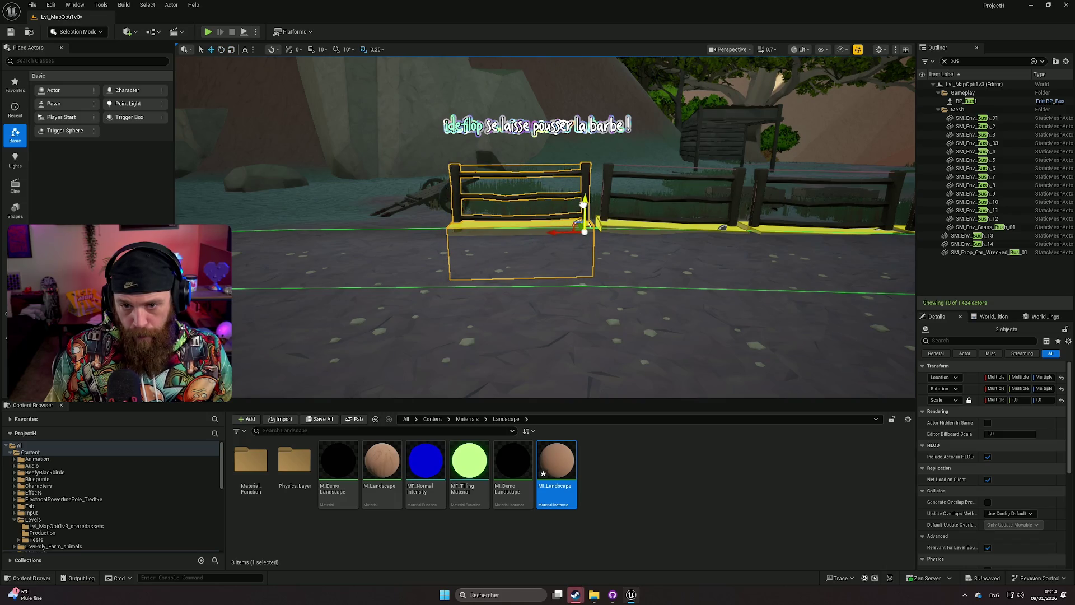
mouse_move(582, 202)
mouse_down()
mouse_move(672, 203)
mouse_move(593, 202)
mouse_move(670, 250)
mouse_up()
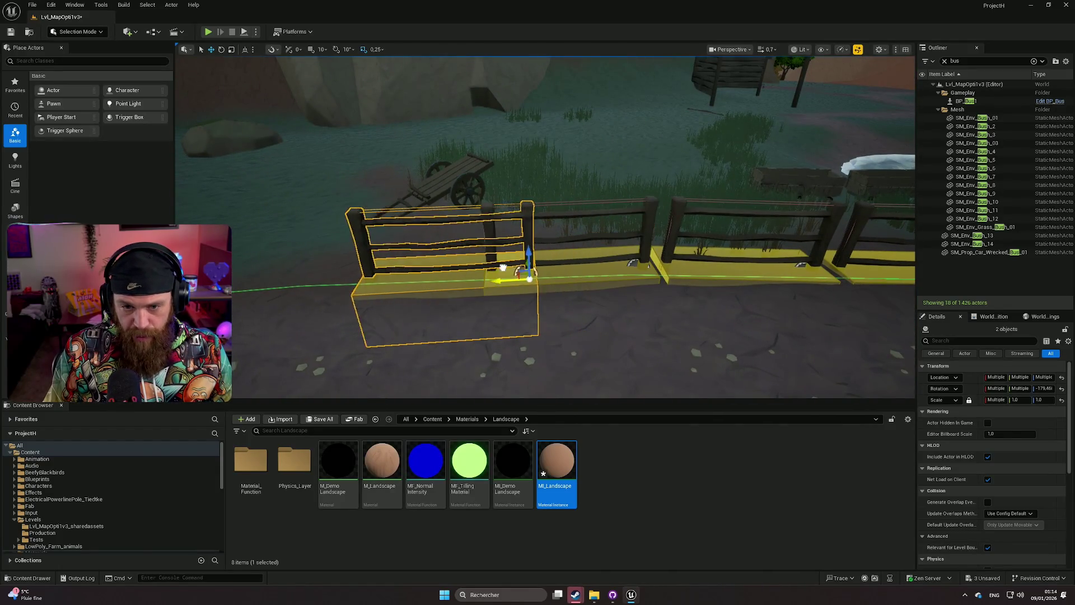
mouse_move(442, 266)
mouse_down()
mouse_move(434, 283)
mouse_move(465, 307)
mouse_move(420, 312)
mouse_move(666, 324)
mouse_move(502, 279)
mouse_up()
key(w)
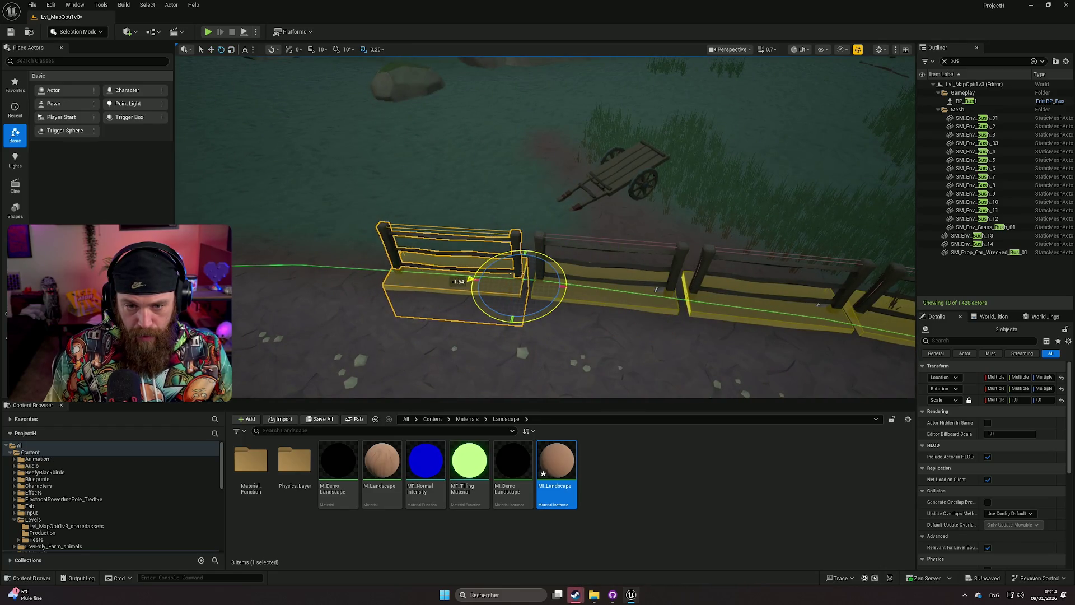
mouse_move(657, 289)
mouse_down()
mouse_move(656, 311)
mouse_move(657, 282)
mouse_up()
drag(553, 191, 602, 190)
key(e)
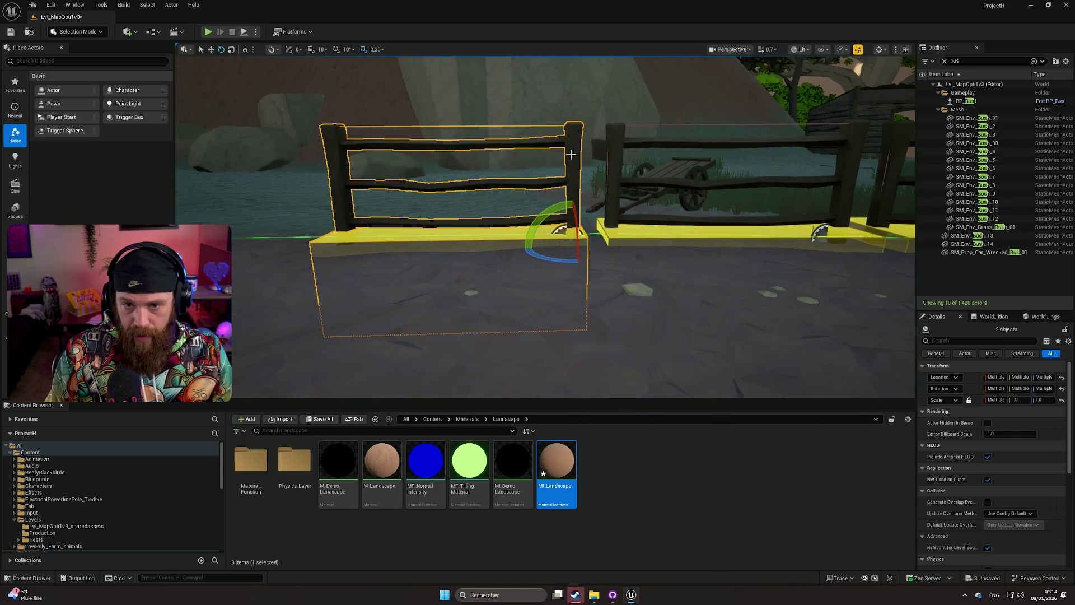
click(398, 145)
mouse_move(399, 144)
mouse_down()
mouse_move(425, 126)
mouse_move(454, 163)
mouse_up()
Change BP_MasterFence61's Rest Collection to the crossed-rail GC_SM_Prop_Meadow_Fence variant.
click(454, 163)
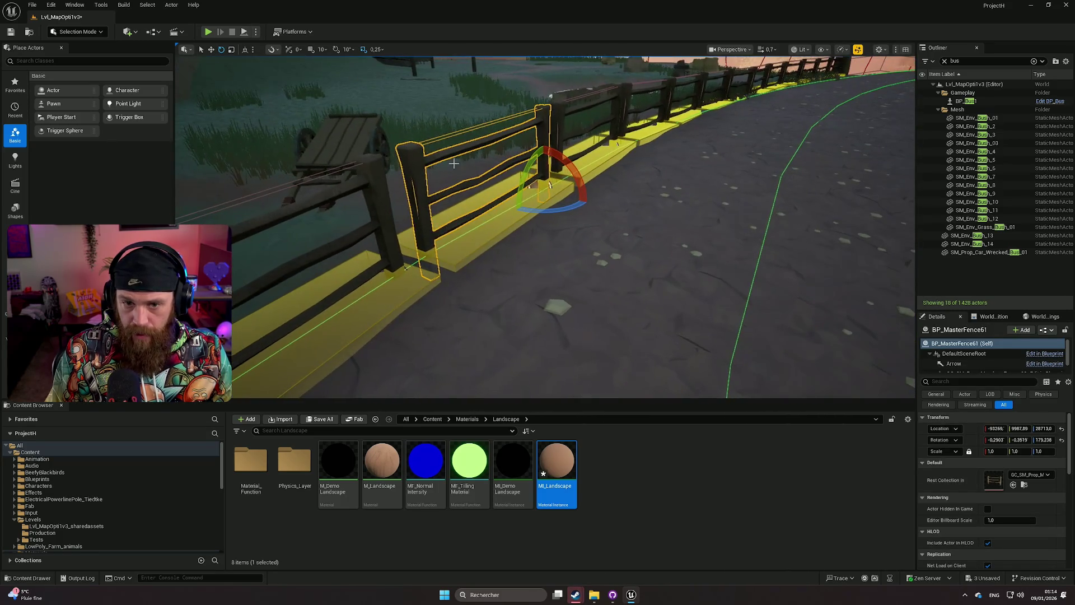
key(w)
drag(710, 319, 672, 312)
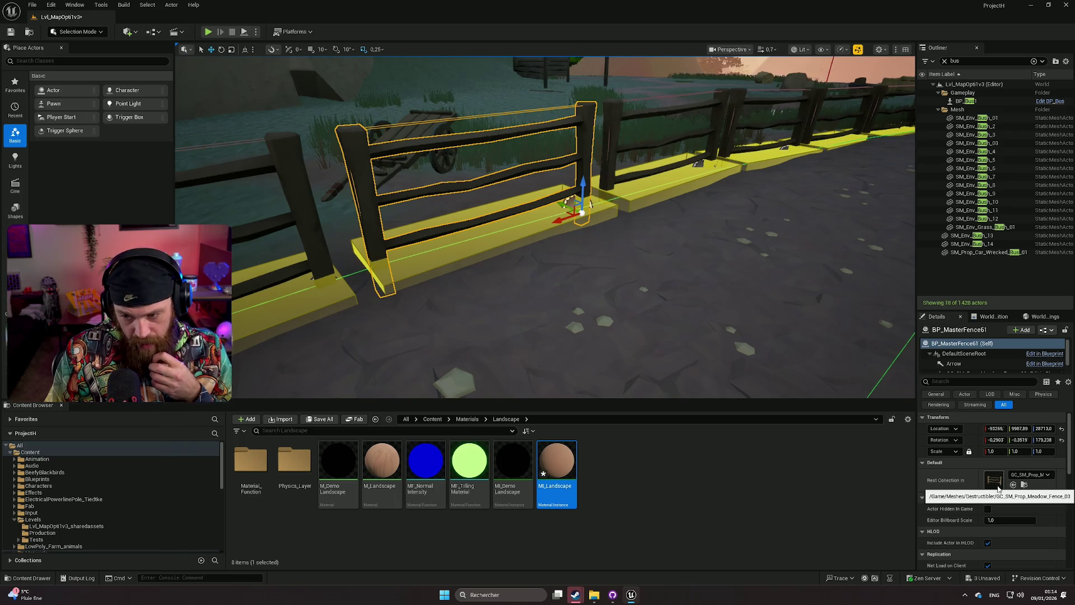
click(1025, 476)
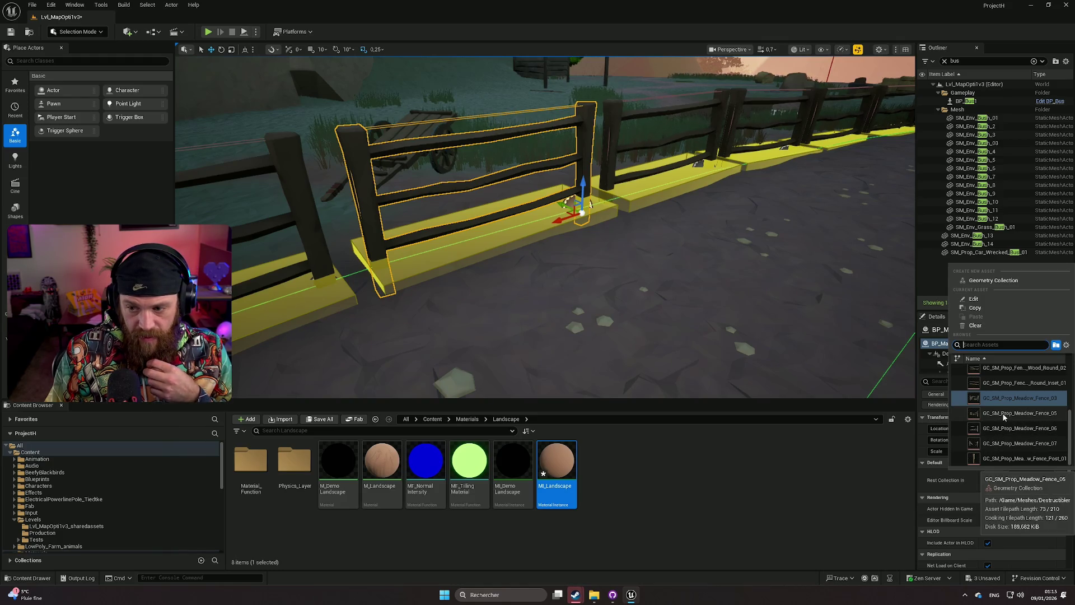
scroll(998, 395, up, 1)
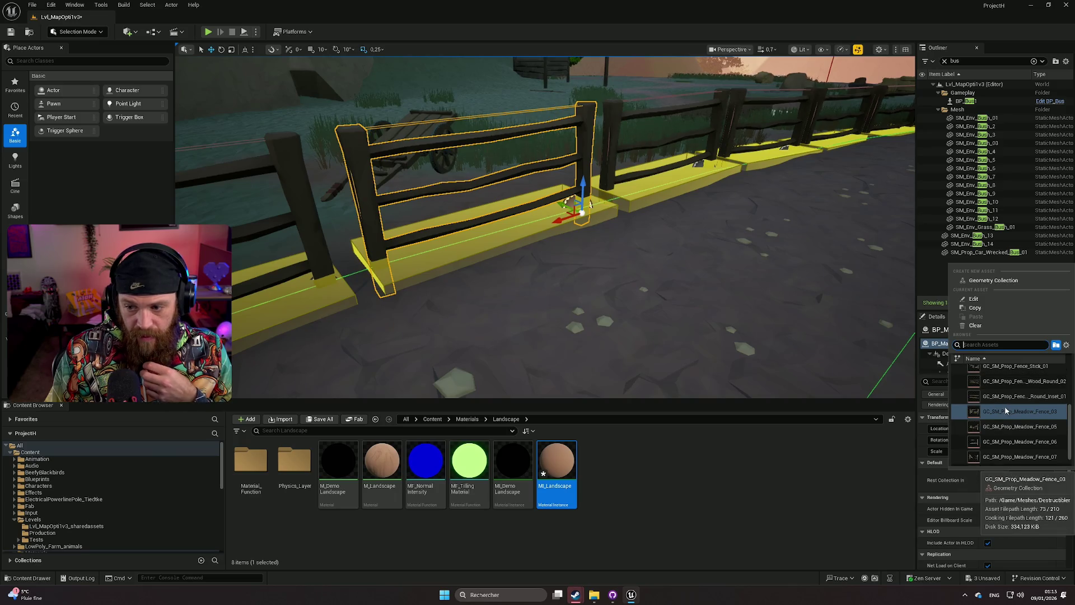
click(1000, 427)
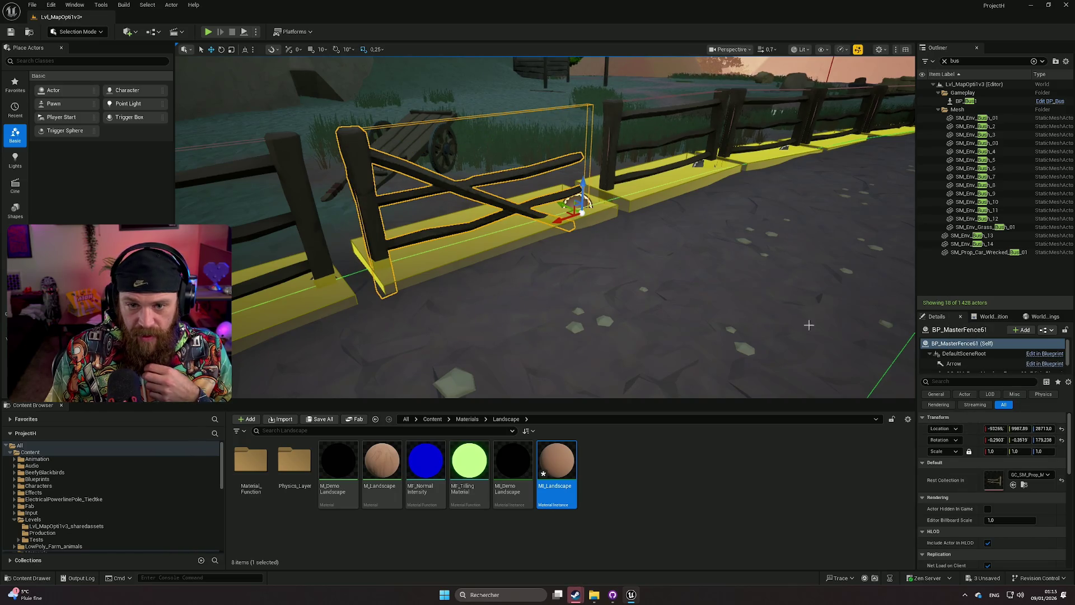
key(Up)
key(Left)
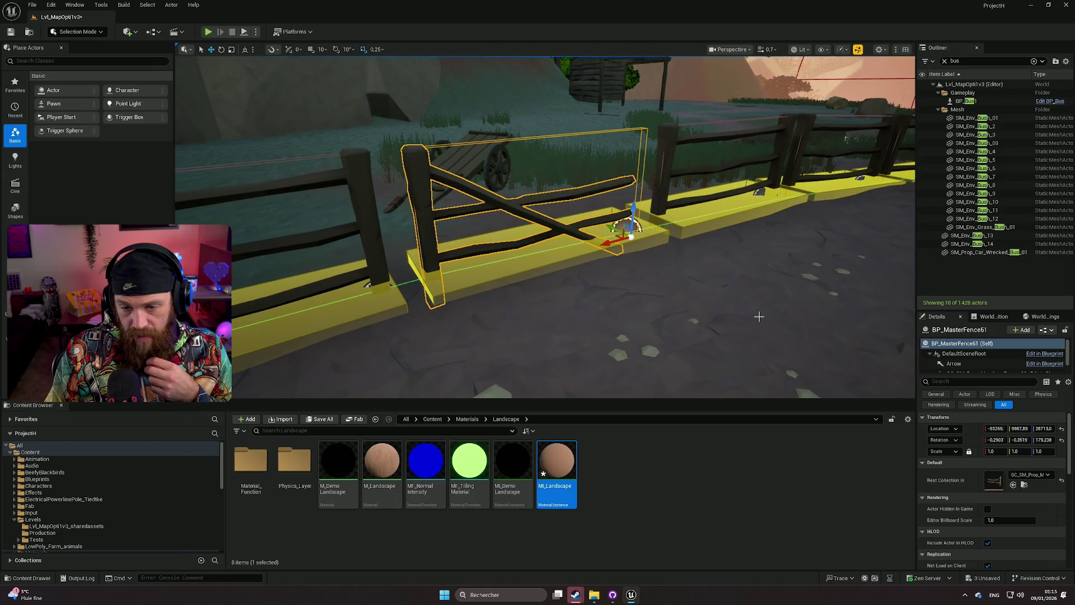
click(759, 317)
key(Up)
key(Left)
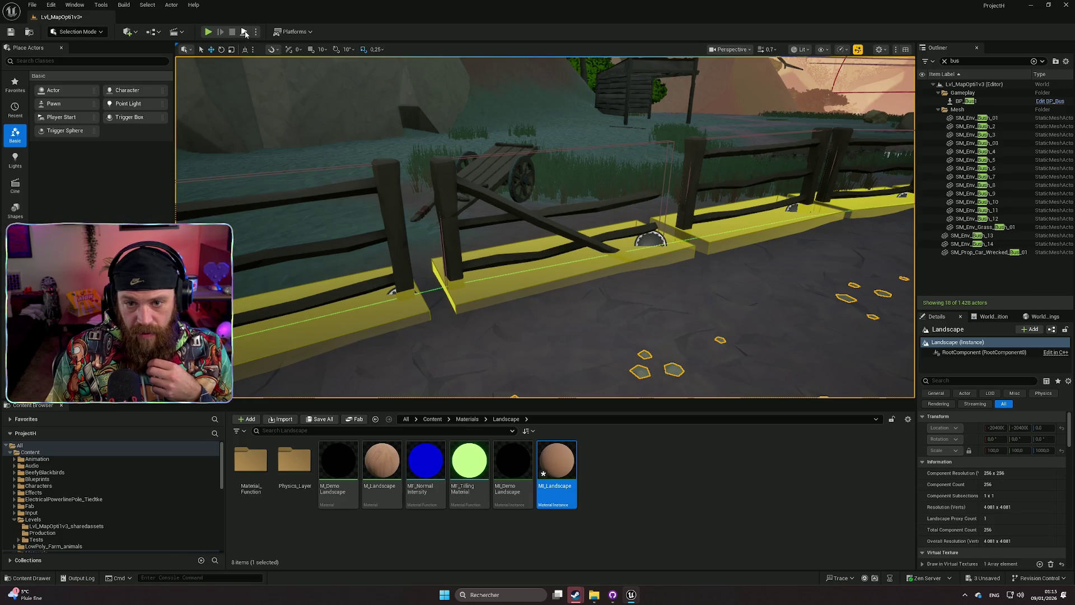
click(208, 31)
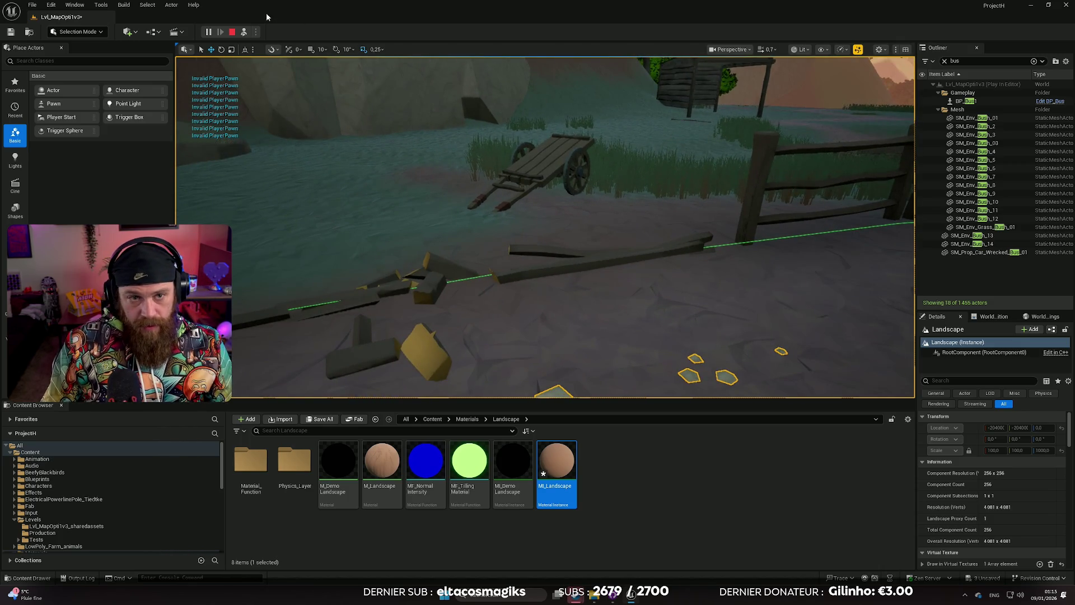
click(233, 33)
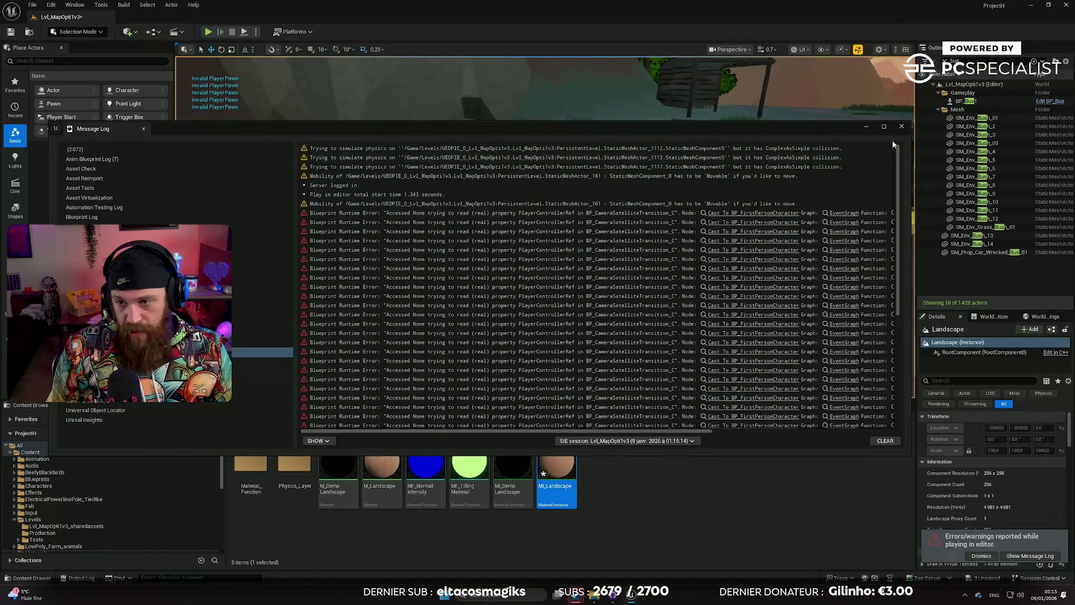
click(902, 127)
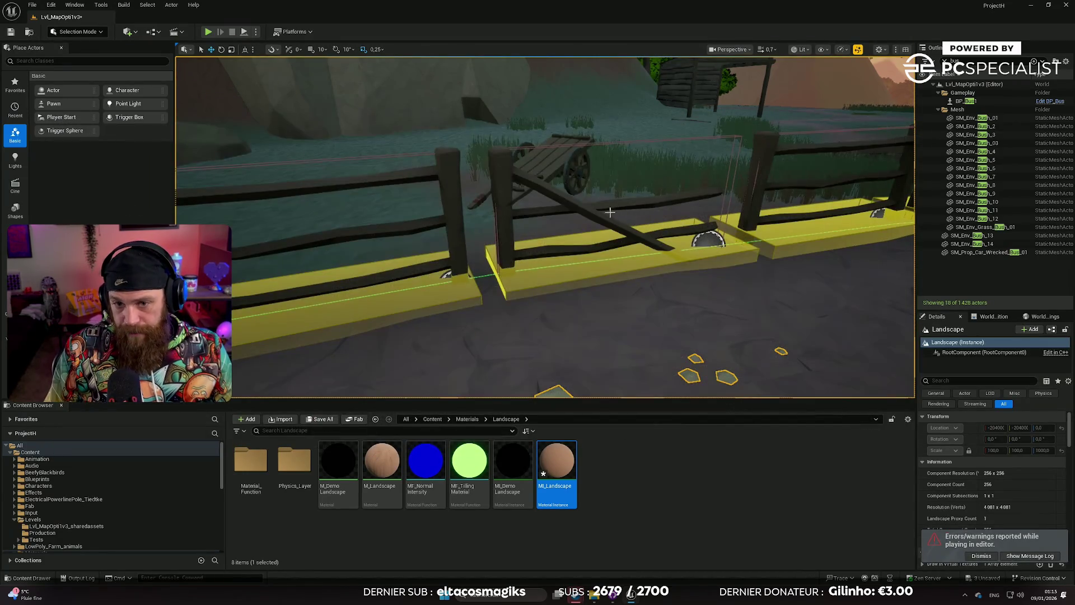
click(582, 213)
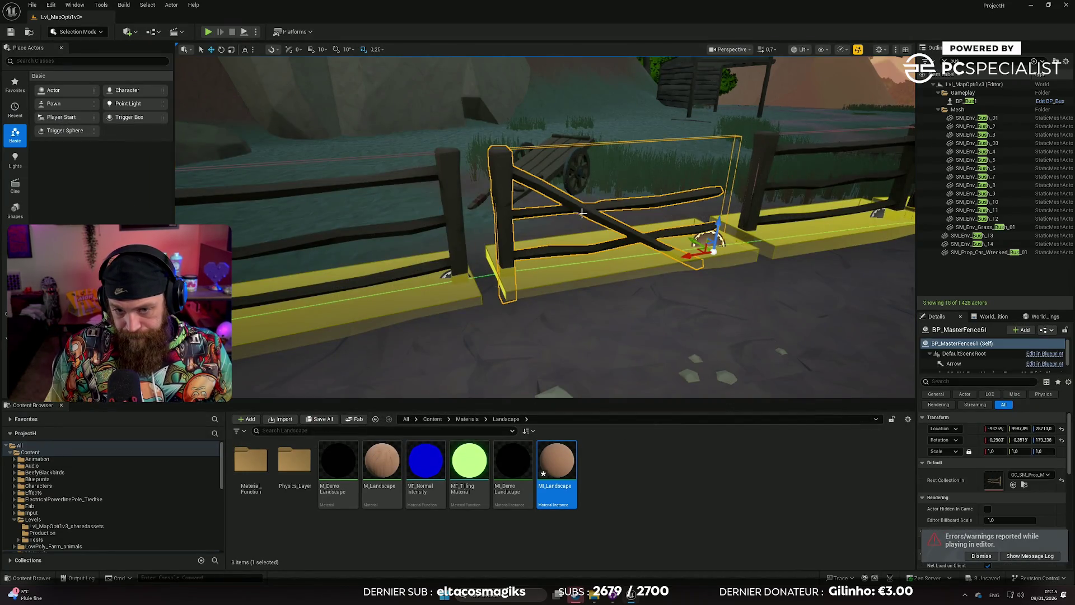
Select the end fence section together with its anchor field box along the roadside fence.
click(431, 224)
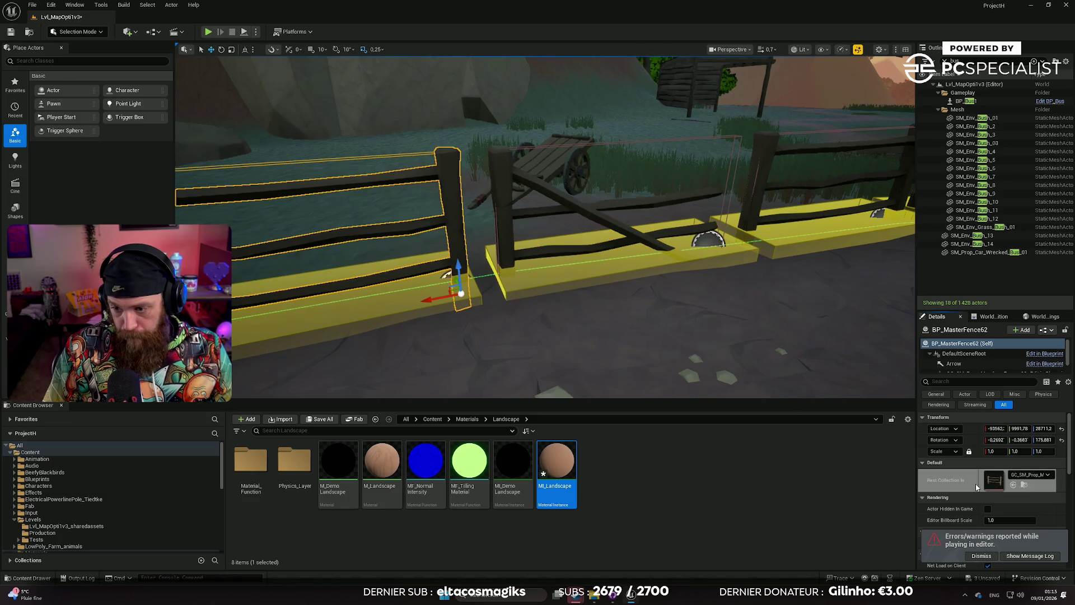
click(599, 213)
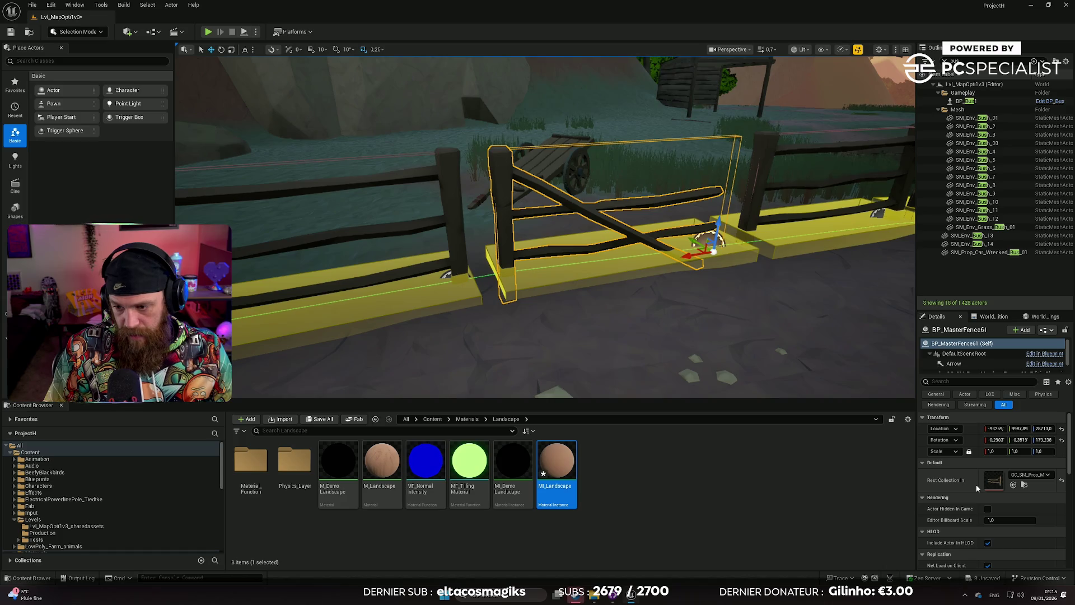
click(560, 347)
mouse_move(546, 224)
mouse_down()
mouse_move(476, 210)
mouse_move(386, 226)
mouse_up()
scroll(459, 213, up, 1)
scroll(387, 225, down, 1)
click(591, 307)
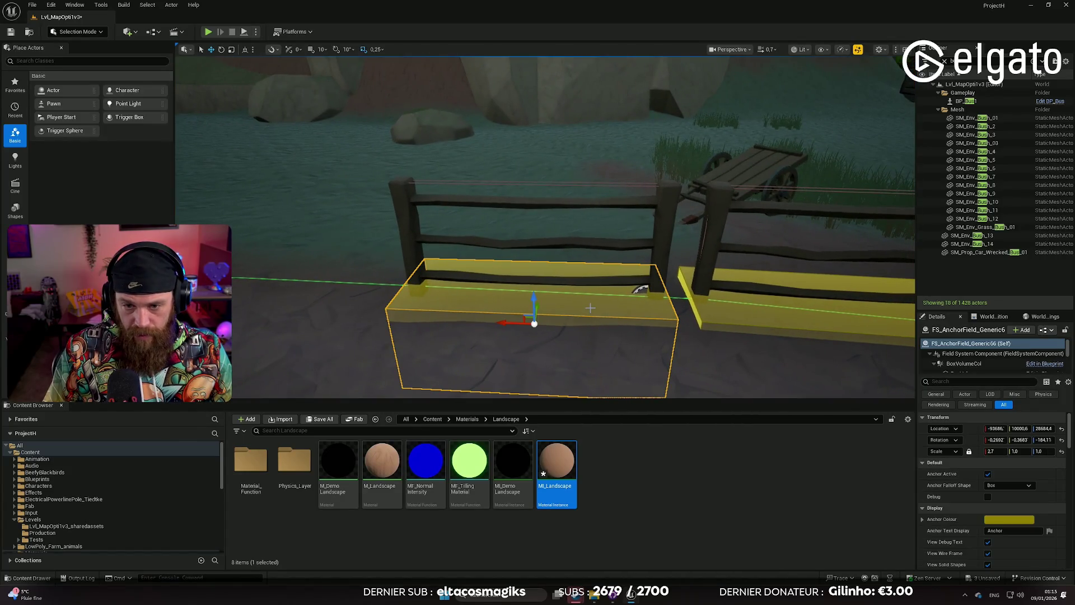
ctrl+click(542, 241)
mouse_move(542, 241)
mouse_down()
mouse_move(533, 261)
mouse_move(496, 255)
mouse_move(574, 281)
mouse_move(555, 208)
mouse_move(868, 287)
mouse_move(787, 219)
mouse_move(829, 219)
mouse_move(419, 300)
mouse_up()
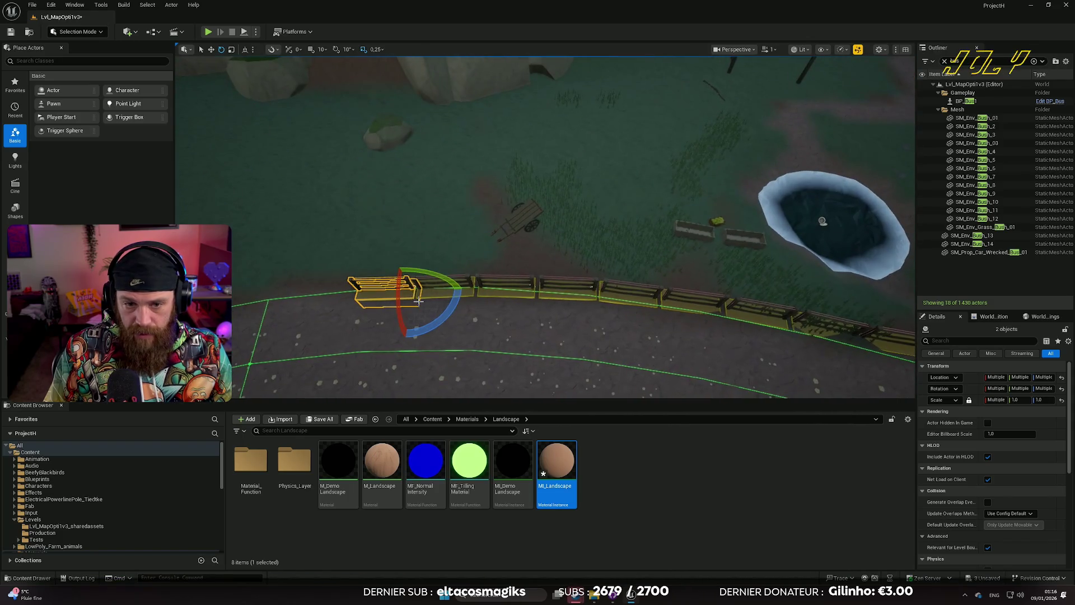
Select five roadside fence pieces and their bases, then drag them back onto the grass.
drag(480, 331, 571, 218)
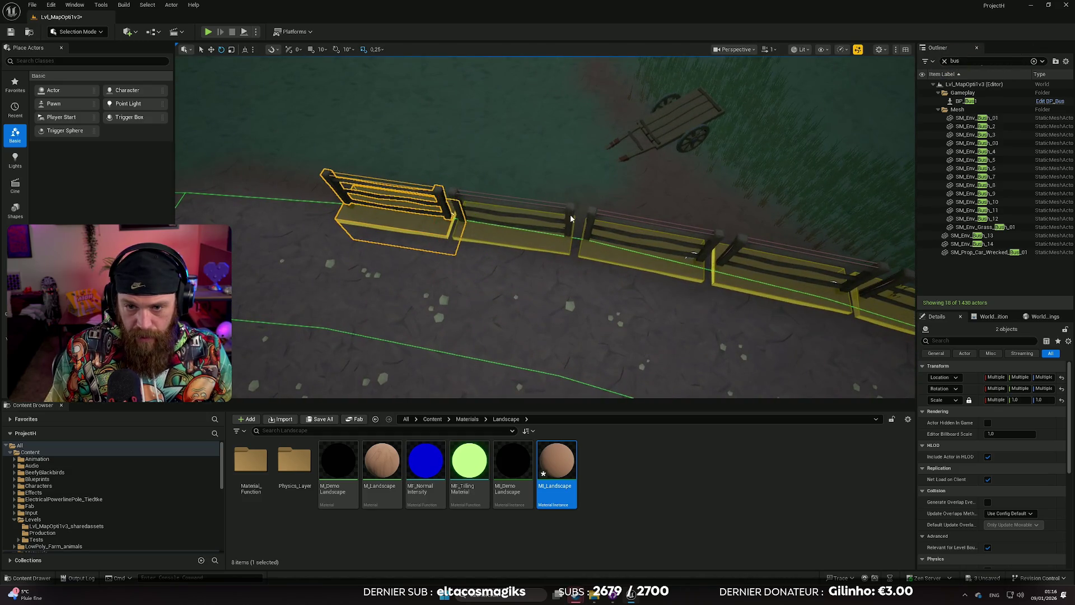
ctrl+click(571, 218)
ctrl+click(590, 218)
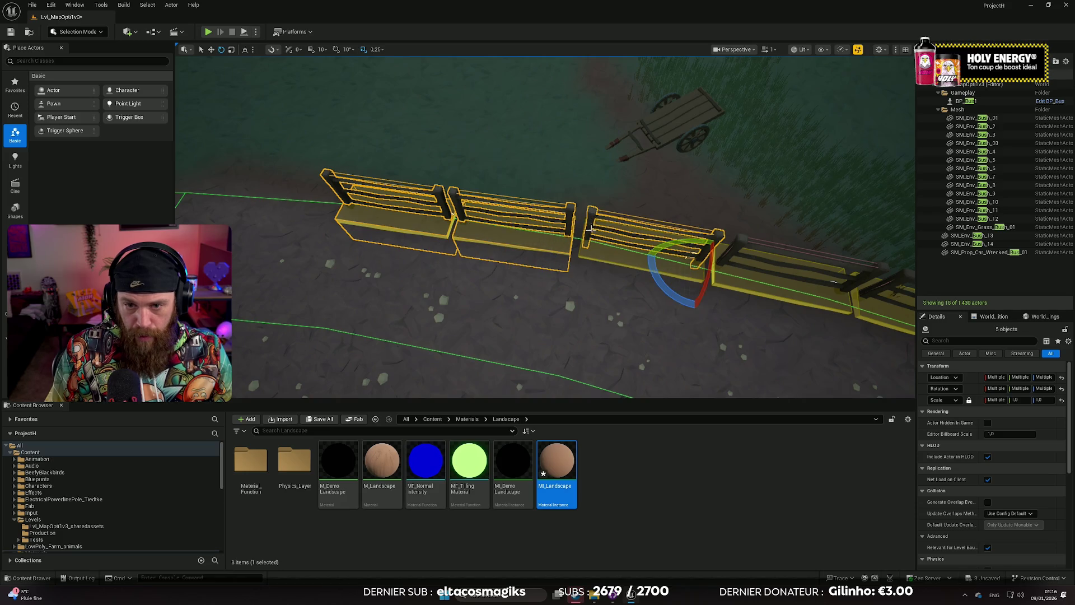
ctrl+click(591, 250)
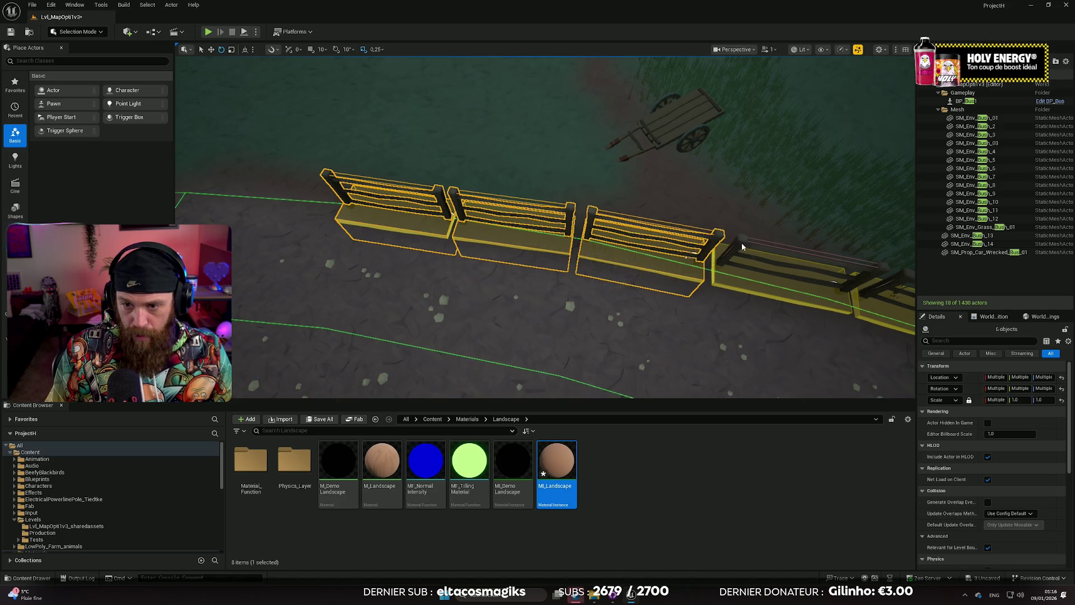
ctrl+click(743, 247)
ctrl+click(731, 280)
key(f)
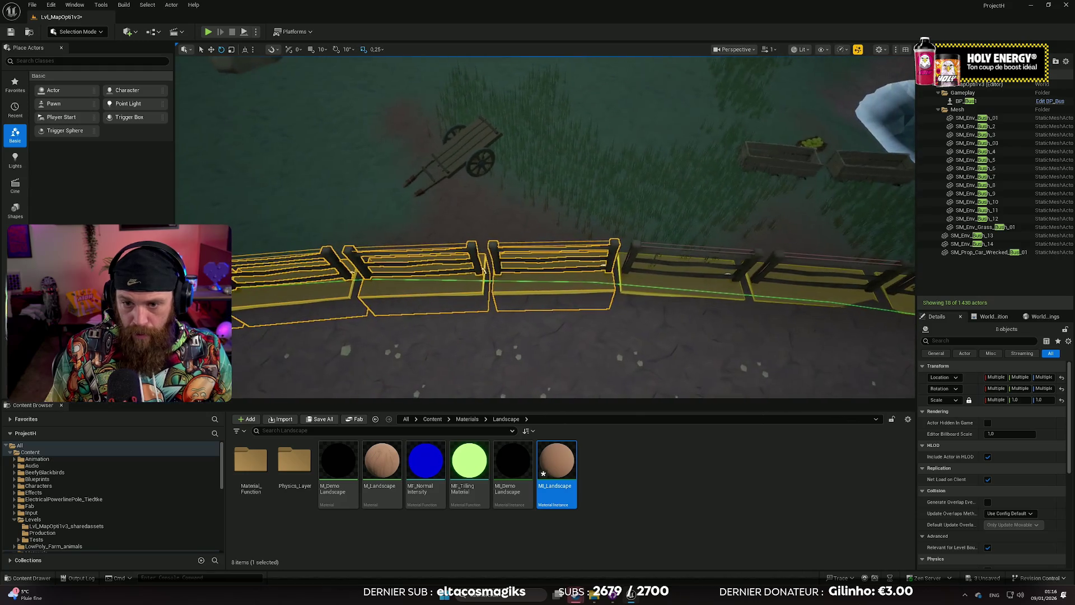
mouse_move(567, 212)
mouse_down()
mouse_move(562, 164)
mouse_move(566, 189)
mouse_move(579, 193)
mouse_move(582, 179)
mouse_up()
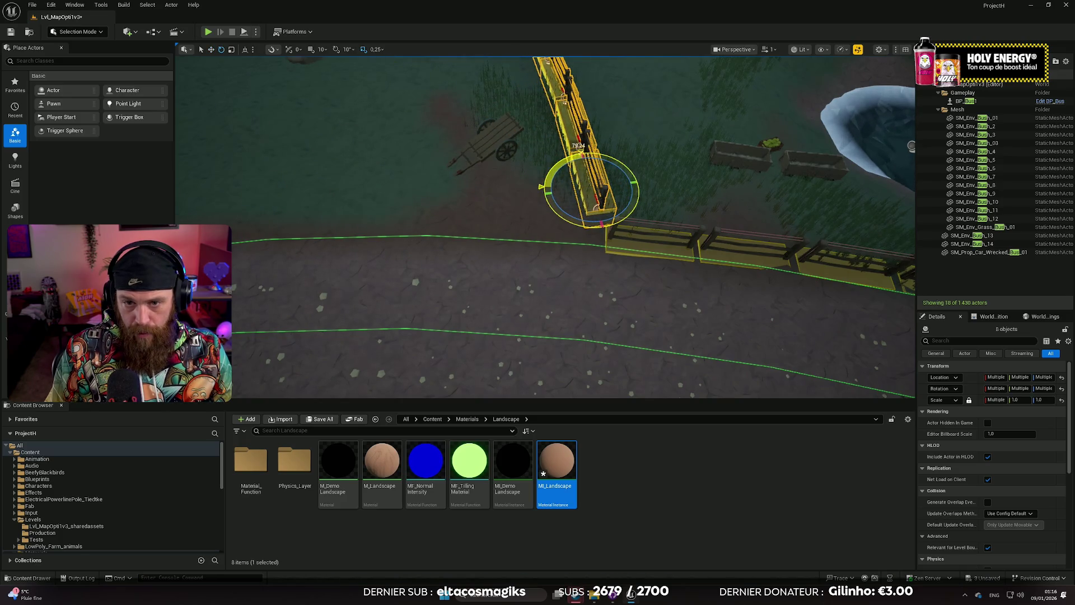
Inspect the moved fence row and cart from above and up close.
drag(523, 218, 518, 240)
key(f)
key(e)
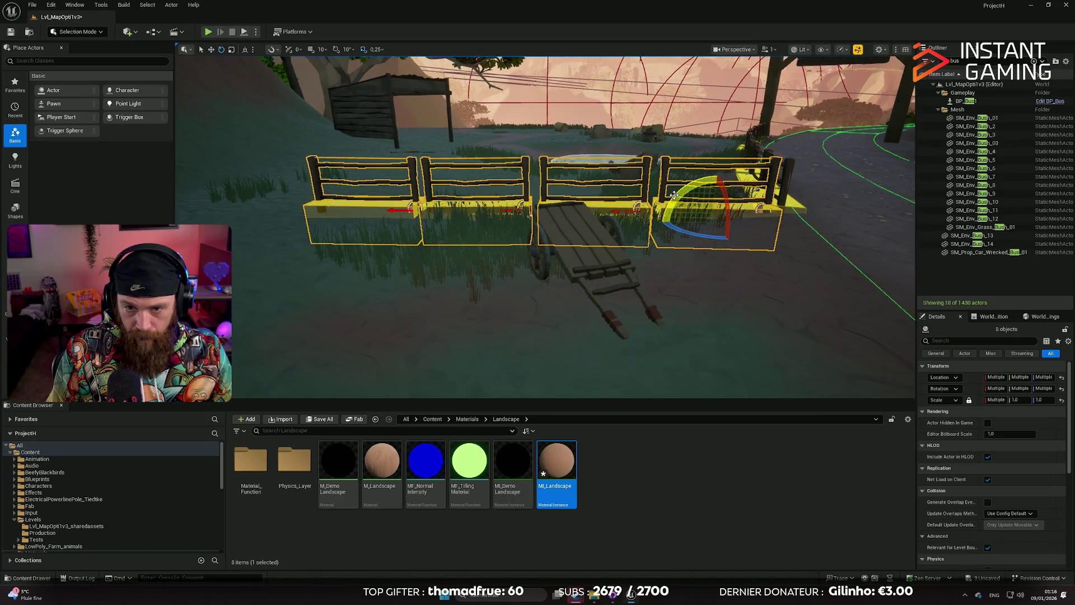
key(Right)
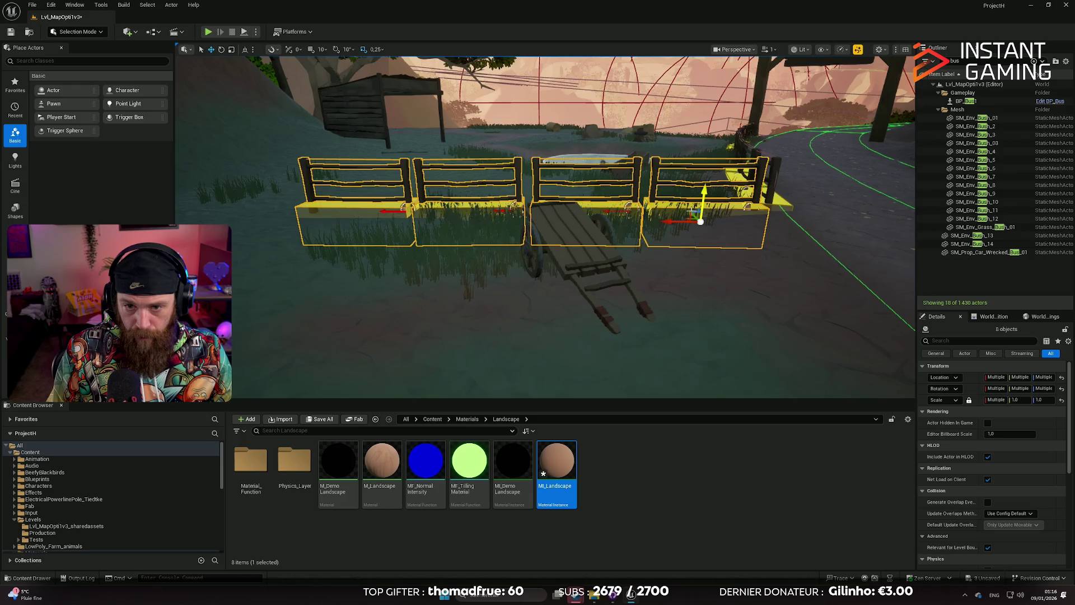
key(Up)
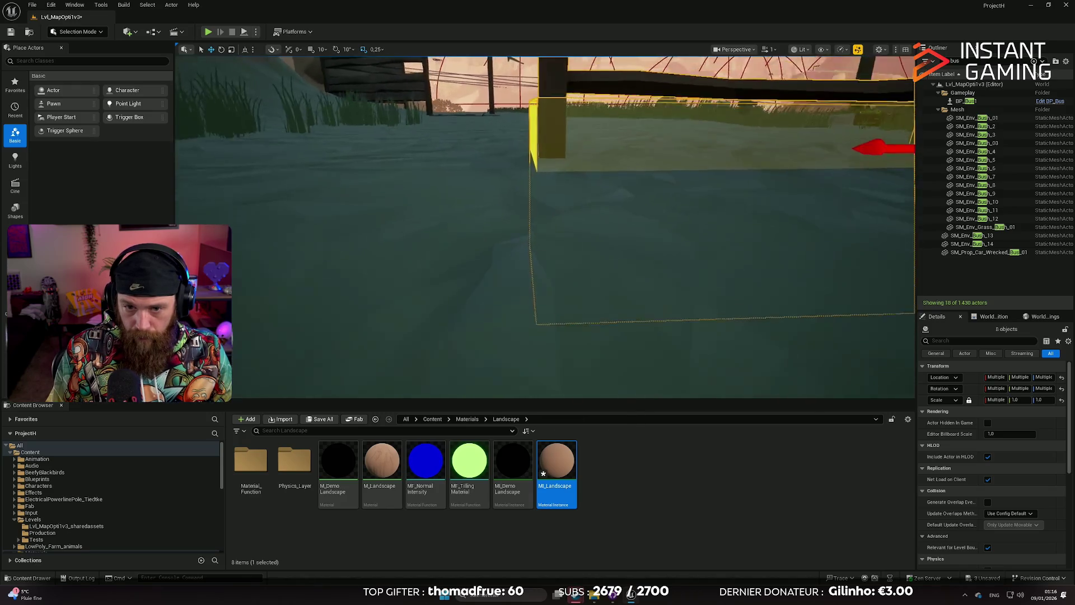
key(f)
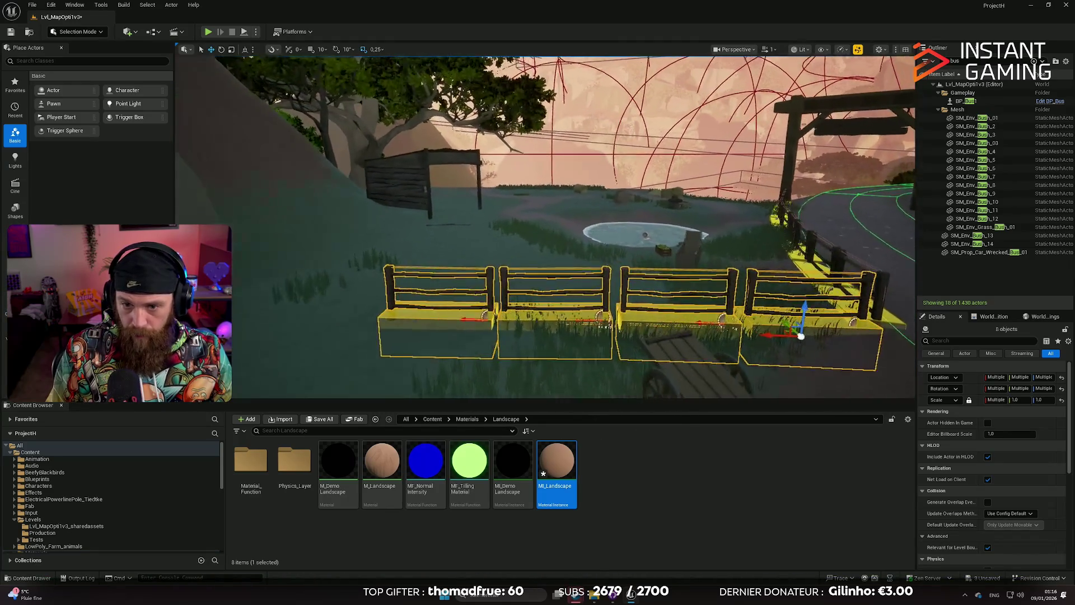
Select and frame another group of fence sections, then clear the selection.
click(595, 273)
key(f)
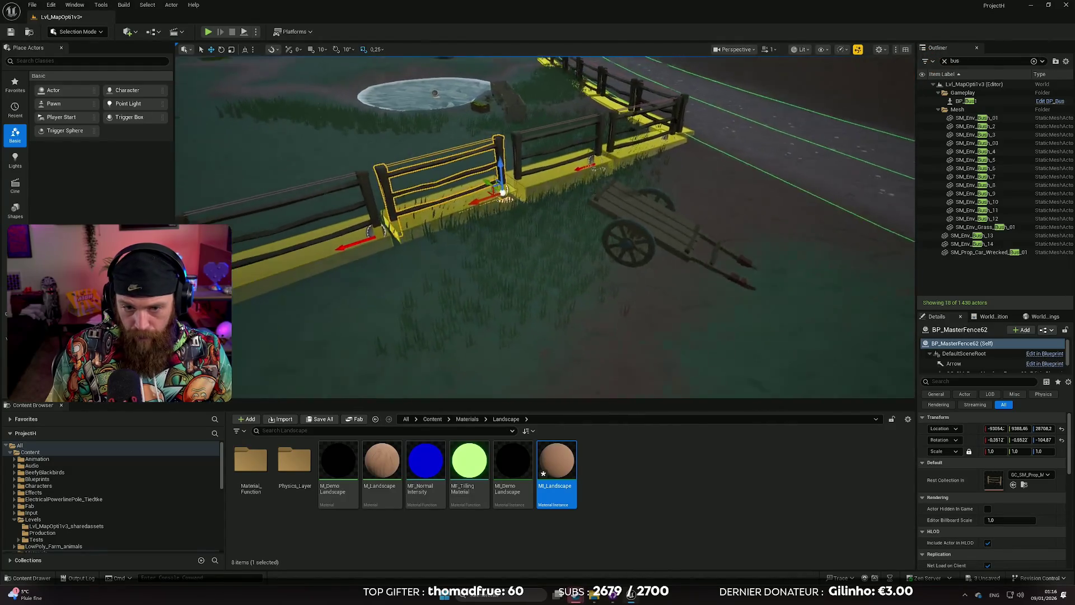
ctrl+click(438, 247)
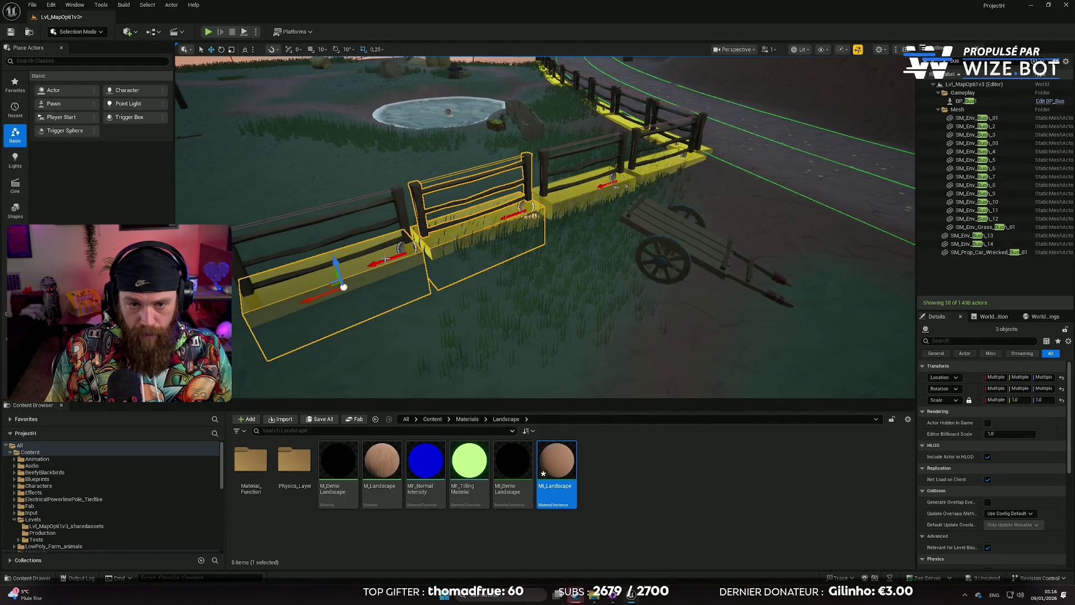
ctrl+click(371, 229)
key(f)
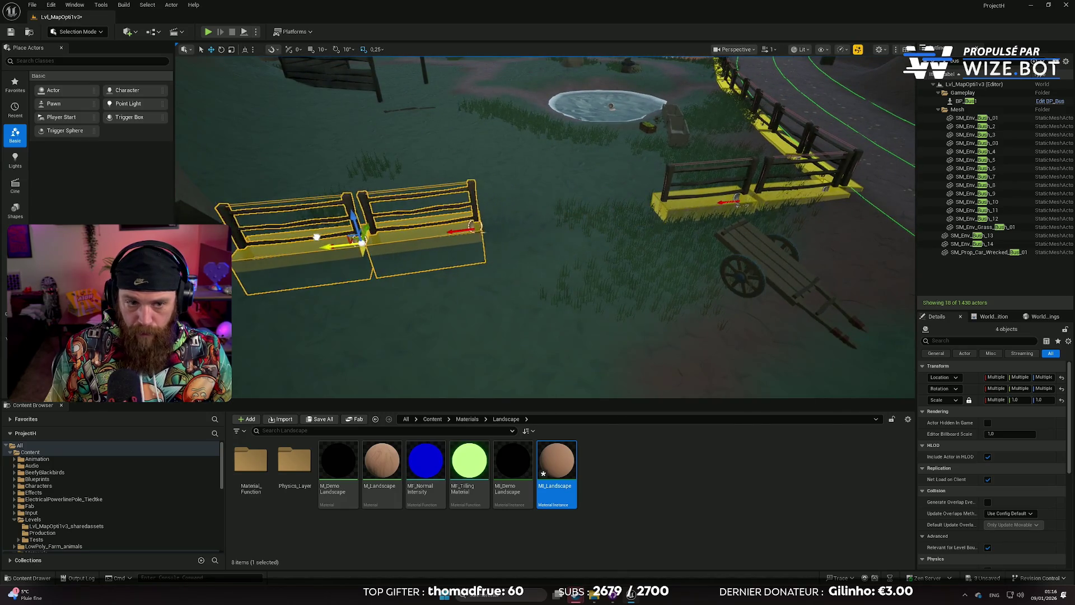
key(f)
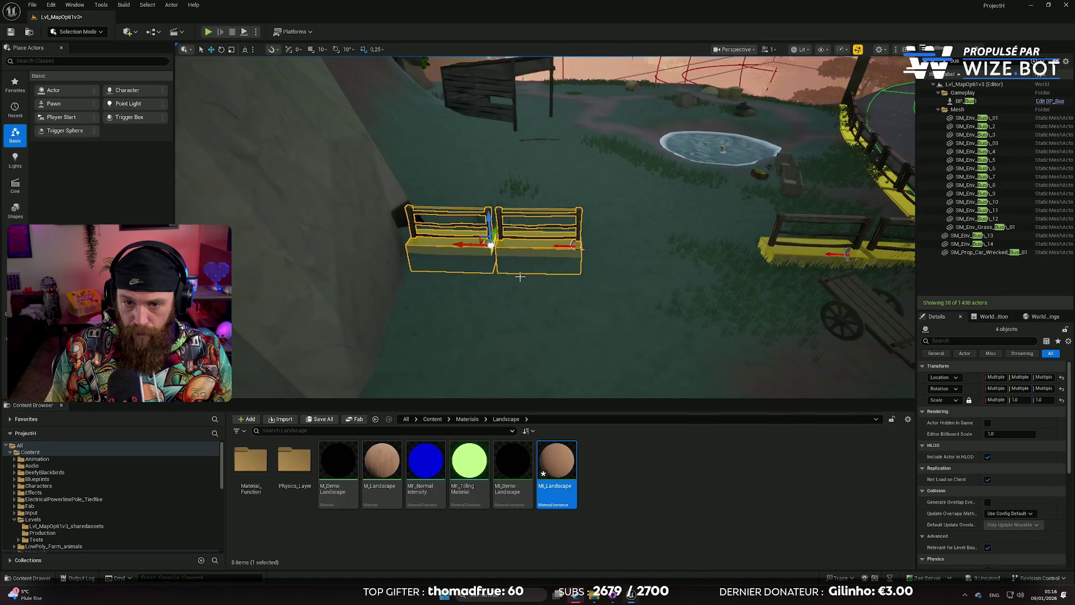
click(580, 292)
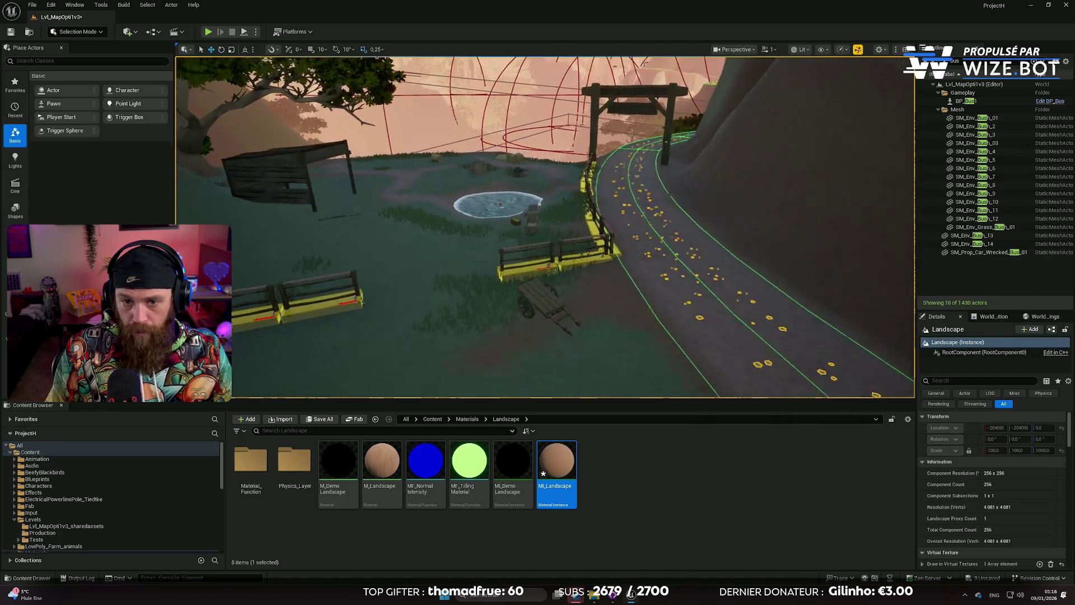
drag(520, 272, 520, 272)
scroll(649, 303, down, 6)
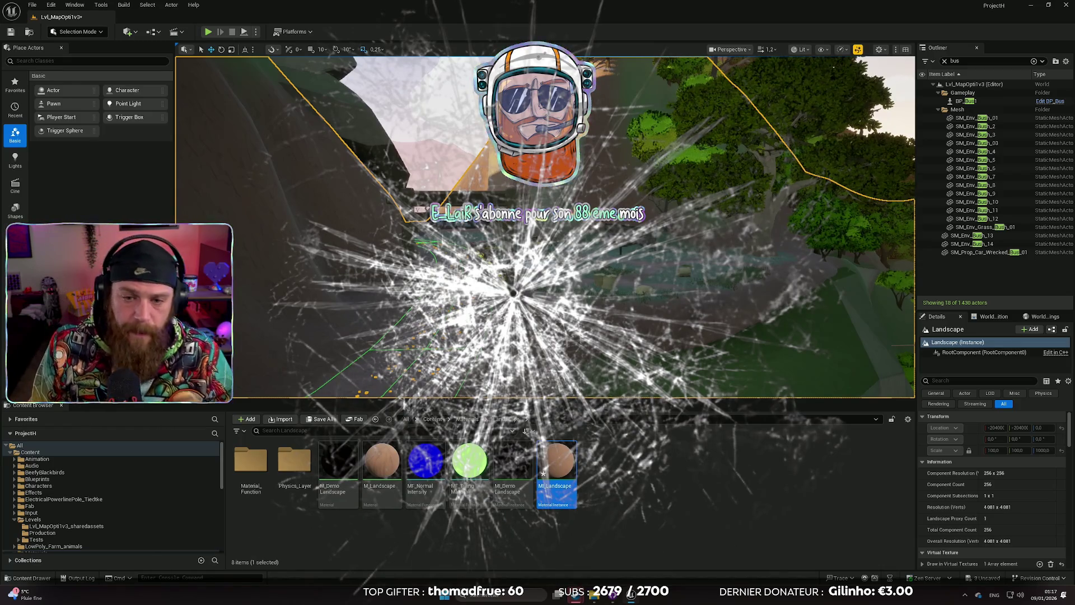
scroll(546, 226, up, 2)
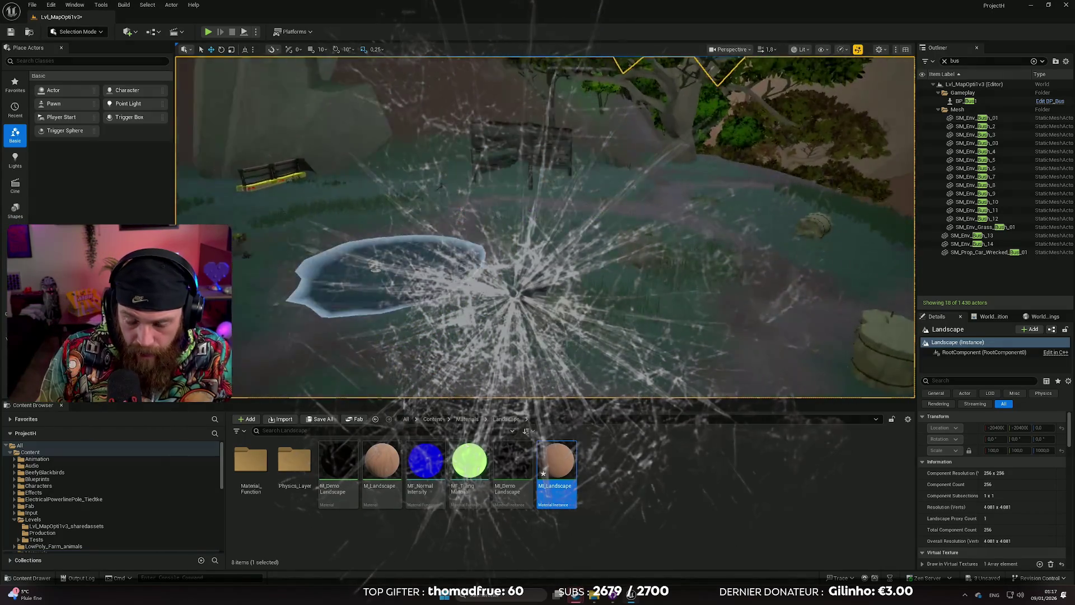
scroll(546, 227, down, 1)
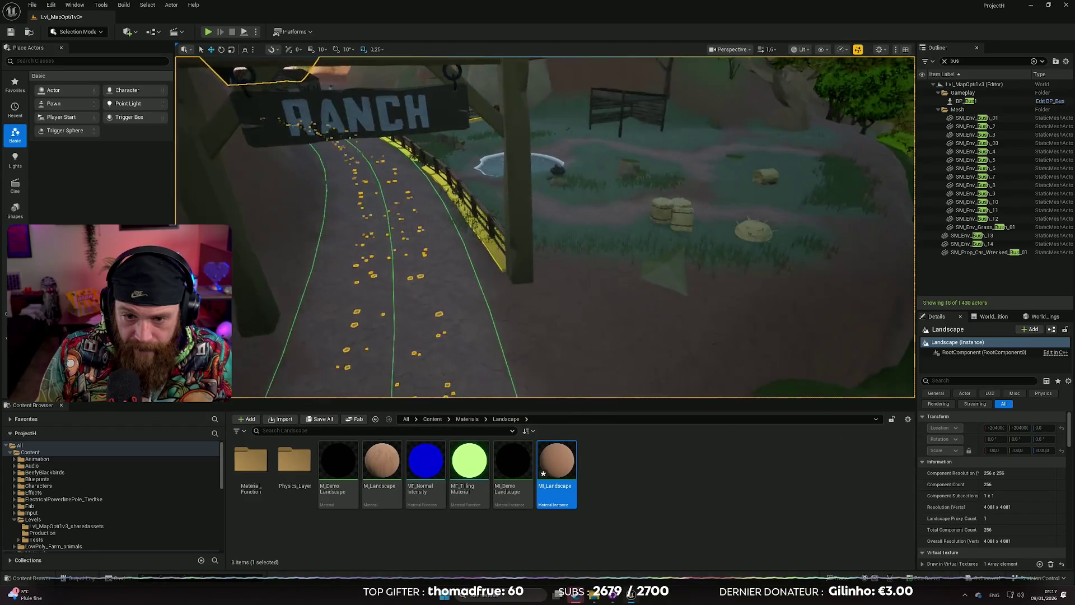
key(w)
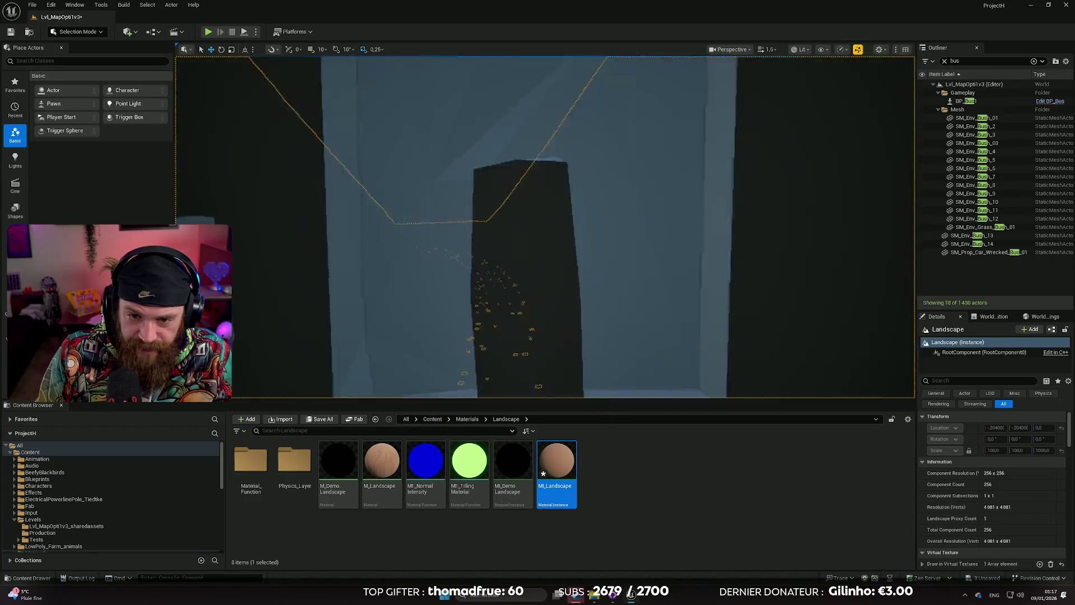
key(s)
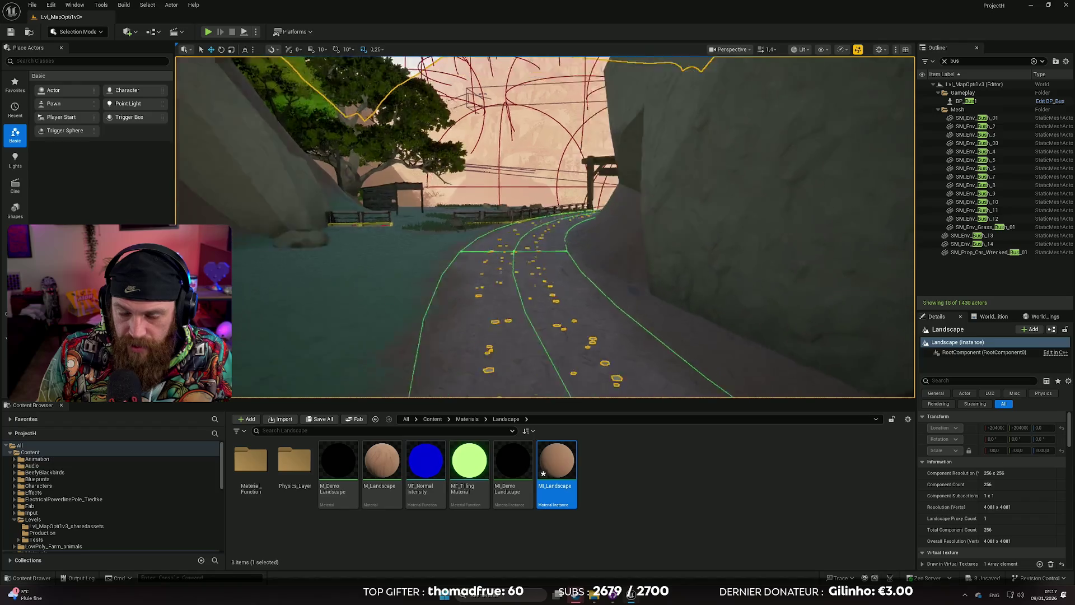
scroll(545, 226, up, 2)
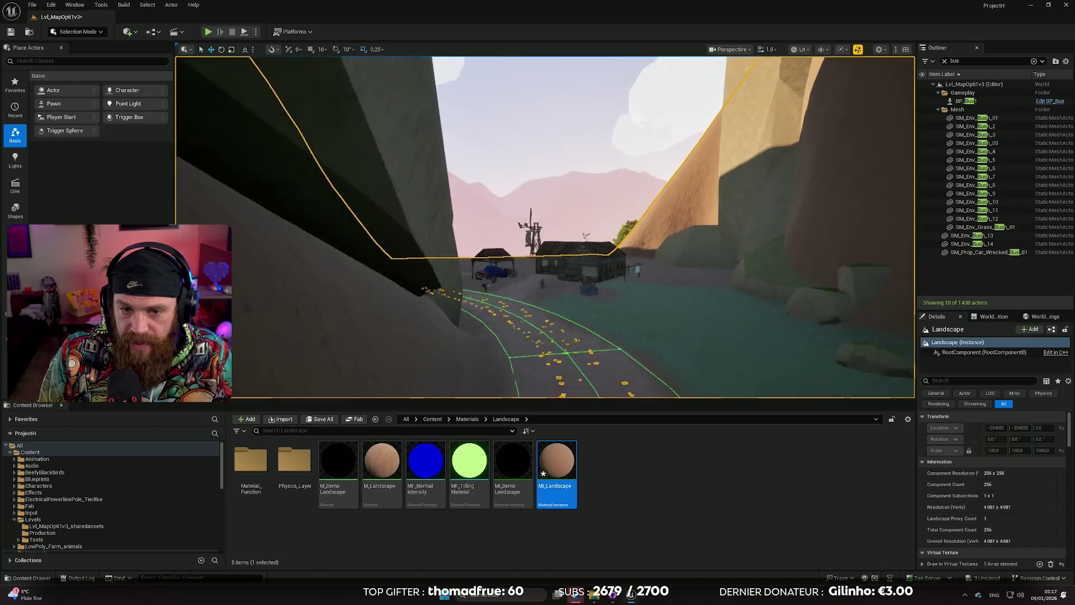
key(w)
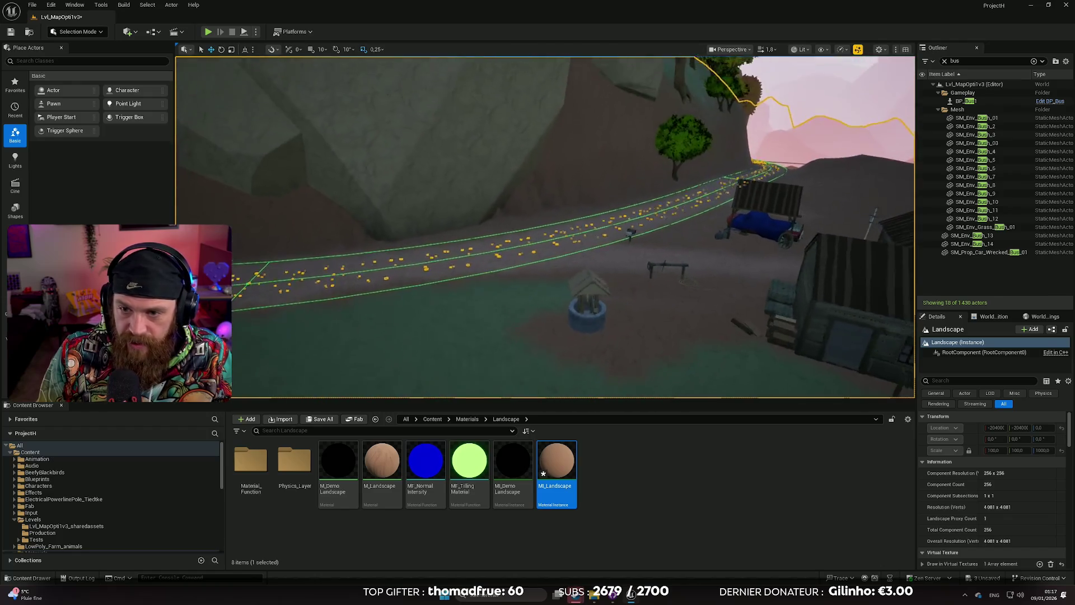
key(w)
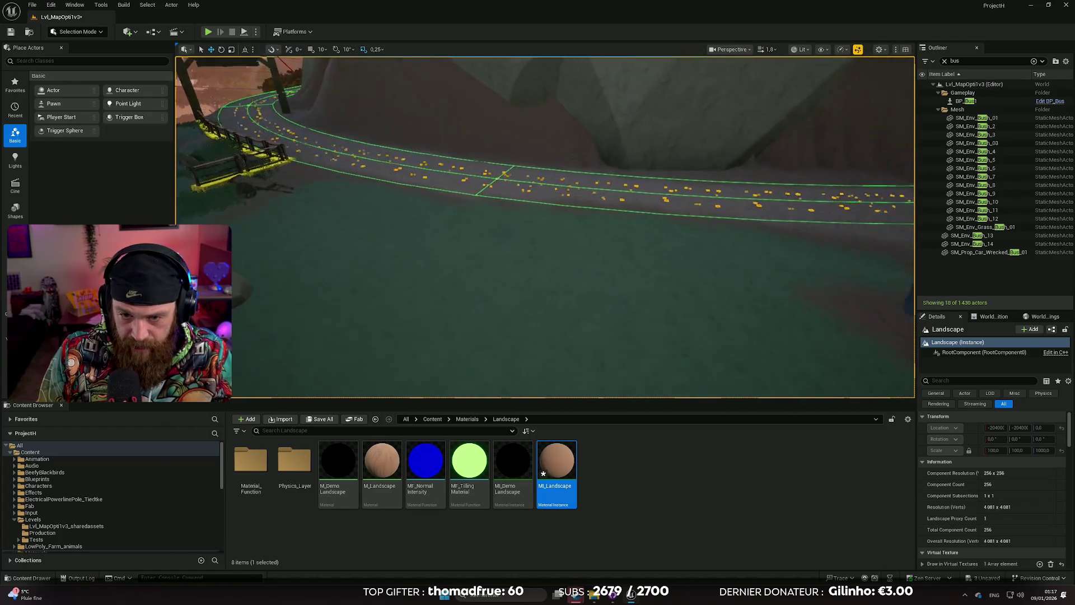
key(w)
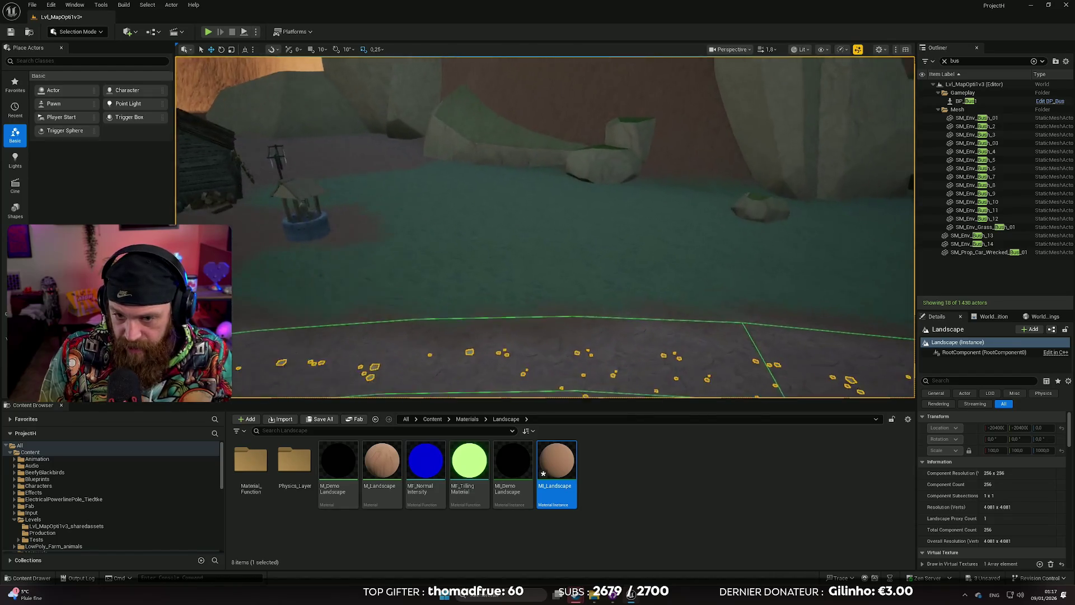
key(w)
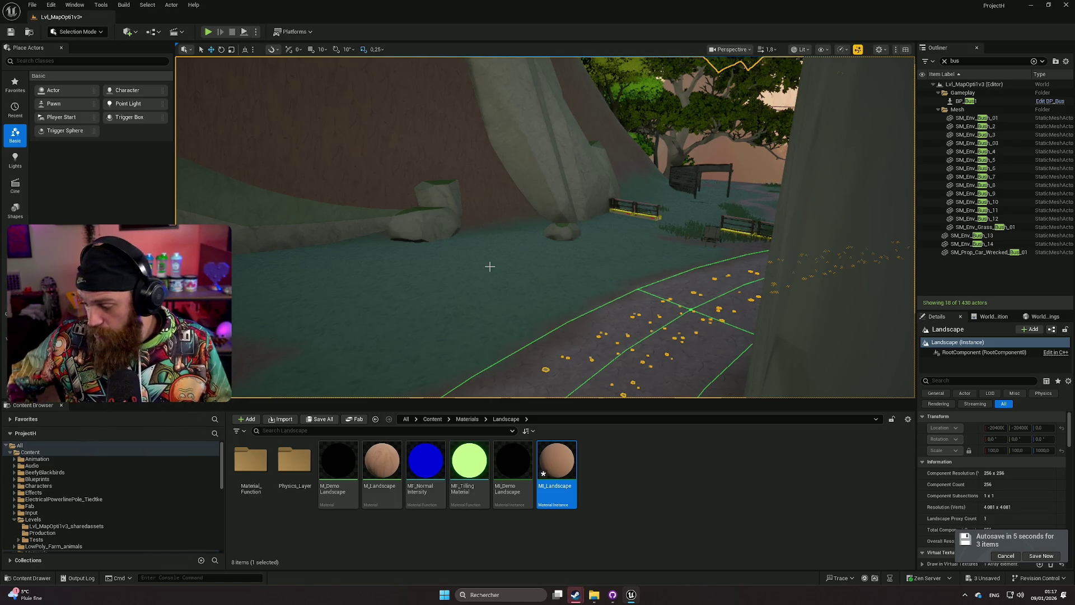
mouse_move(489, 267)
mouse_down()
mouse_move(364, 268)
mouse_move(389, 289)
mouse_up()
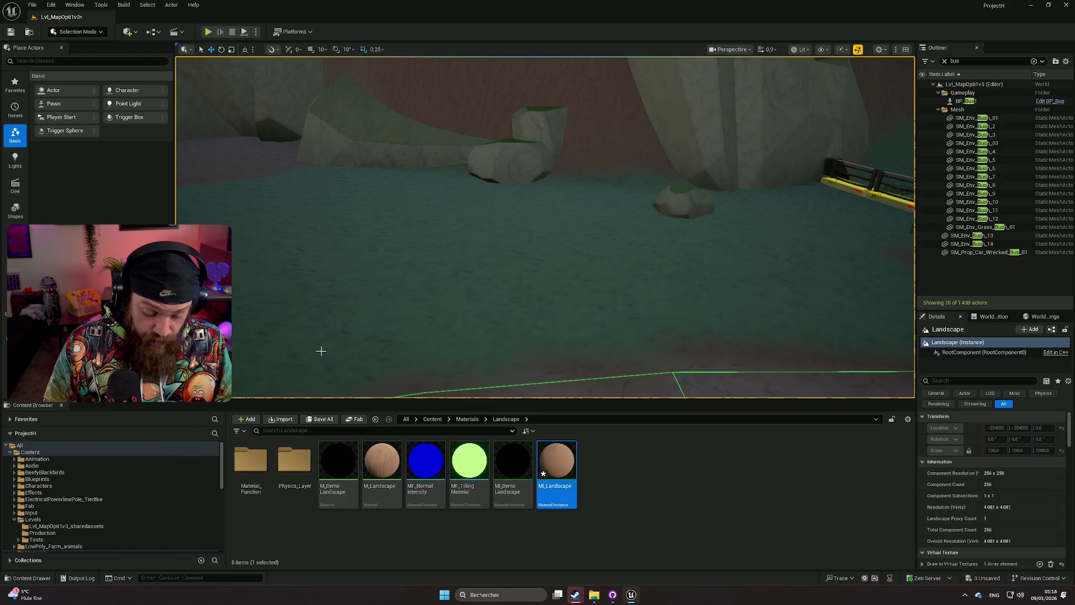
mouse_move(419, 231)
mouse_down()
mouse_move(451, 218)
mouse_move(493, 228)
mouse_up()
scroll(451, 219, down, 1)
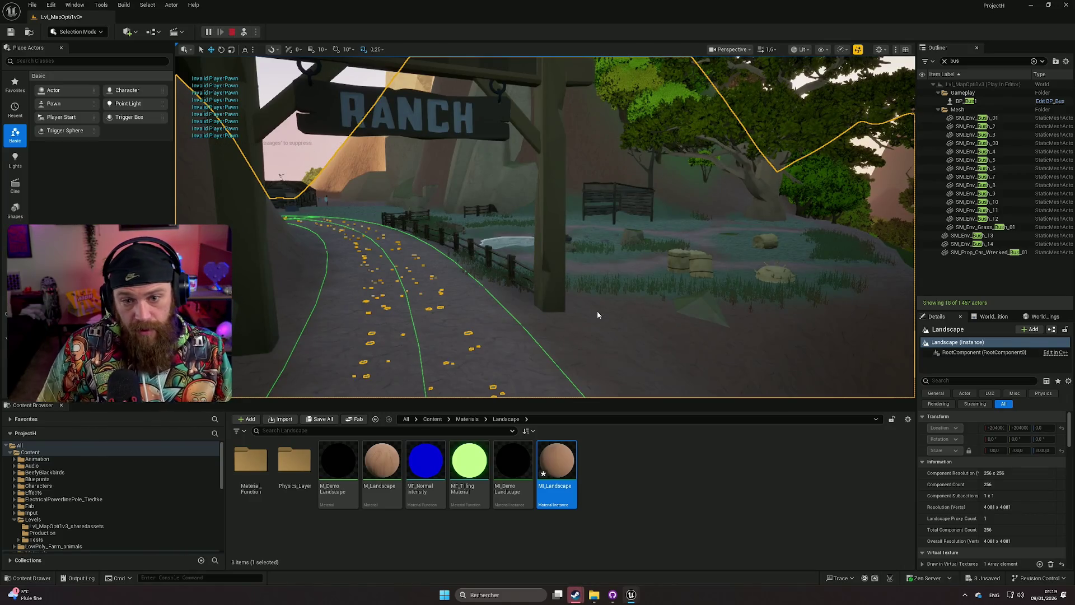
key(Escape)
click(904, 127)
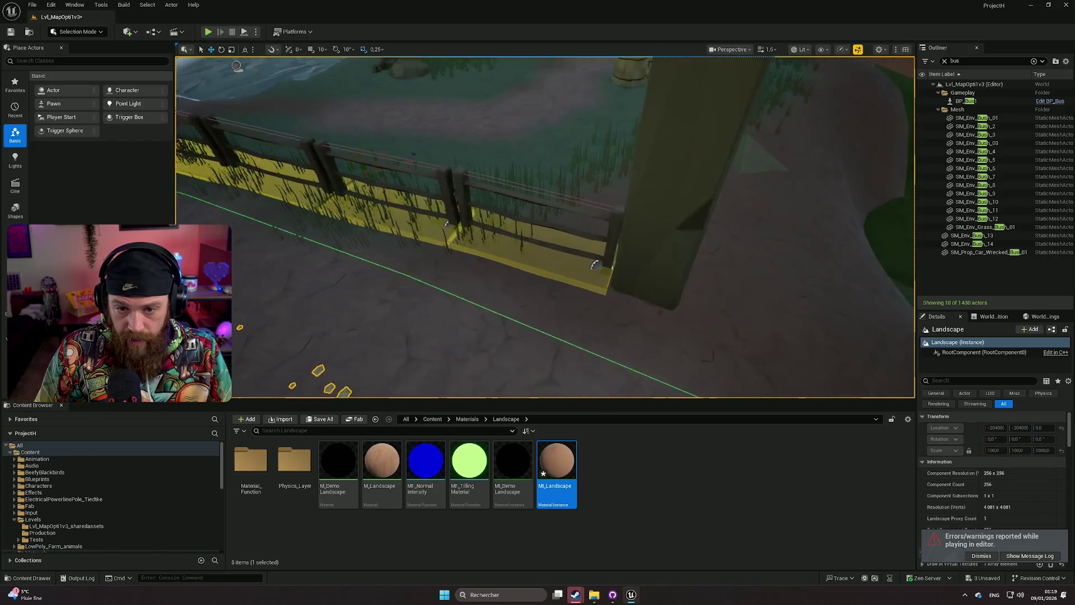
click(563, 267)
Select a fence section with its base and place a copy further along the fence.
ctrl+click(560, 270)
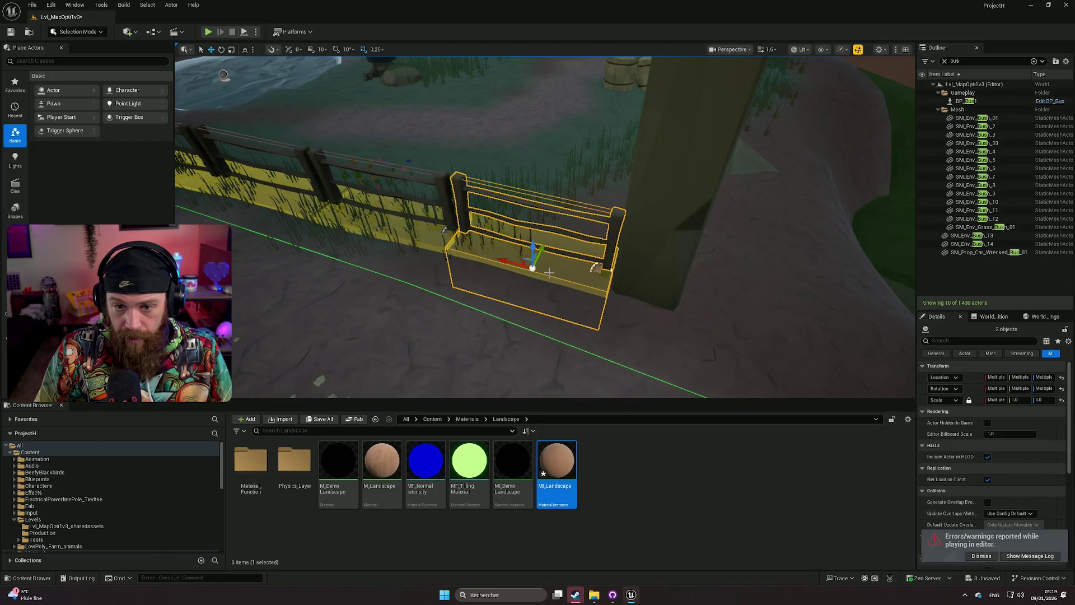
mouse_move(544, 250)
mouse_down()
mouse_move(560, 211)
mouse_move(613, 235)
mouse_move(582, 241)
mouse_up()
key(e)
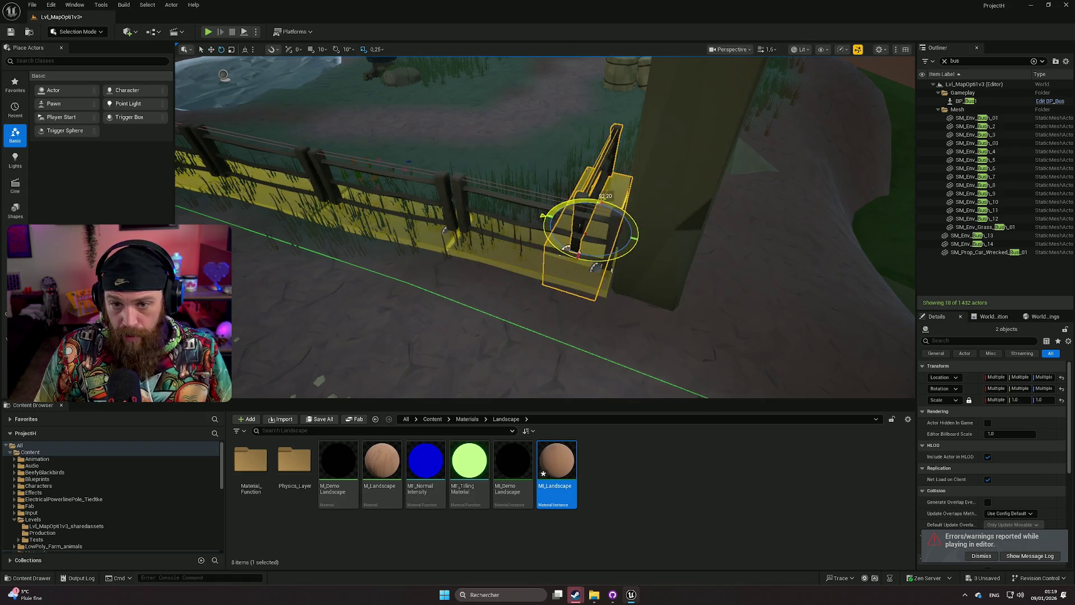
key(w)
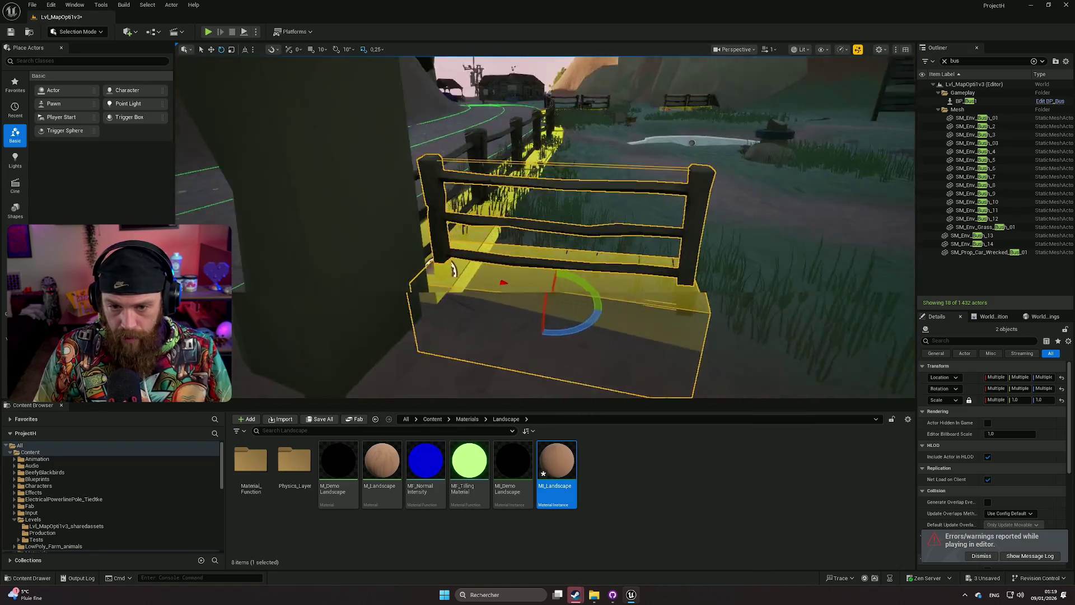
key(w)
mouse_move(614, 276)
mouse_down()
mouse_move(573, 342)
mouse_move(543, 330)
mouse_move(555, 359)
mouse_move(566, 342)
mouse_move(427, 291)
mouse_move(465, 277)
mouse_up()
Rotate and tilt the copied fence and base so they fit the ground.
mouse_move(541, 218)
mouse_down()
mouse_move(505, 219)
mouse_move(526, 241)
mouse_move(521, 263)
mouse_up()
mouse_move(461, 279)
mouse_down()
mouse_move(635, 268)
mouse_move(498, 248)
mouse_move(529, 262)
mouse_move(580, 325)
mouse_up()
key(e)
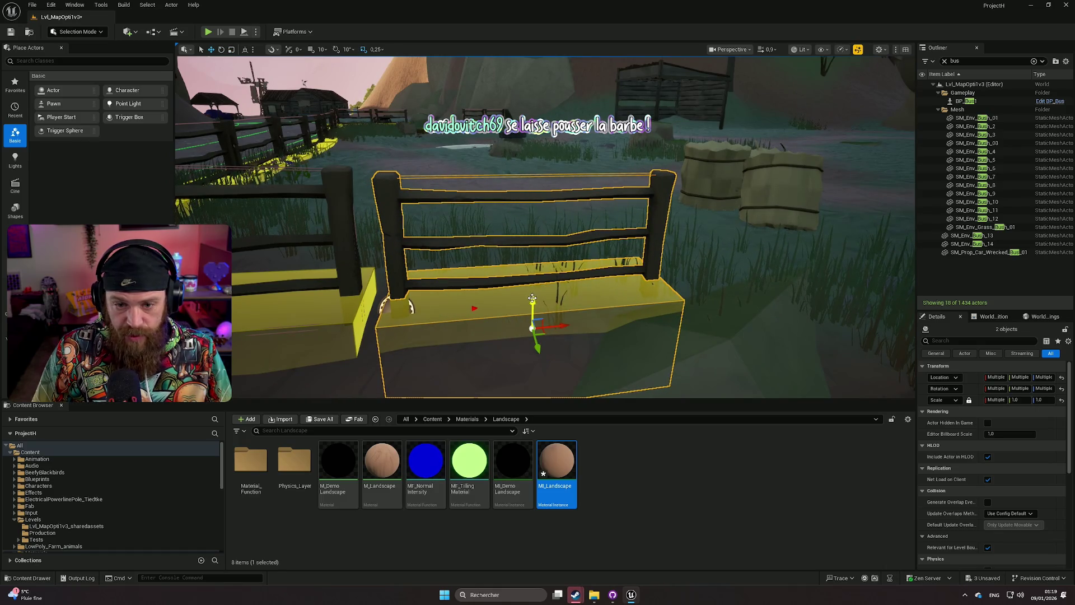
mouse_move(532, 298)
alt+mouse_down()
mouse_move(483, 284)
mouse_move(724, 284)
alt+mouse_up()
key(e)
alt+drag(485, 272, 515, 219)
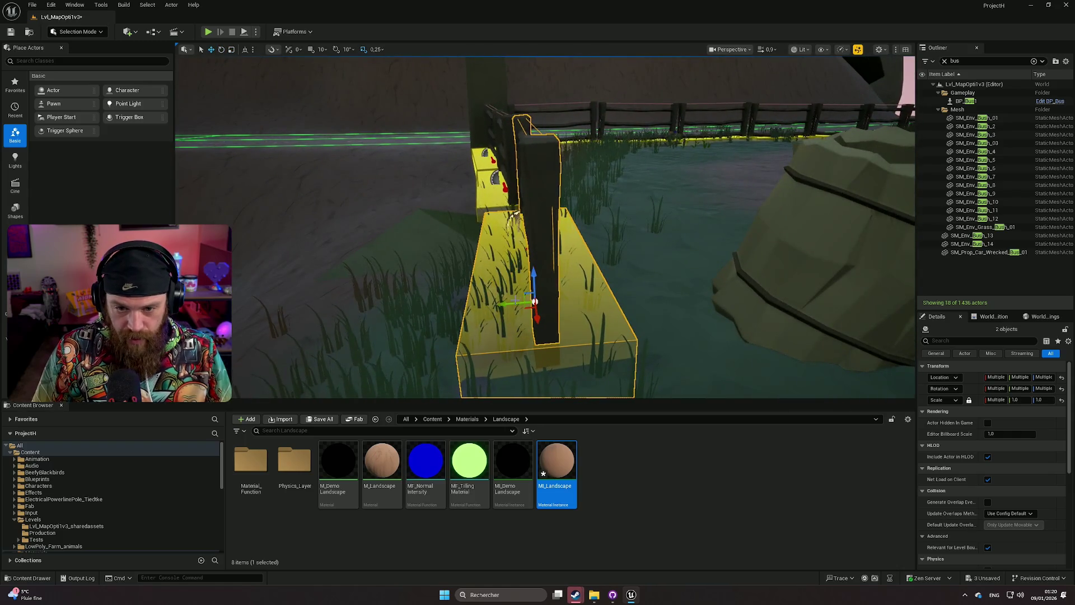
mouse_move(506, 302)
alt+mouse_down()
mouse_move(605, 294)
mouse_move(476, 300)
mouse_move(462, 285)
alt+mouse_up()
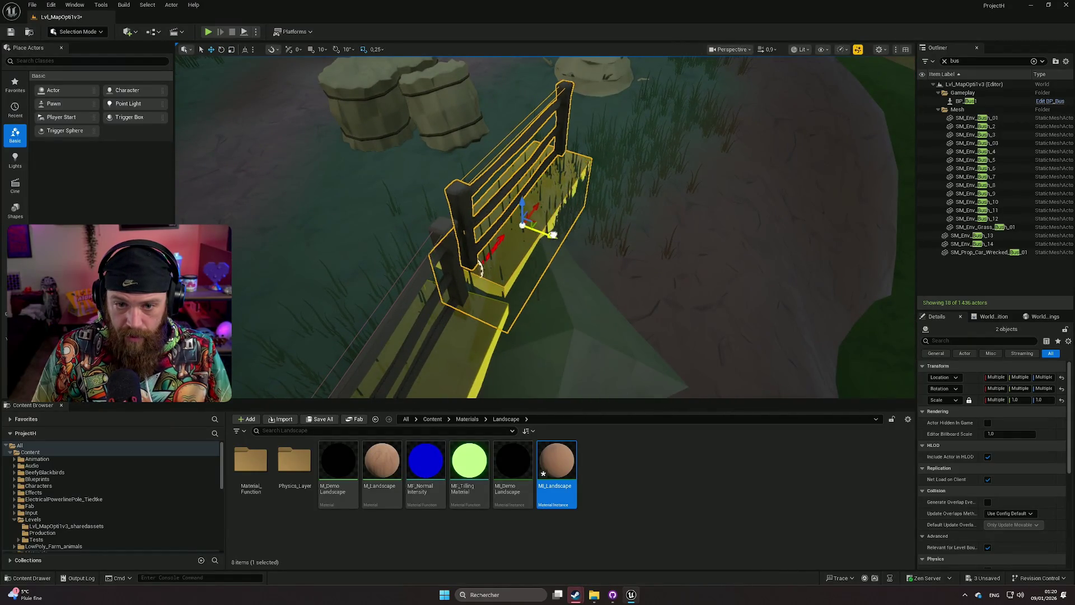
mouse_move(561, 240)
alt+mouse_down()
mouse_move(701, 234)
mouse_move(739, 259)
mouse_move(795, 258)
alt+mouse_up()
key(f)
key(e)
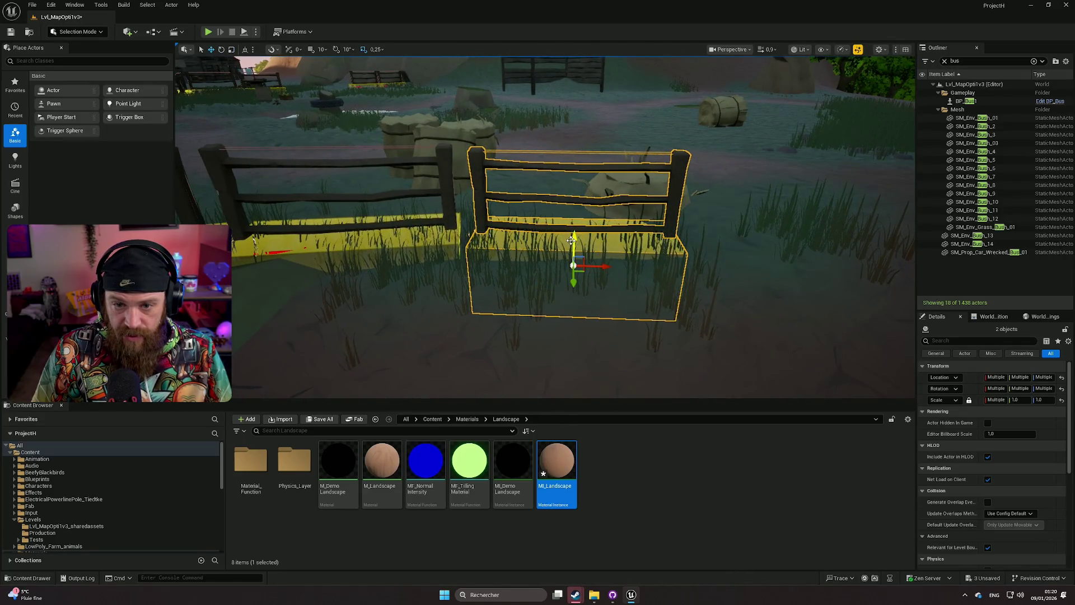
Slide the fence right along the fence line, turn it slightly and fine-tune its height.
scroll(574, 264, down, 3)
mouse_move(617, 251)
mouse_down()
mouse_move(761, 256)
mouse_move(793, 271)
mouse_up()
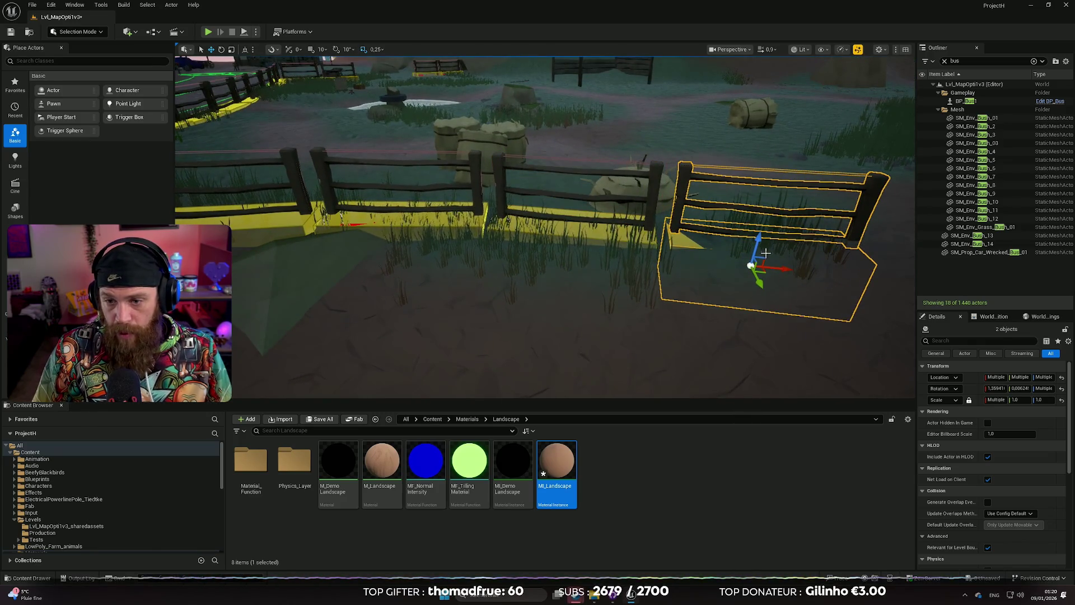
key(f)
key(e)
drag(580, 291, 661, 289)
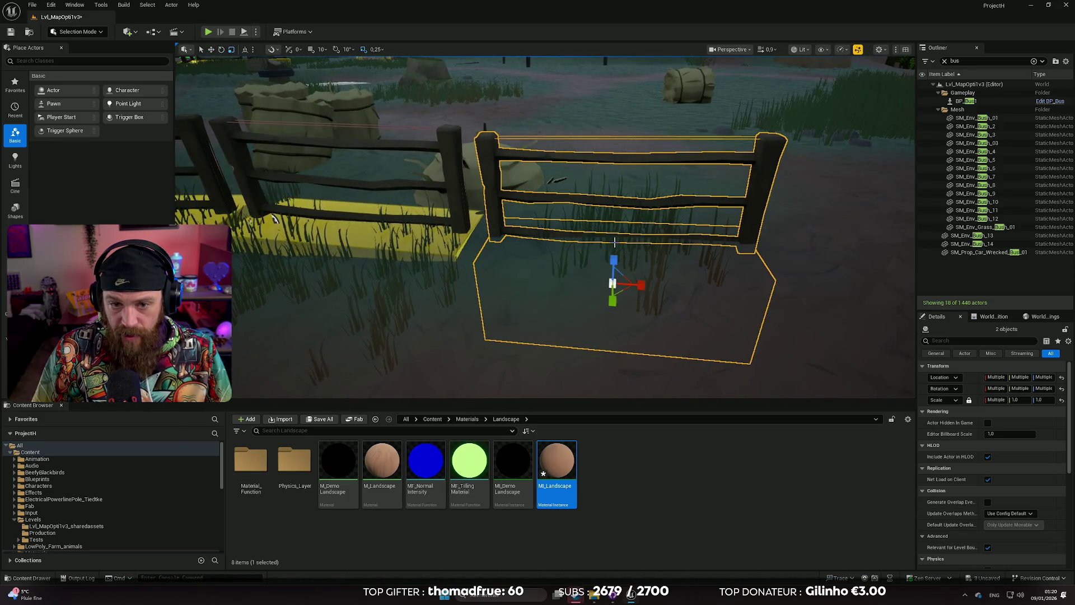
drag(614, 254, 609, 236)
mouse_move(497, 219)
mouse_down()
mouse_move(588, 314)
mouse_move(559, 226)
mouse_up()
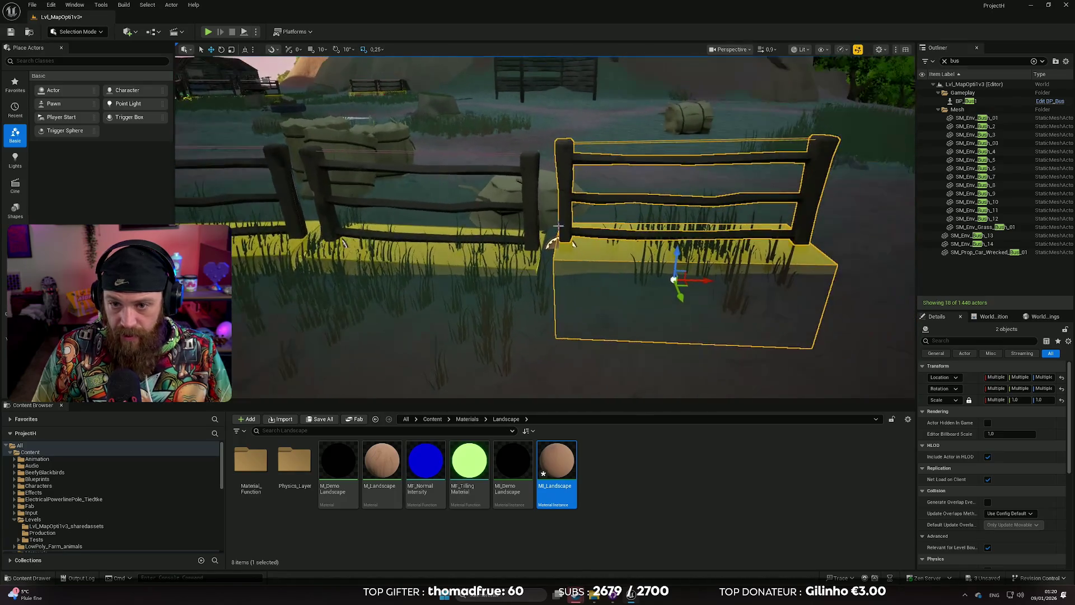
drag(680, 256, 680, 259)
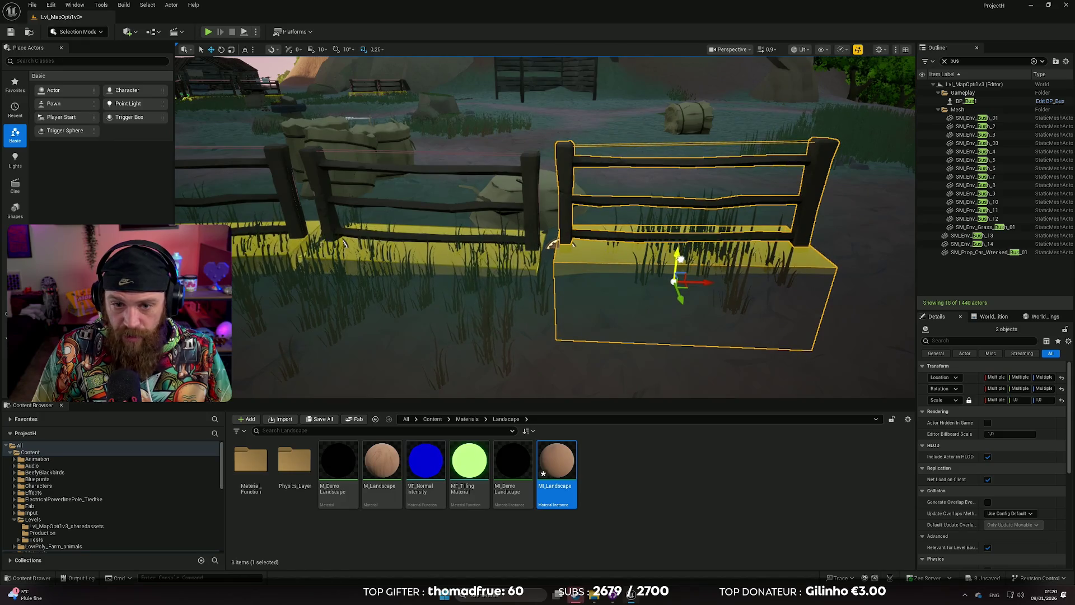
Select the left fence section together with its base block, then pick the end section and base.
click(342, 243)
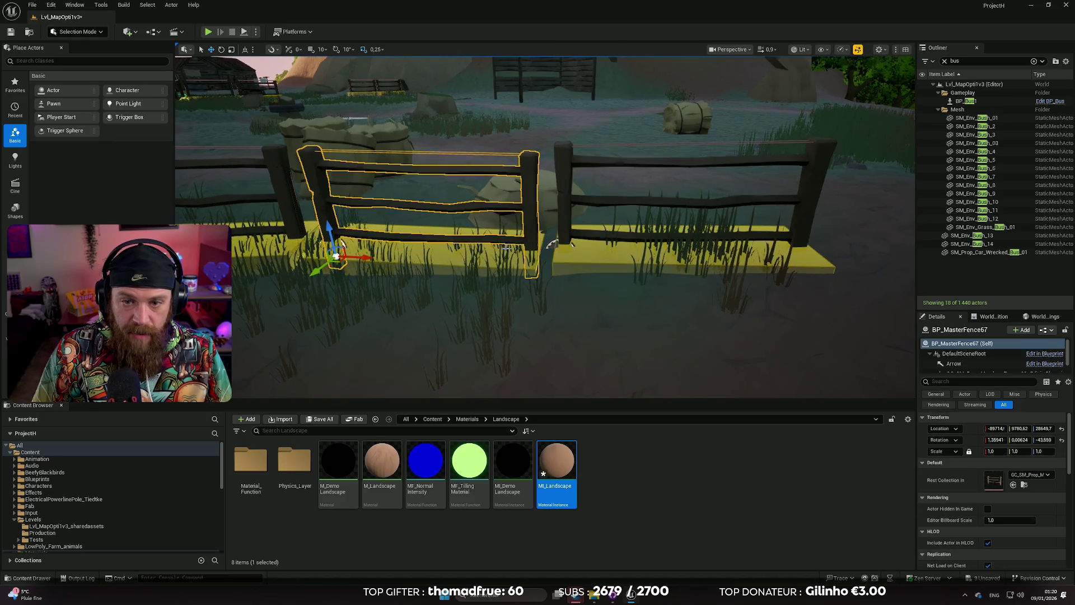
ctrl+click(552, 244)
drag(552, 245, 556, 263)
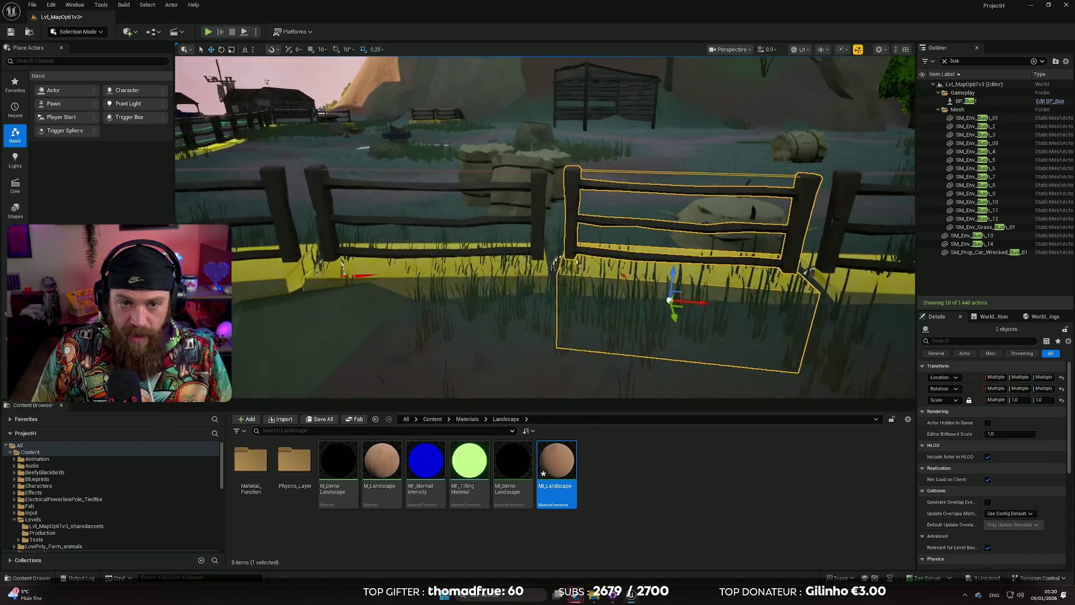
click(460, 214)
ctrl+click(493, 314)
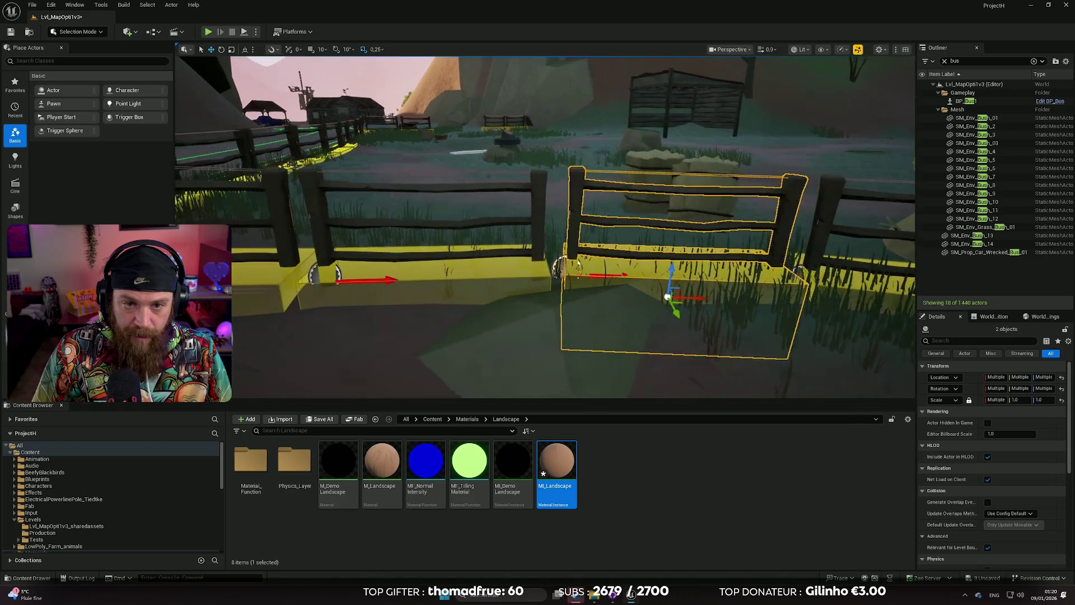
click(437, 325)
ctrl+click(451, 225)
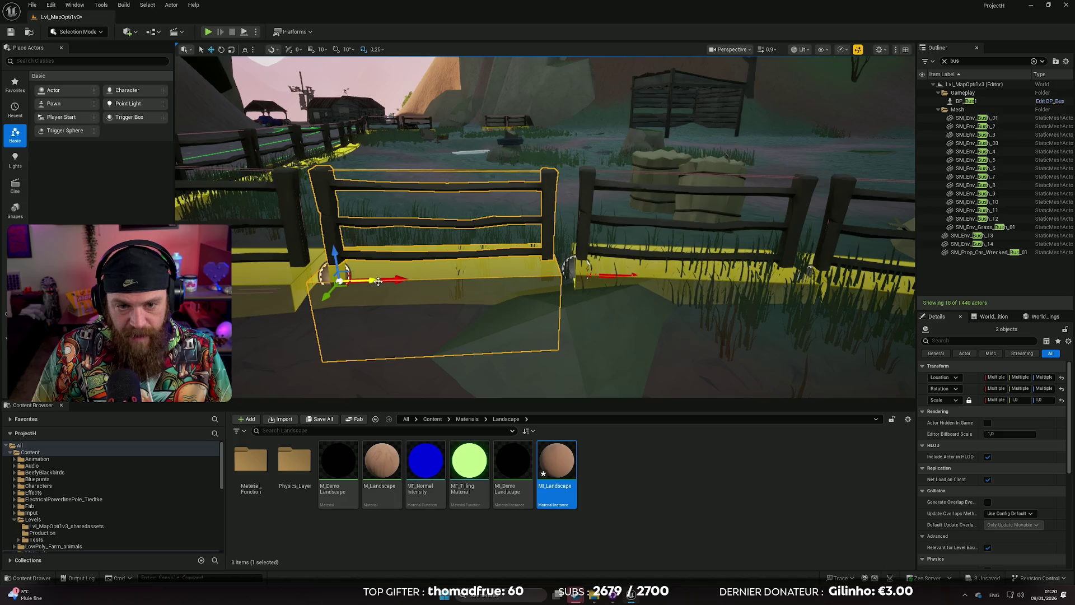
click(683, 374)
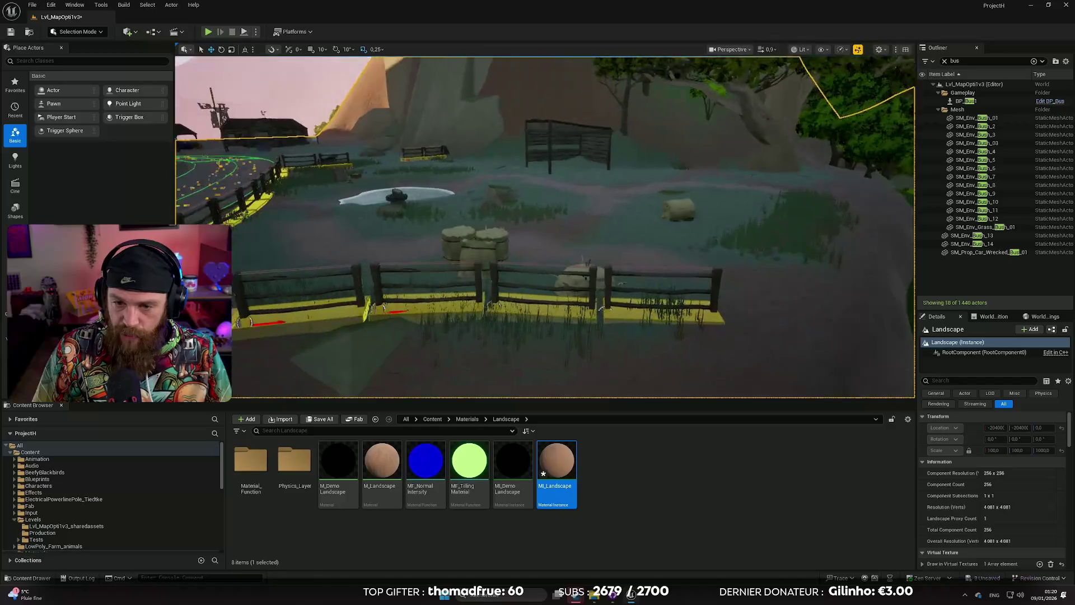
click(552, 303)
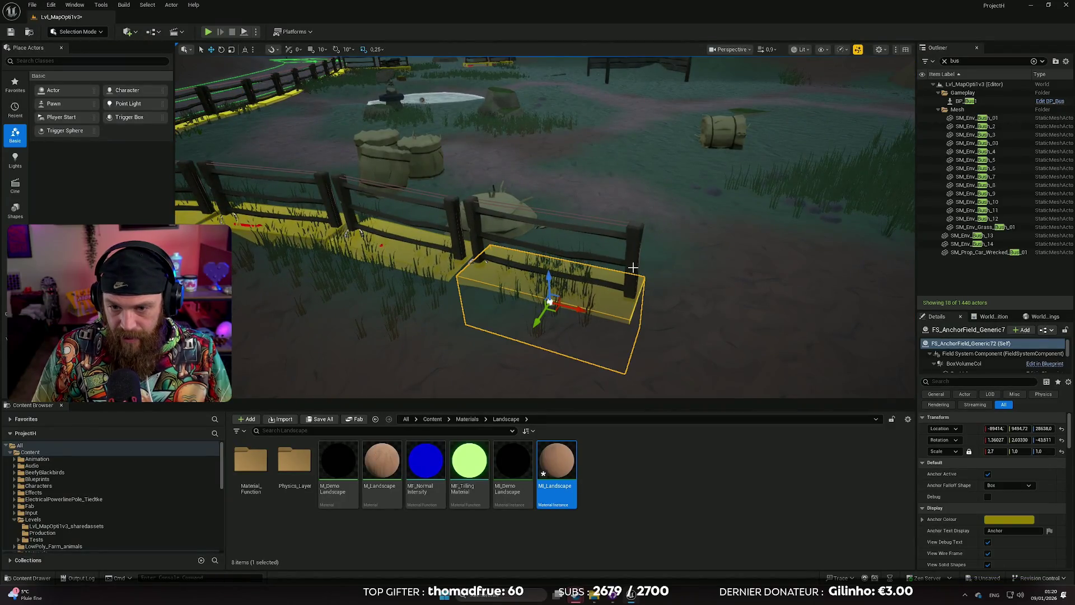
Duplicate the fence section to the right and angle the copy along the path.
mouse_move(507, 279)
alt+mouse_down()
mouse_move(734, 336)
mouse_move(694, 334)
mouse_move(703, 317)
alt+mouse_up()
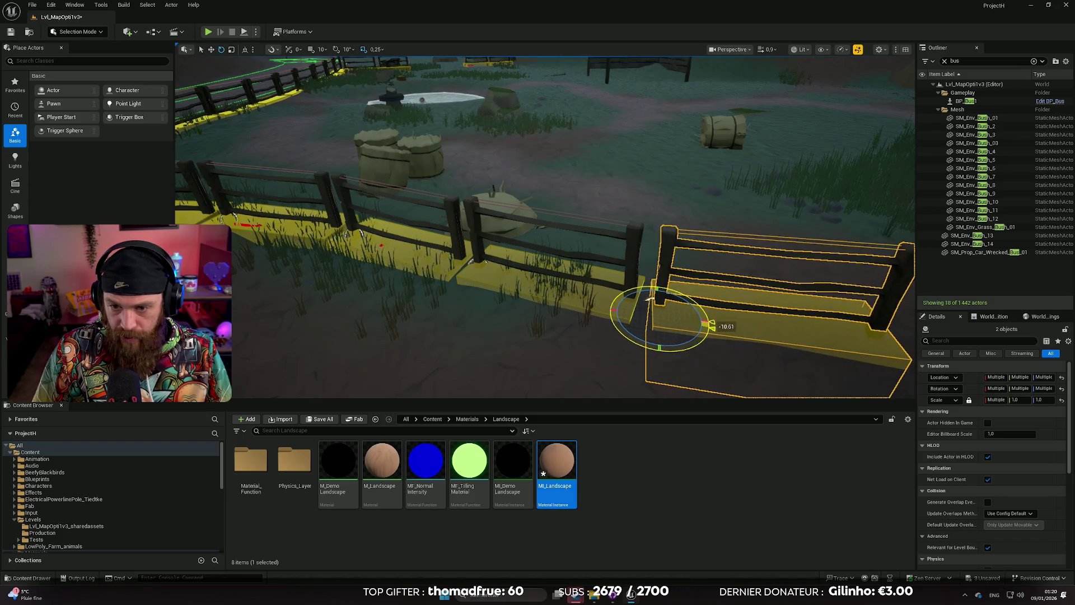
key(f)
mouse_move(616, 331)
mouse_down()
mouse_move(599, 313)
mouse_move(594, 336)
mouse_move(571, 311)
mouse_move(584, 328)
mouse_up()
key(w)
key(f)
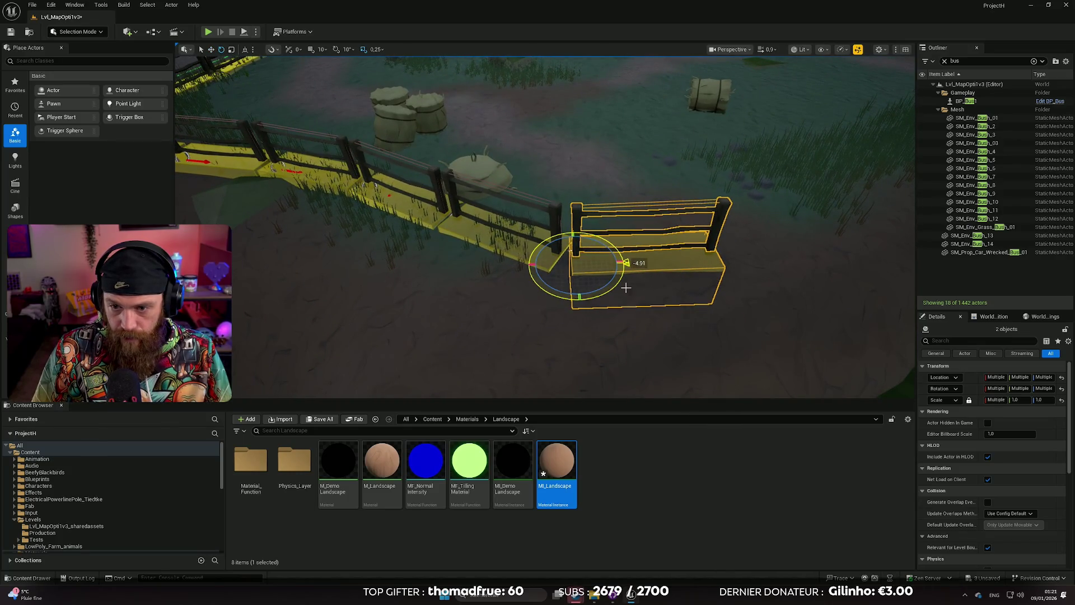
drag(626, 287, 490, 221)
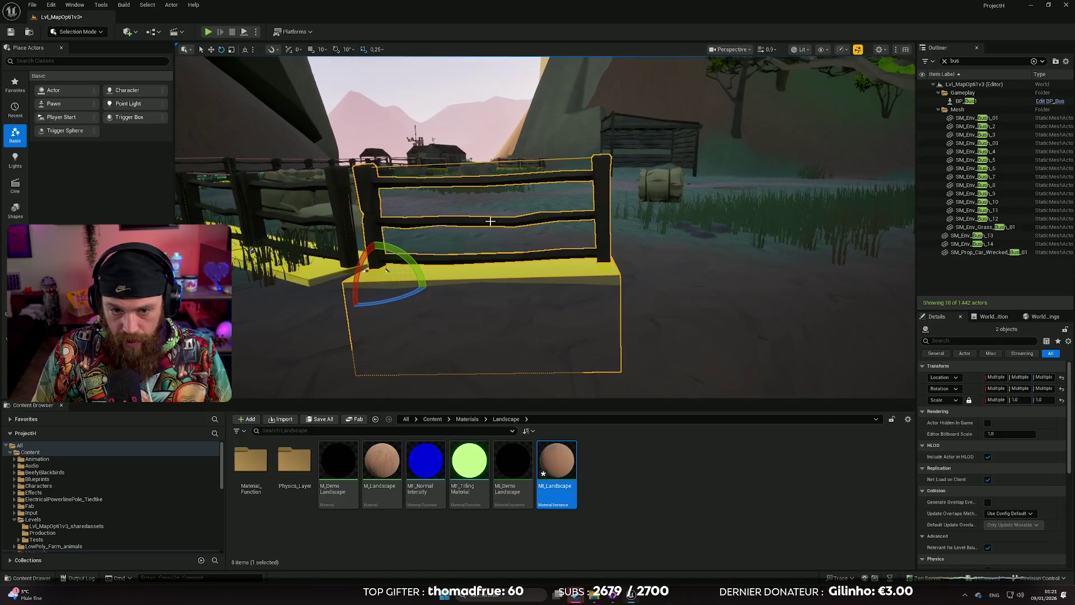
key(w)
Add further fence-and-base copies along the path, turning one about 18 degrees.
mouse_move(407, 288)
alt+mouse_down()
mouse_move(667, 304)
mouse_move(694, 269)
alt+mouse_up()
mouse_move(621, 244)
mouse_down()
mouse_move(634, 270)
mouse_move(563, 244)
mouse_move(658, 273)
mouse_up()
drag(548, 293, 534, 310)
scroll(535, 310, up, 5)
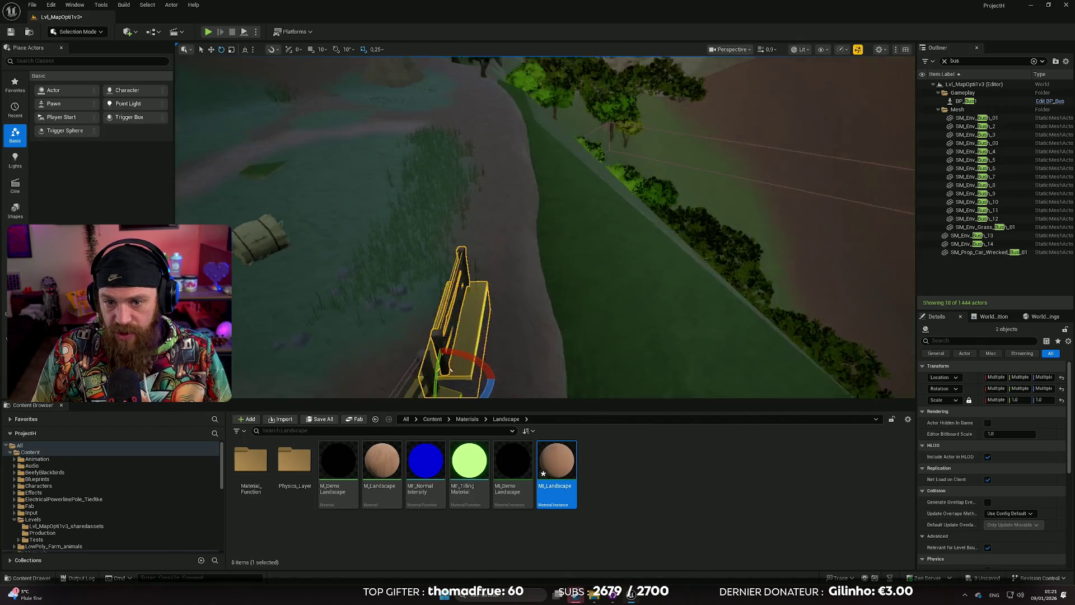
scroll(564, 267, down, 10)
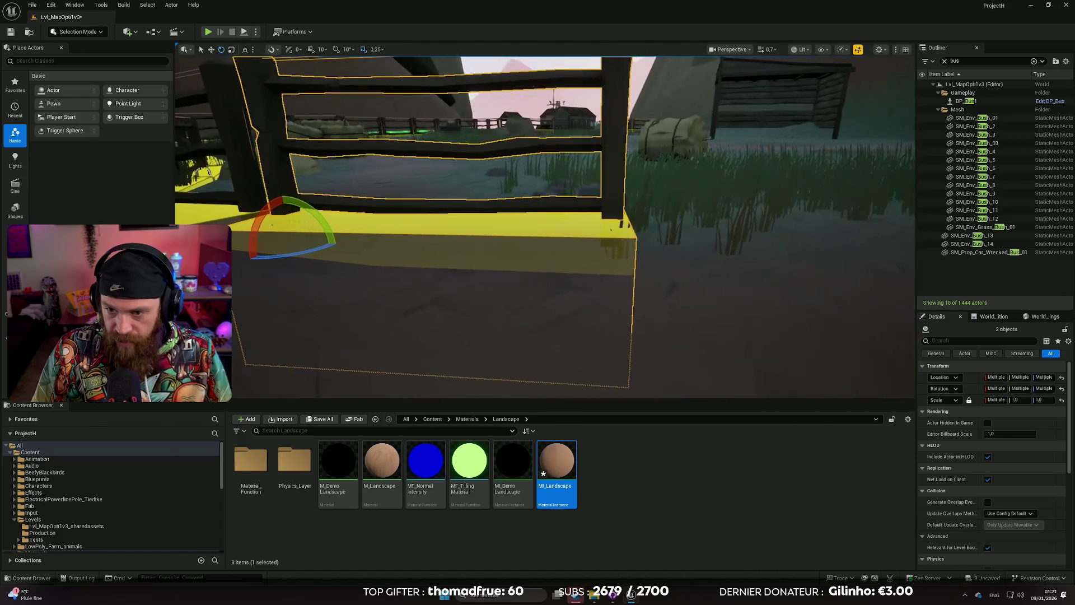
mouse_move(421, 259)
mouse_down()
mouse_move(583, 274)
mouse_move(644, 267)
mouse_up()
key(e)
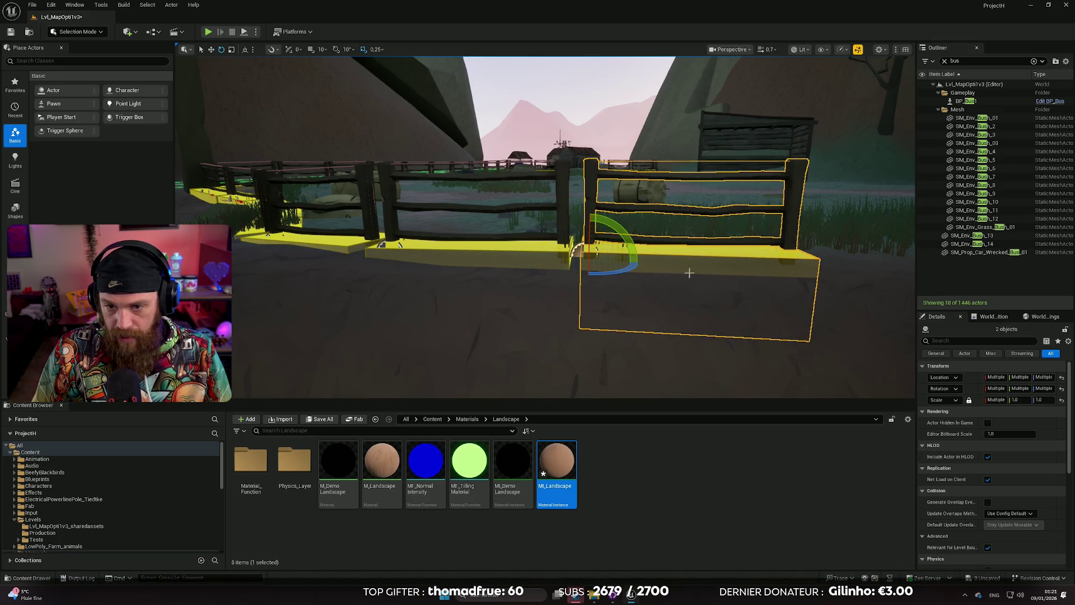
mouse_move(853, 325)
mouse_down()
mouse_move(829, 336)
mouse_move(773, 319)
mouse_up()
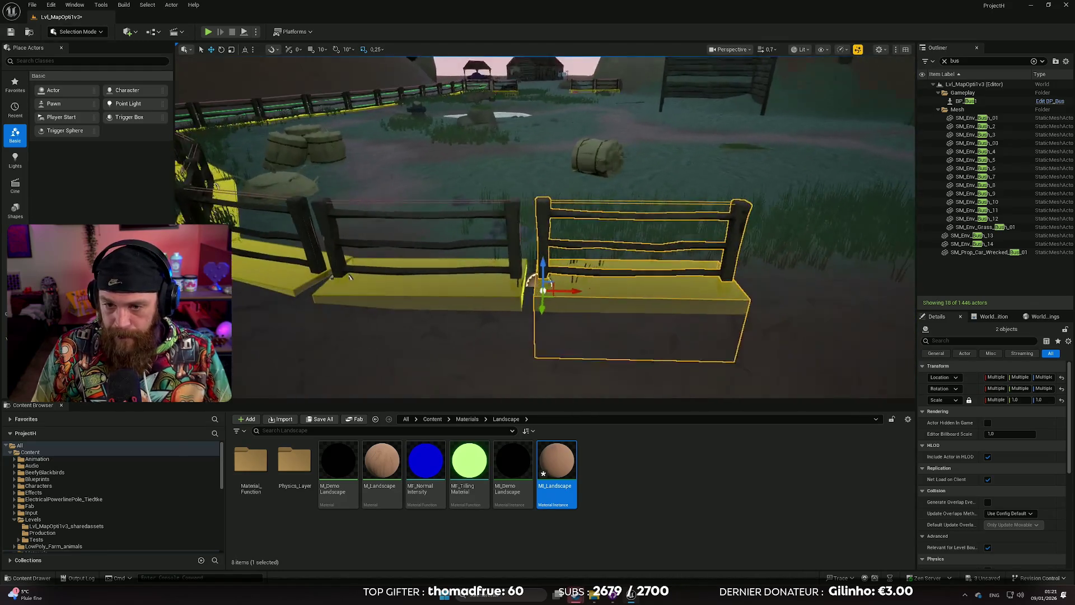
mouse_move(547, 282)
mouse_down()
mouse_move(763, 286)
mouse_move(689, 320)
mouse_move(507, 363)
mouse_move(612, 307)
mouse_move(549, 241)
mouse_move(504, 230)
mouse_move(560, 241)
mouse_move(591, 230)
mouse_up()
Browse to the LowPoly_Farm_animals Meshes > Cows > Cow folder in the Content Browser.
click(504, 229)
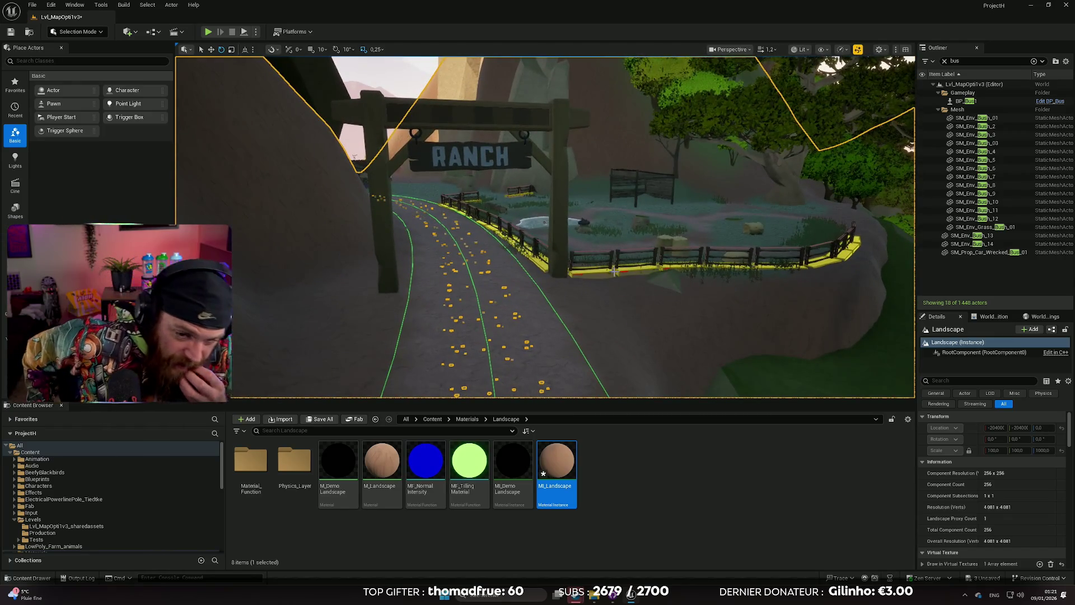
scroll(78, 485, down, 3)
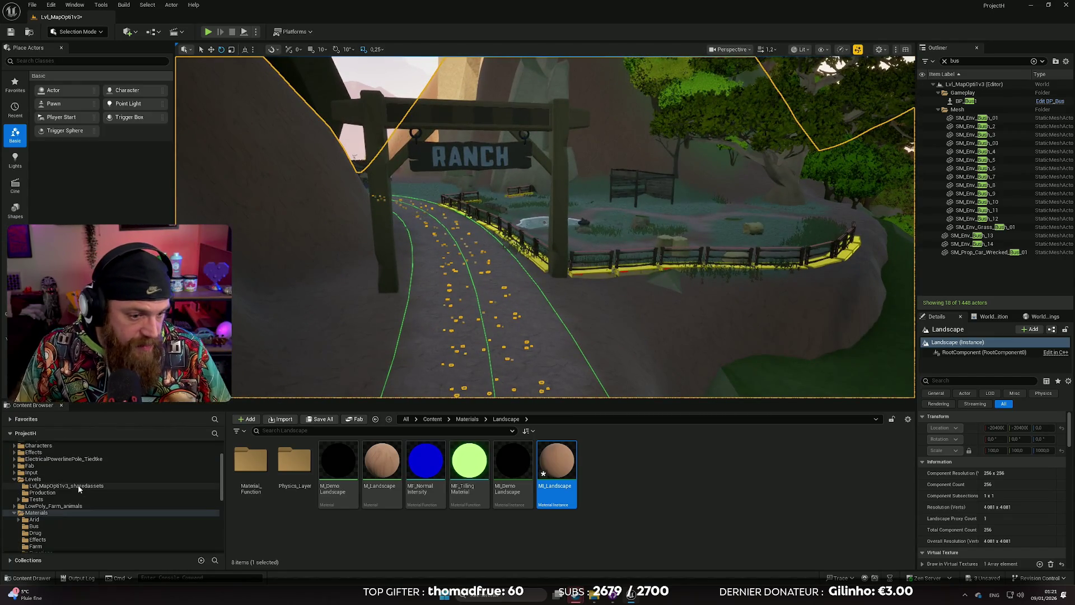
click(54, 500)
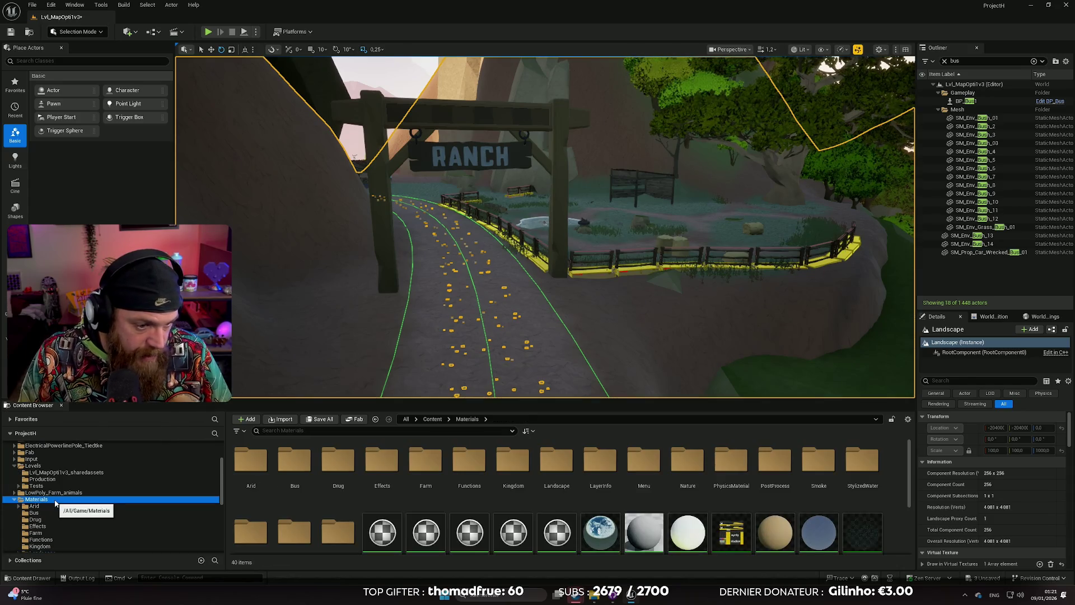
scroll(60, 519, down, 1)
scroll(59, 513, up, 1)
click(56, 493)
double_click(350, 460)
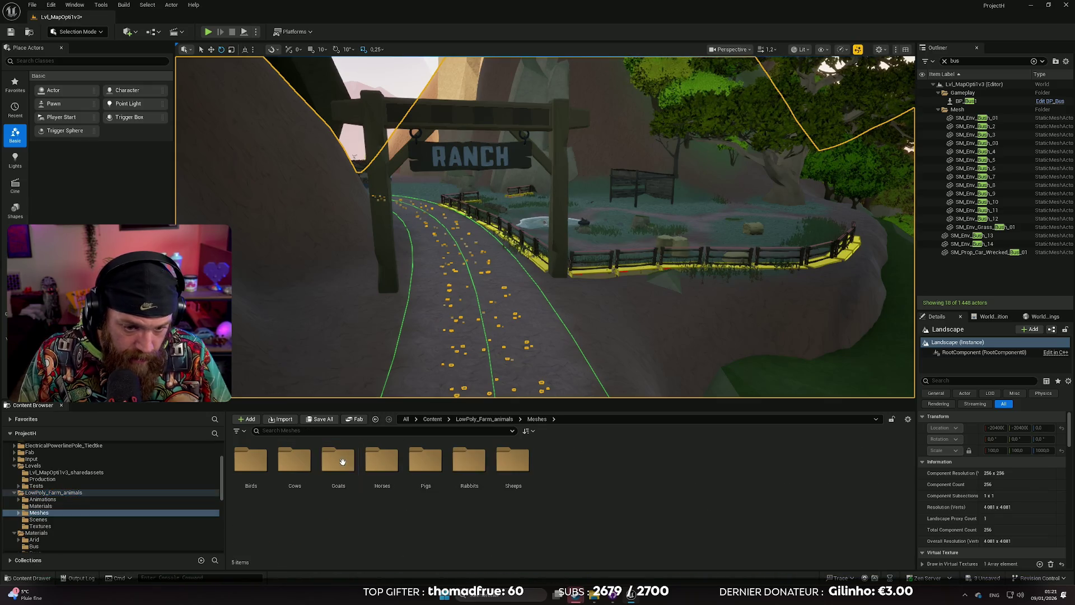
click(298, 463)
double_click(299, 464)
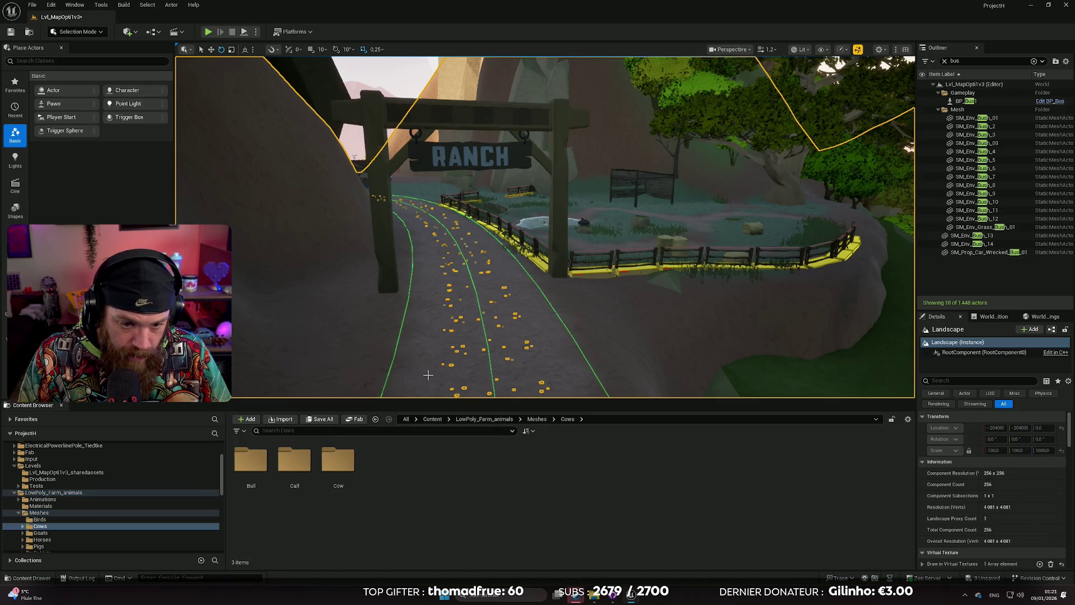
click(336, 462)
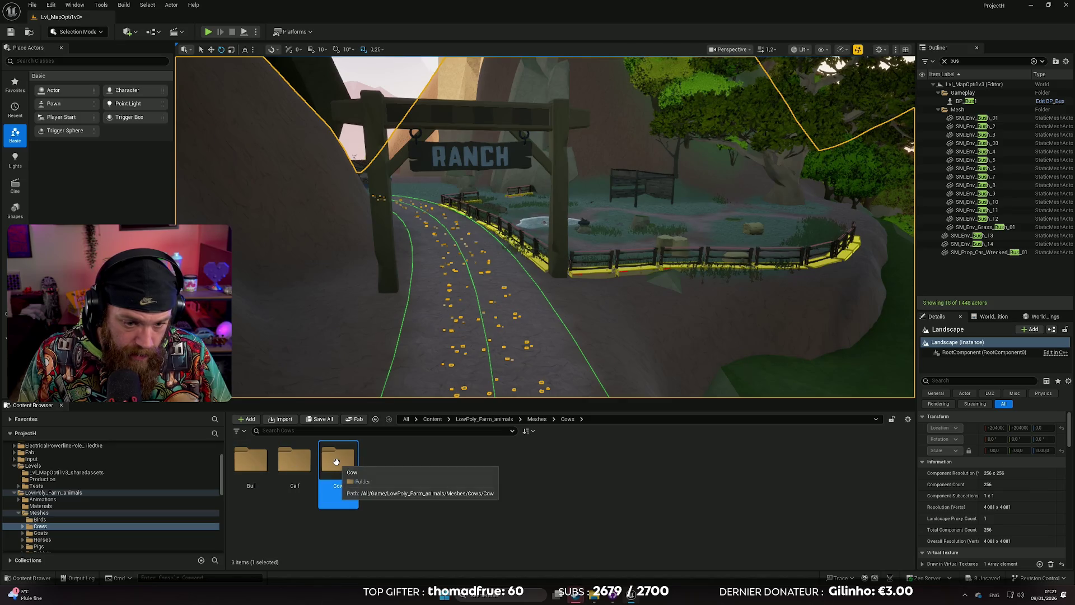
double_click(336, 461)
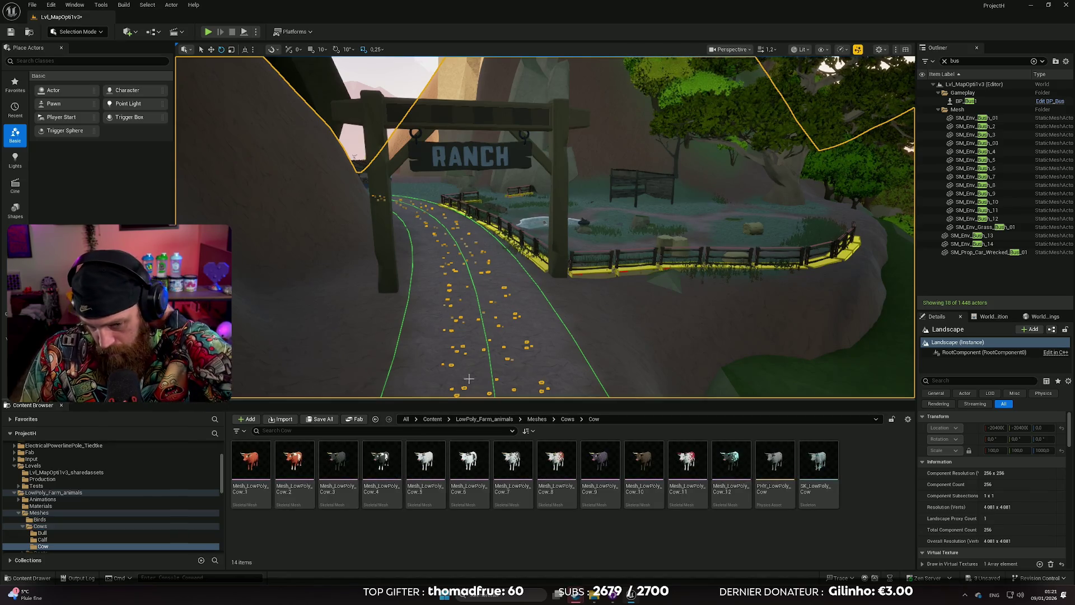
Place a cow mesh beside the fence near the pond and frame it.
drag(479, 330, 528, 189)
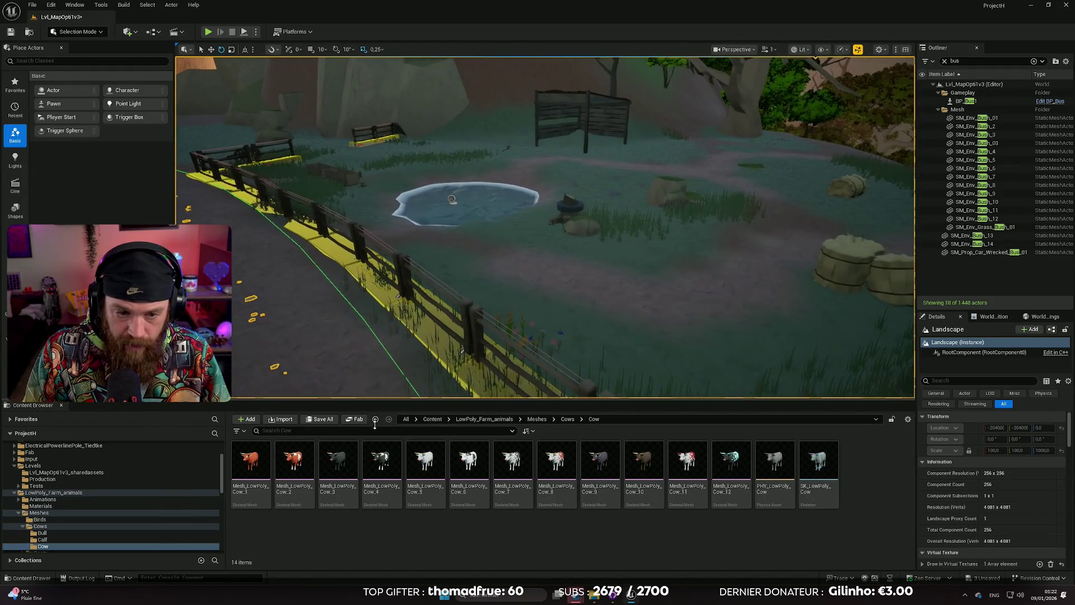
mouse_move(304, 468)
mouse_down()
mouse_move(437, 308)
mouse_move(523, 293)
mouse_move(532, 258)
mouse_move(548, 292)
mouse_up()
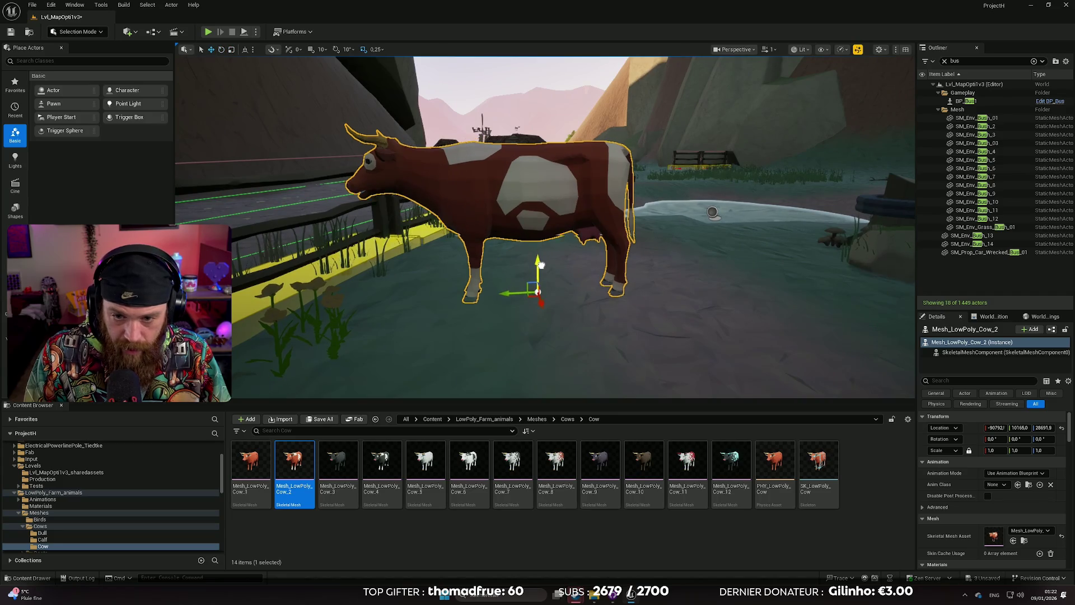
mouse_move(492, 328)
mouse_down()
mouse_move(482, 297)
mouse_move(493, 308)
mouse_move(482, 319)
mouse_up()
mouse_move(250, 465)
mouse_down()
mouse_move(527, 359)
mouse_move(572, 385)
mouse_up()
key(e)
key(f)
mouse_move(392, 291)
mouse_down()
mouse_move(378, 327)
mouse_move(375, 309)
mouse_up()
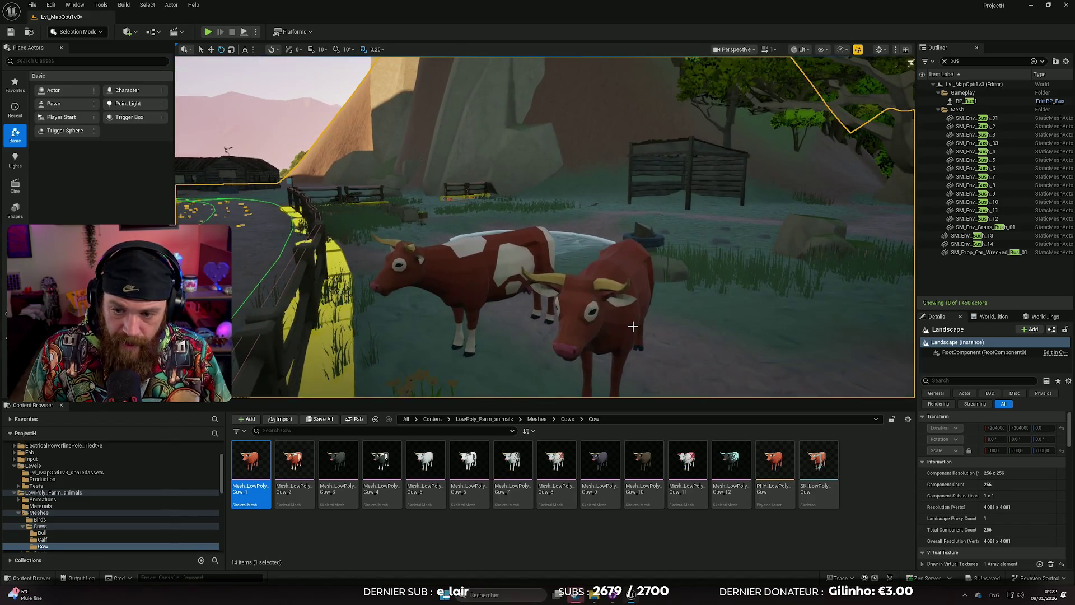
Delete the right-hand and left-hand cows standing beside the pond.
click(607, 303)
key(Delete)
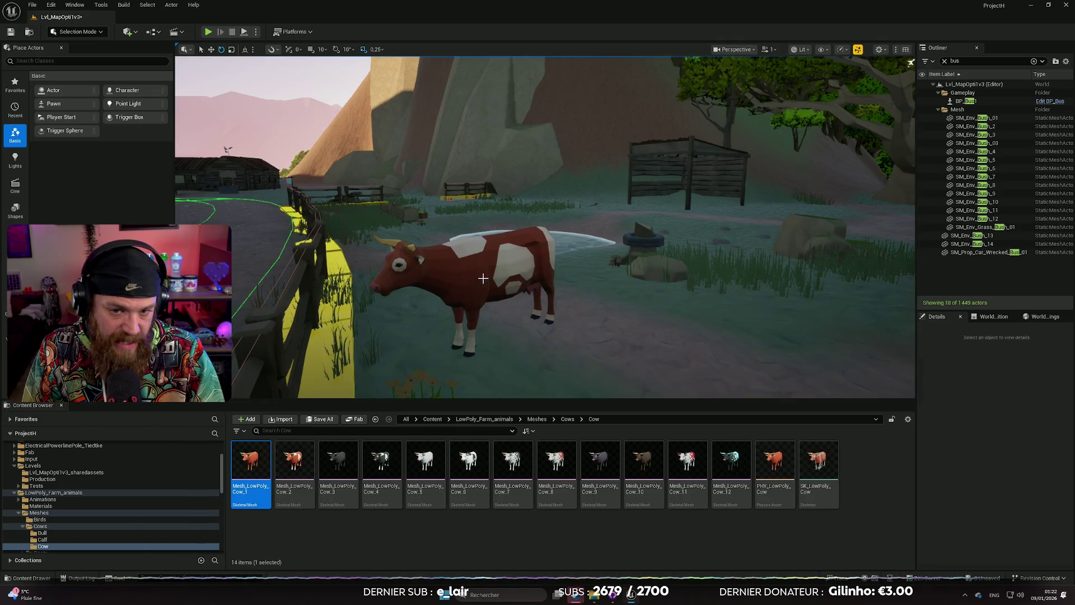
click(483, 278)
key(Delete)
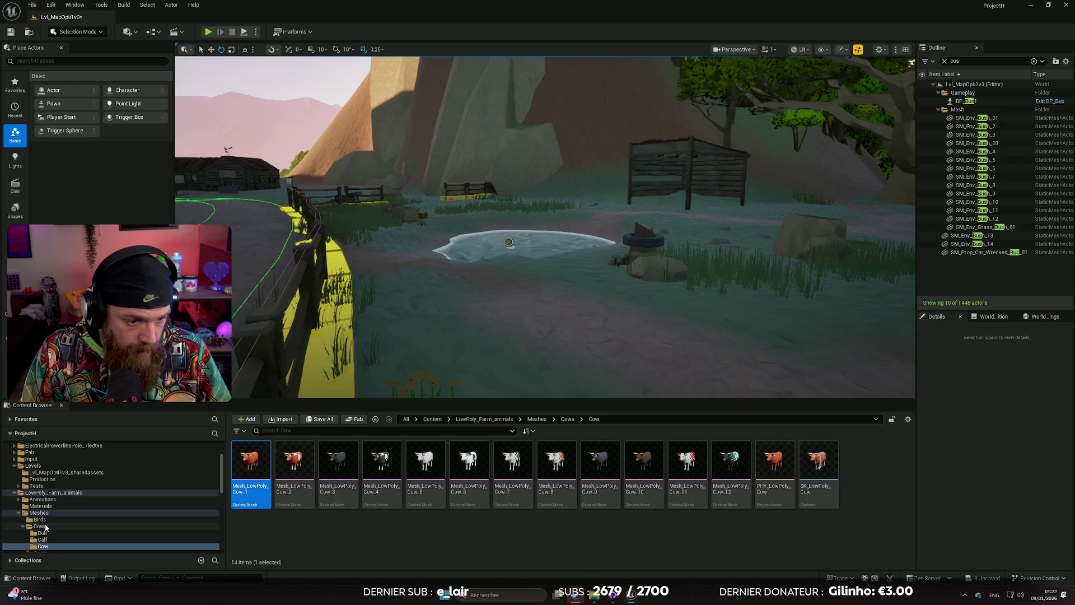
scroll(79, 522, down, 1)
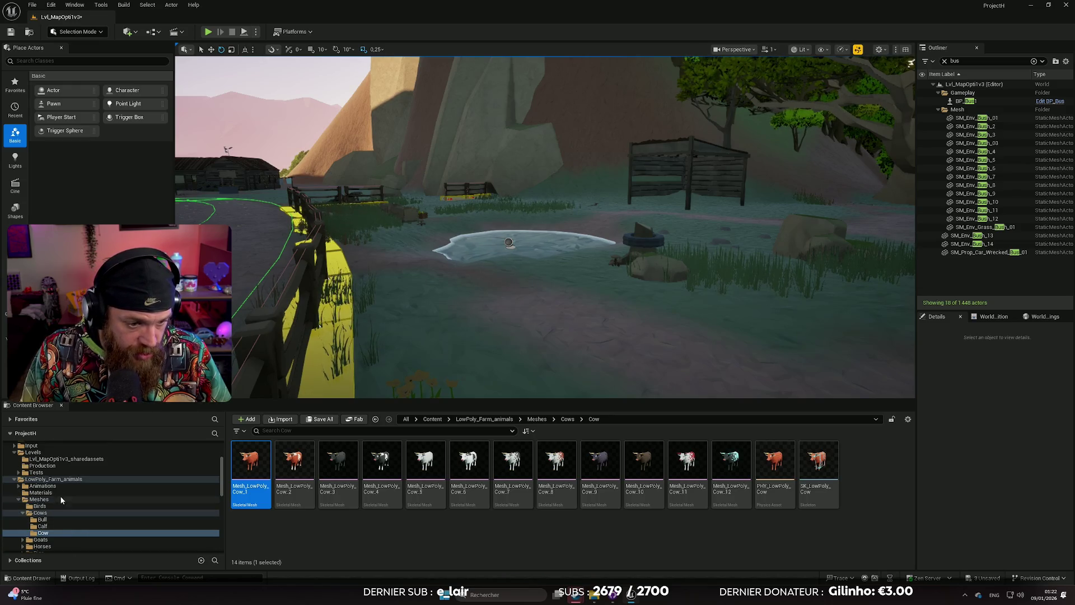
Filter the Animations > Cows > Cow folder for idle and drop Cow_Idle_2 into the level.
click(49, 486)
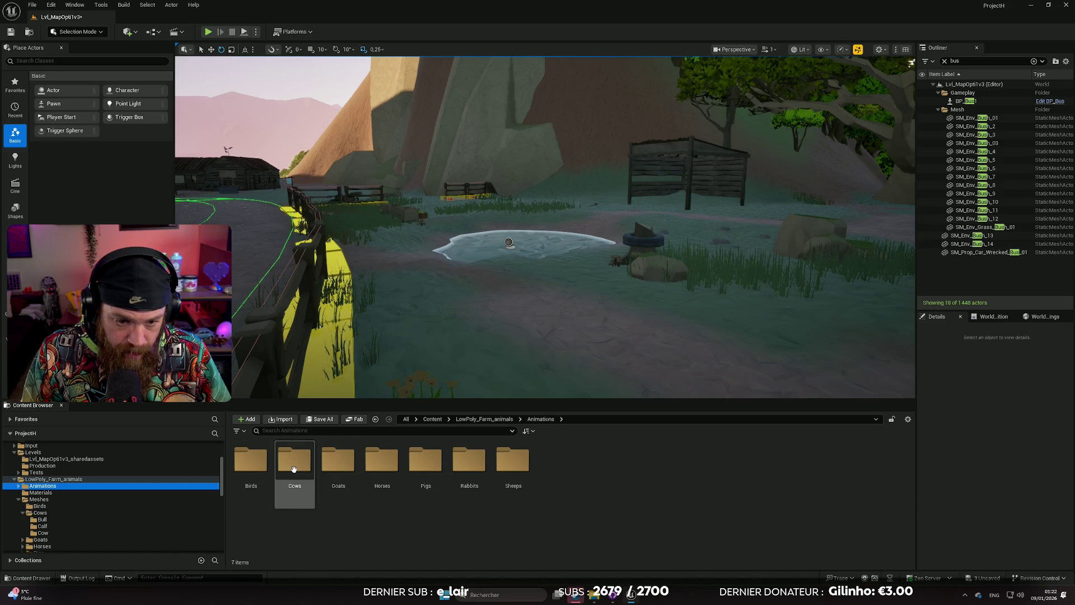
double_click(293, 468)
double_click(330, 465)
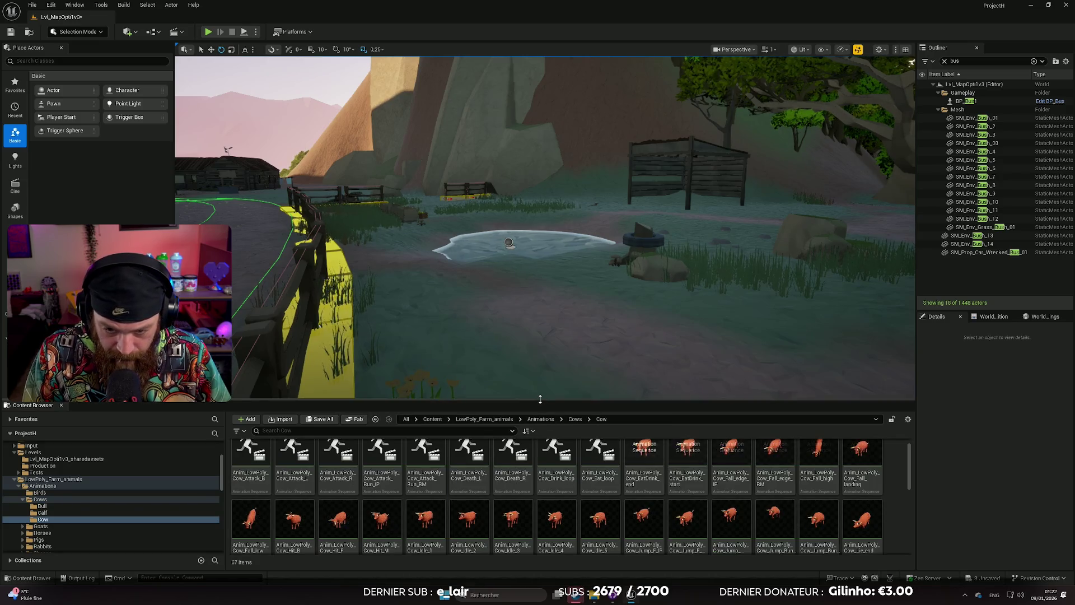
drag(540, 399, 538, 326)
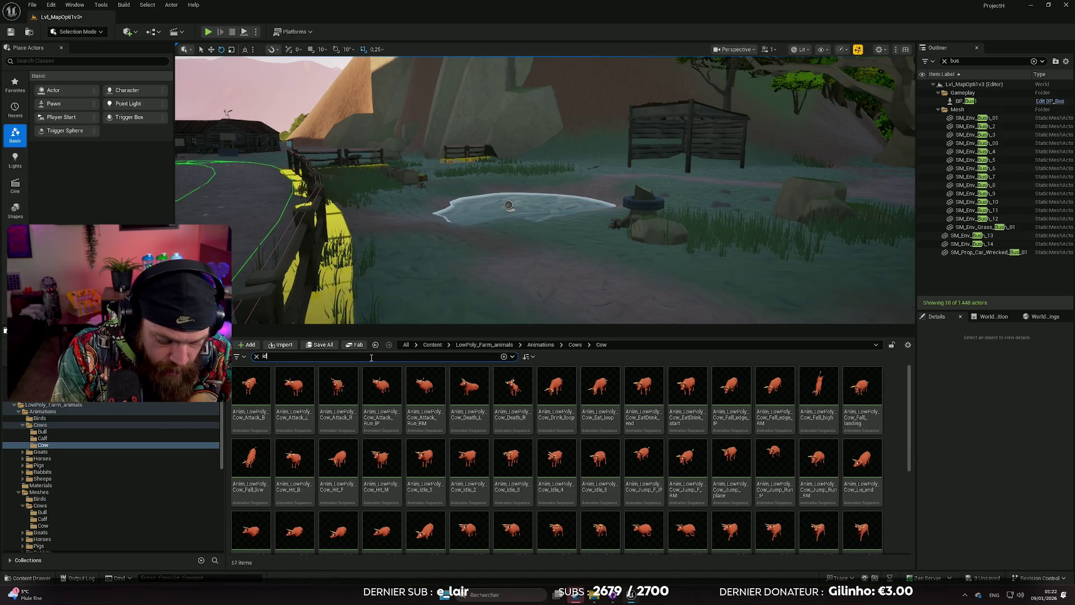
text(le)
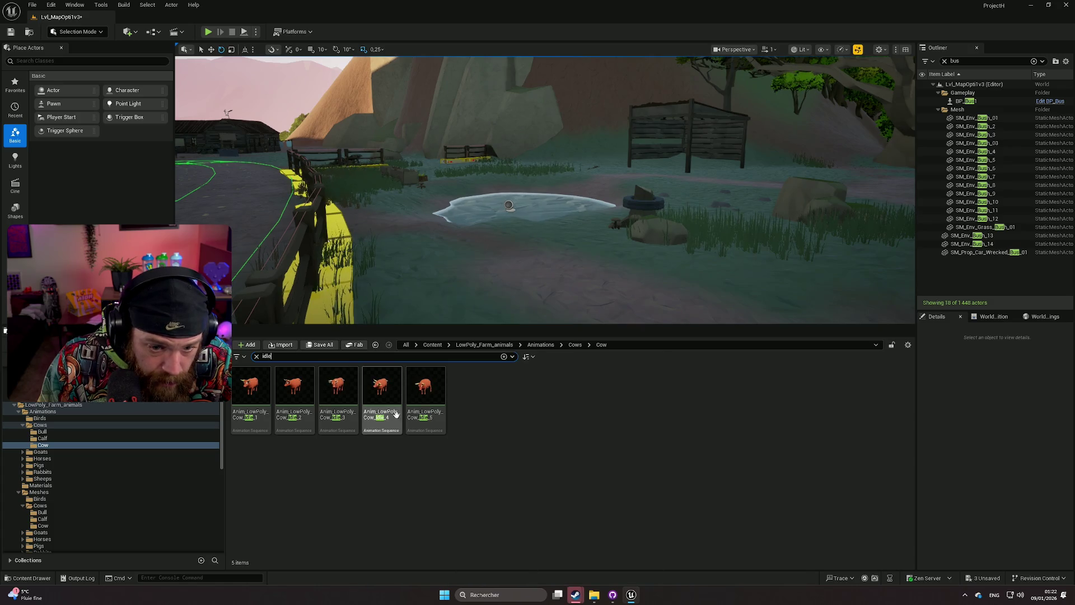
click(300, 398)
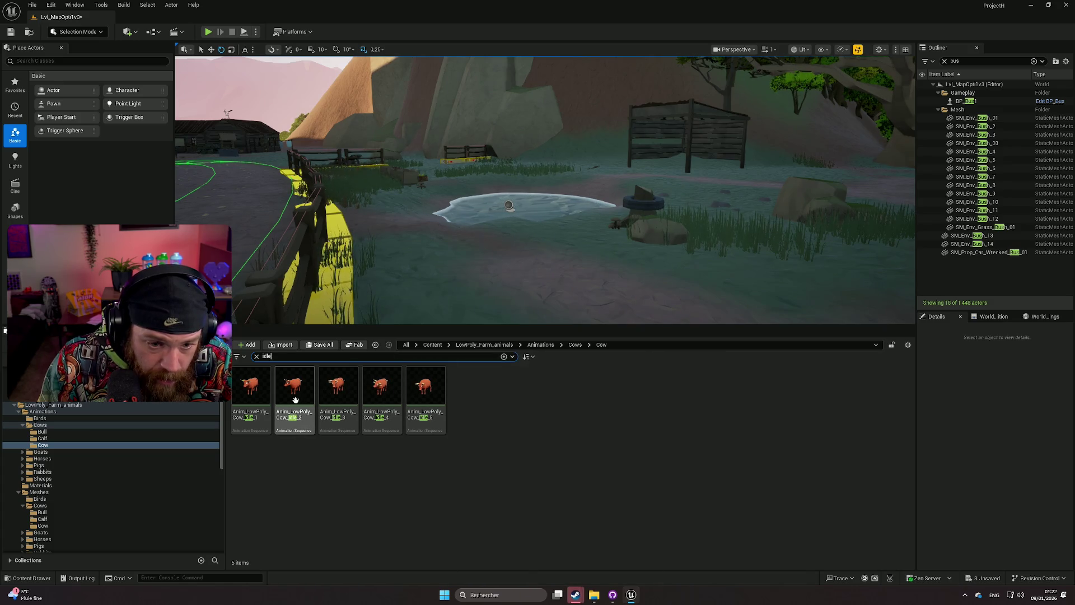
mouse_move(319, 378)
mouse_down()
mouse_move(445, 264)
mouse_move(484, 269)
mouse_up()
Tilt the idle cow onto the ground and duplicate it beside the fence.
scroll(481, 272, up, 5)
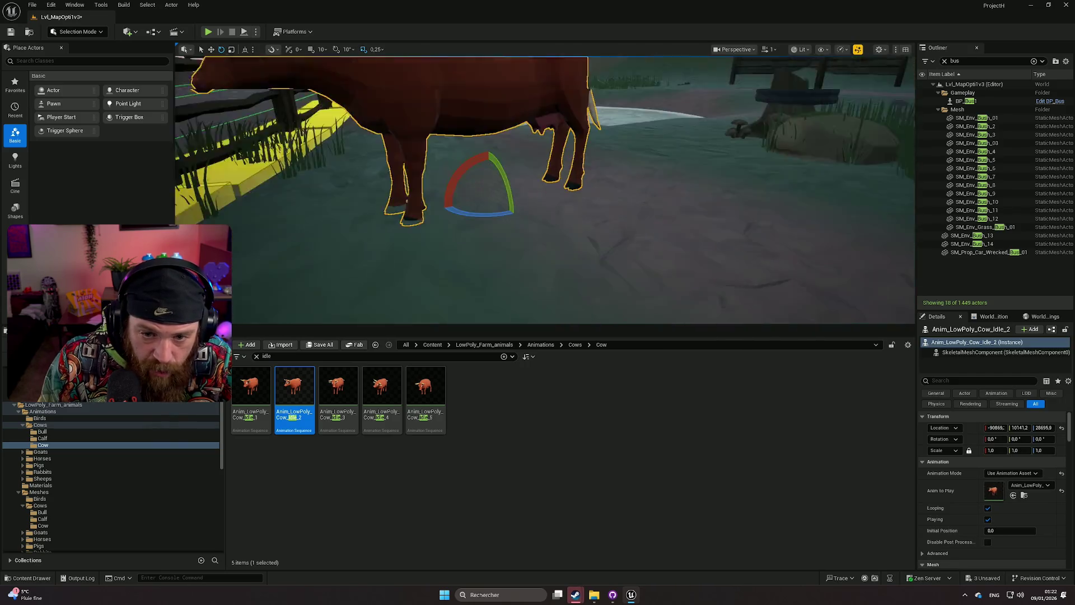
drag(451, 235, 441, 227)
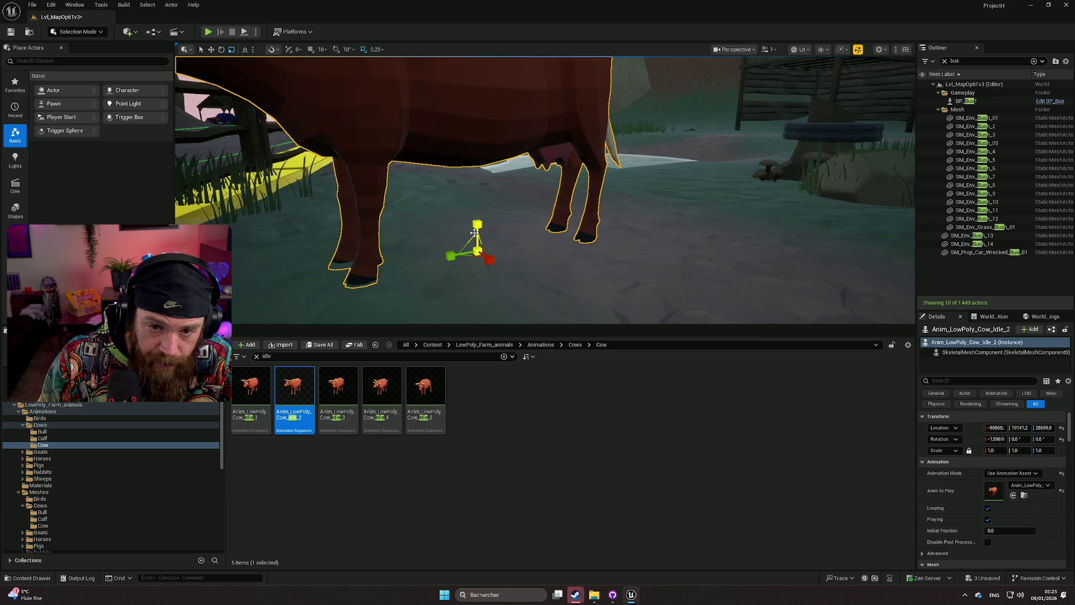
scroll(475, 230, down, 5)
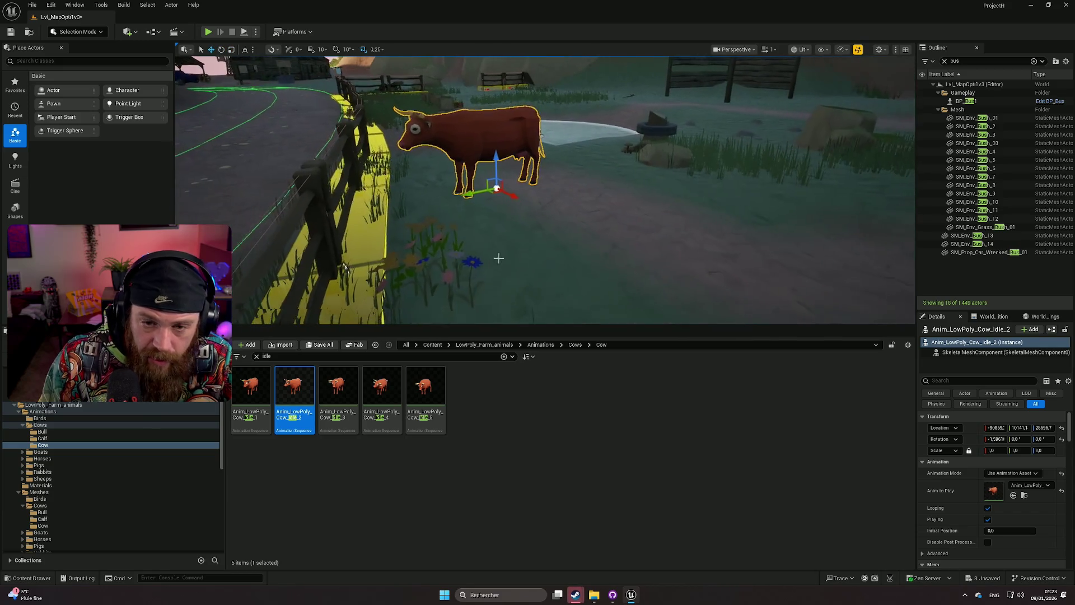
drag(429, 314, 590, 212)
drag(435, 293, 435, 293)
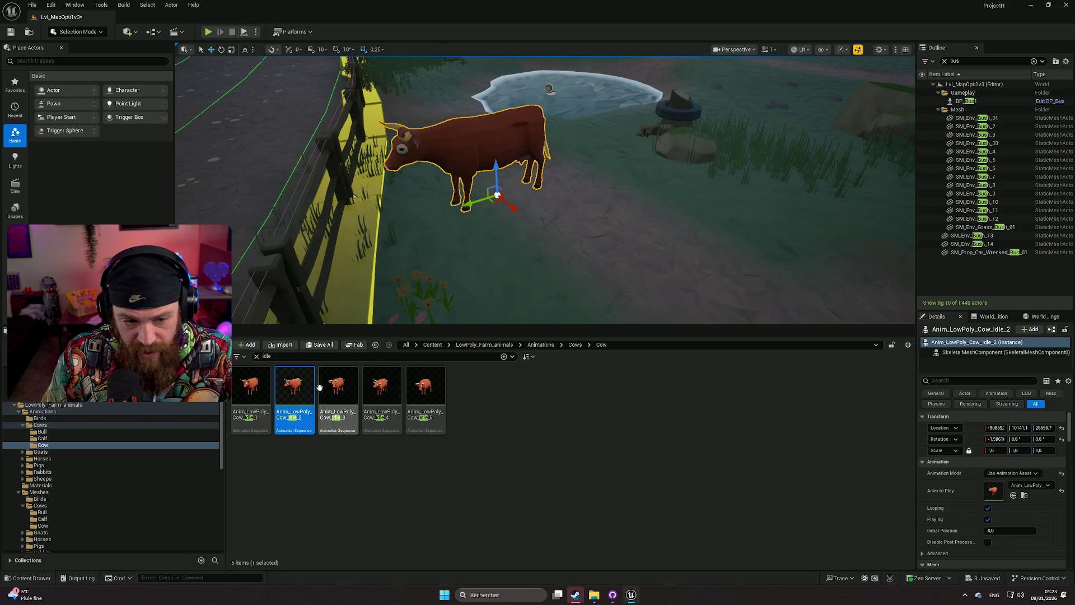
drag(565, 235, 548, 237)
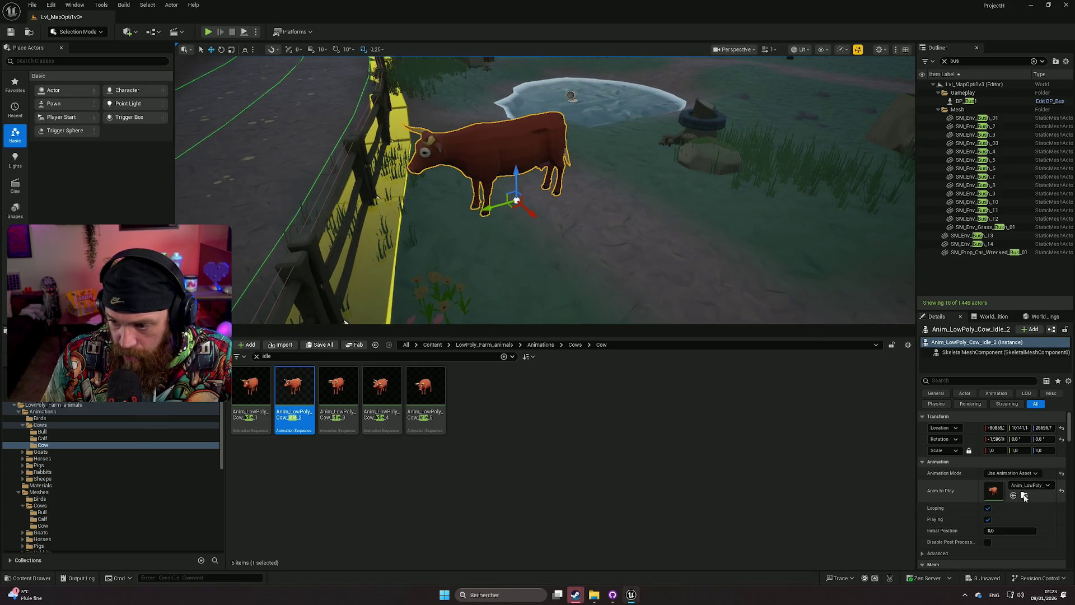
scroll(1030, 502, down, 3)
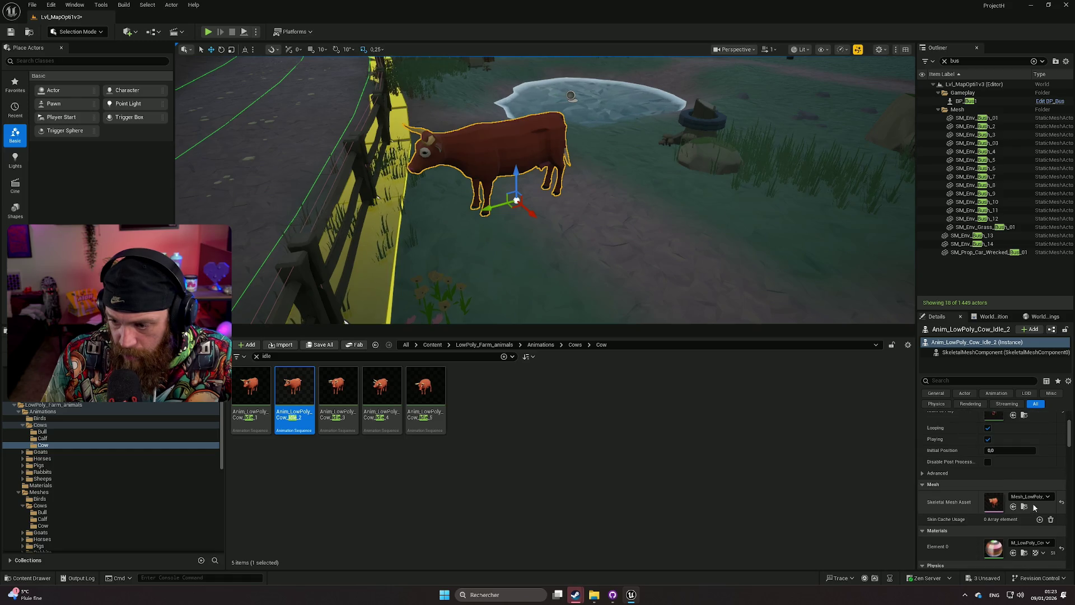
mouse_move(535, 215)
alt+mouse_down()
mouse_move(609, 298)
mouse_move(642, 257)
mouse_move(654, 302)
alt+mouse_up()
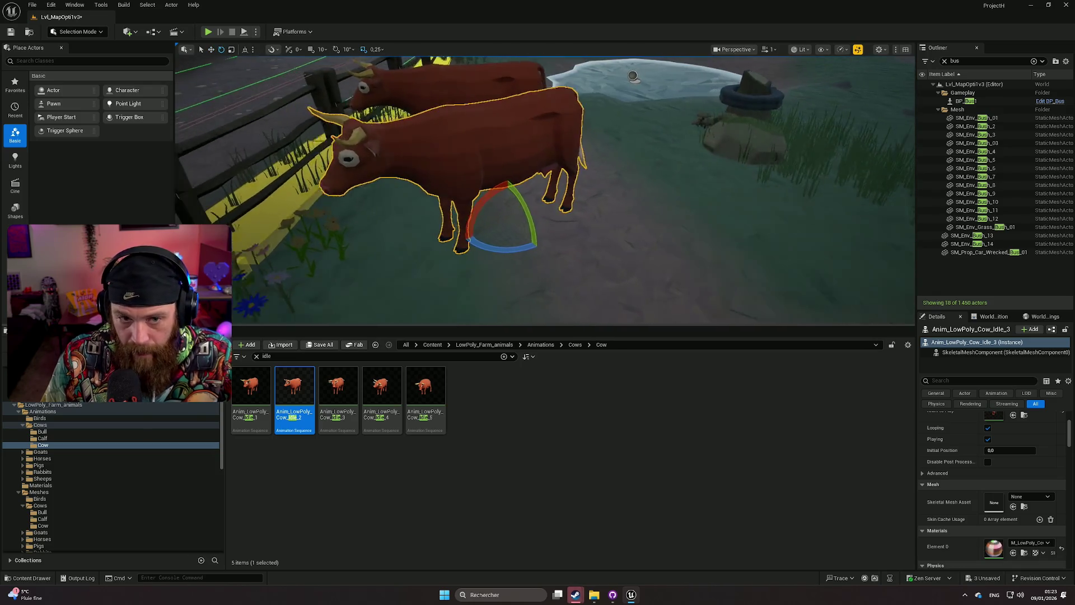
Set the Anim_LowPoly_Cow_Idle_3 Skeletal Mesh Asset to Mesh_LowPoly_Cow_2 via a 'cow' search.
scroll(995, 469, down, 1)
scroll(1015, 482, up, 2)
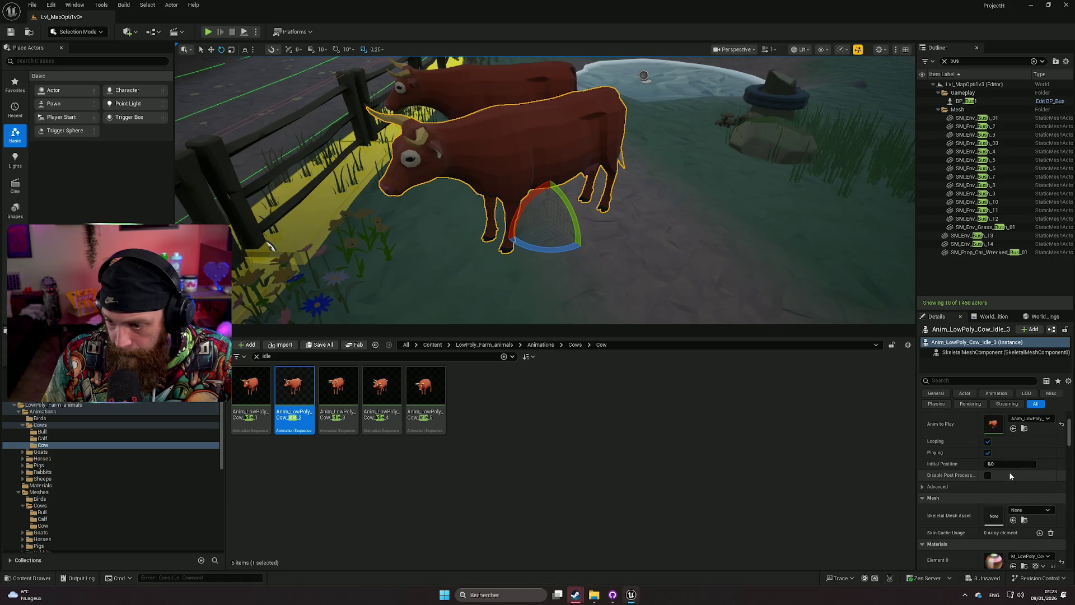
scroll(1009, 471, up, 2)
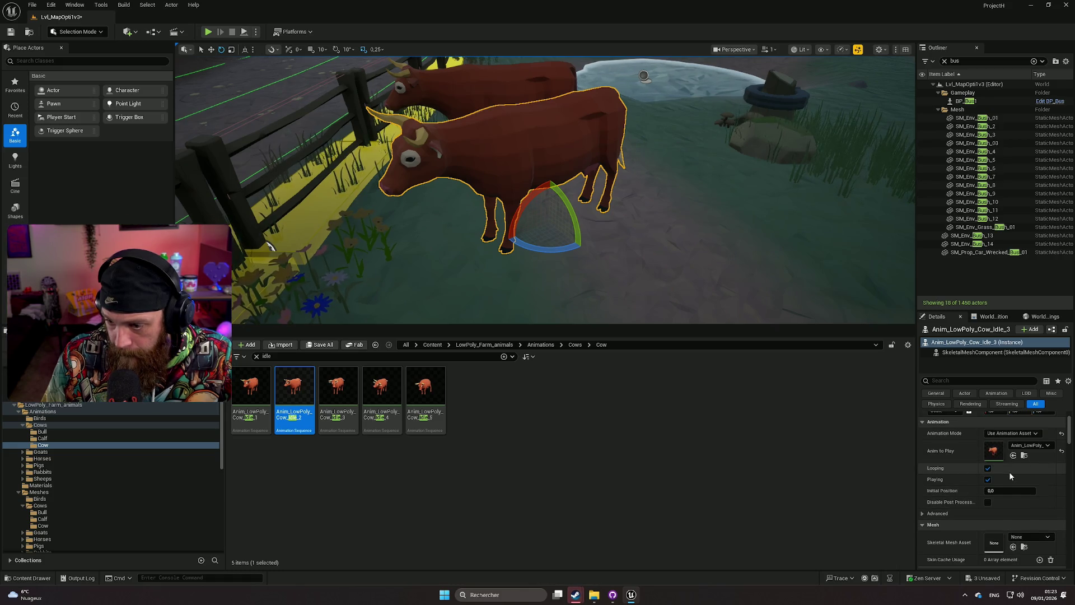
scroll(1037, 489, down, 13)
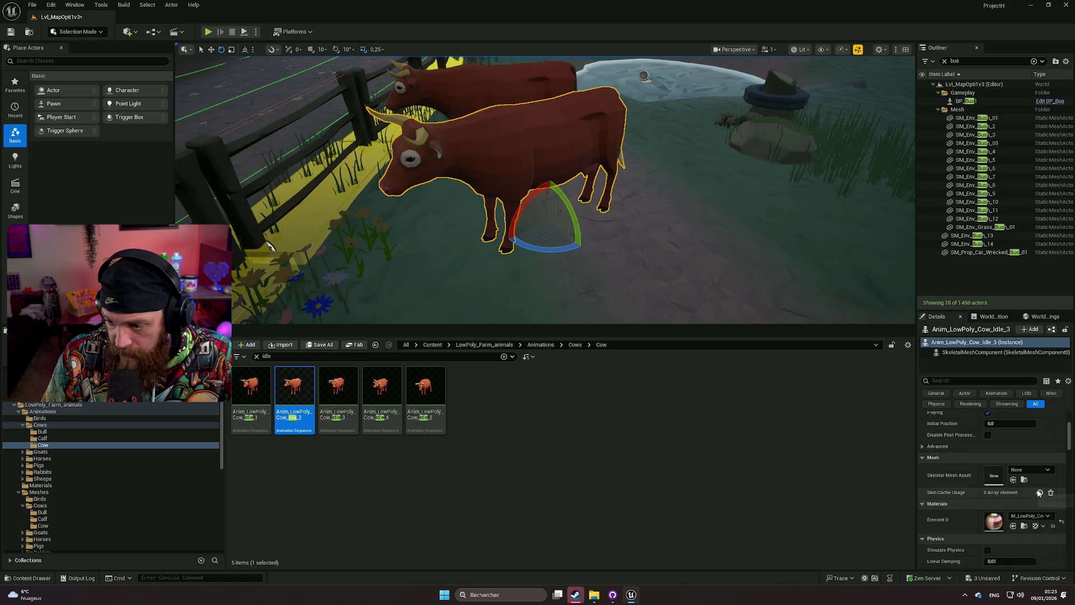
scroll(1037, 489, up, 7)
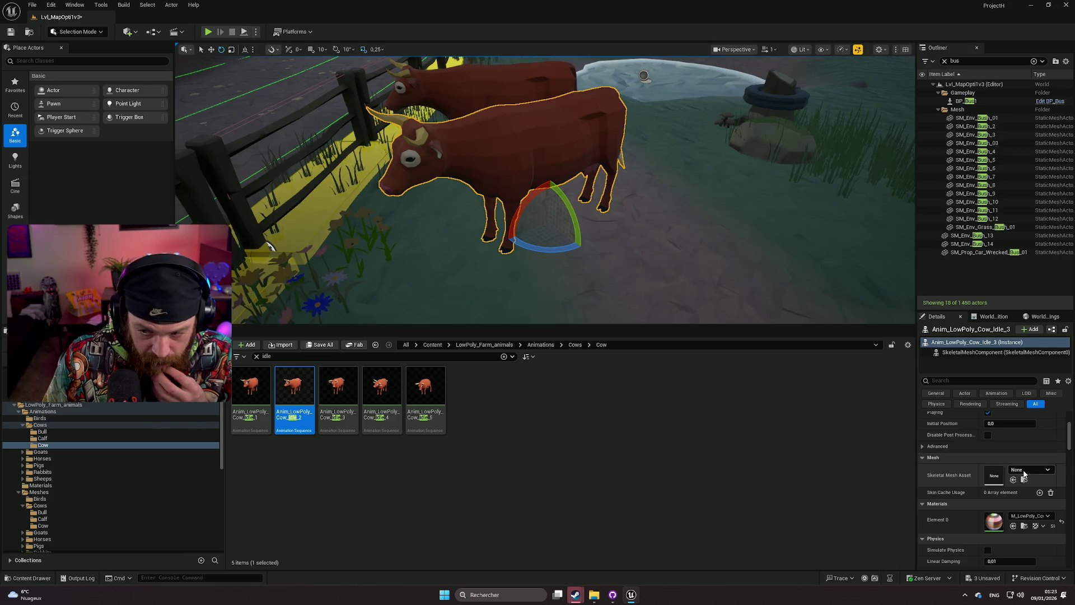
click(1024, 472)
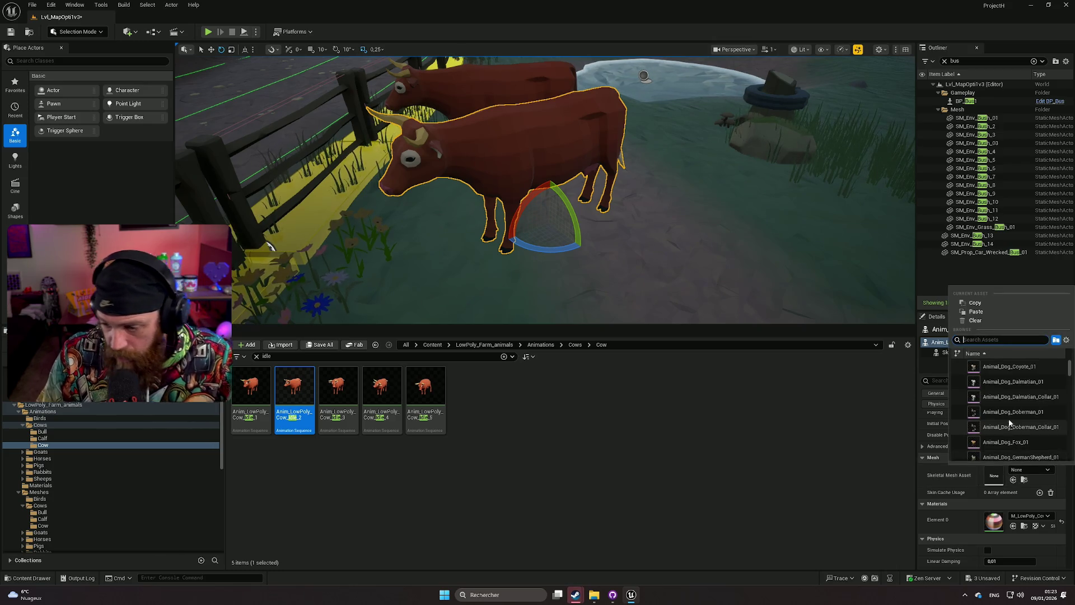
mouse_move(995, 364)
text(co)
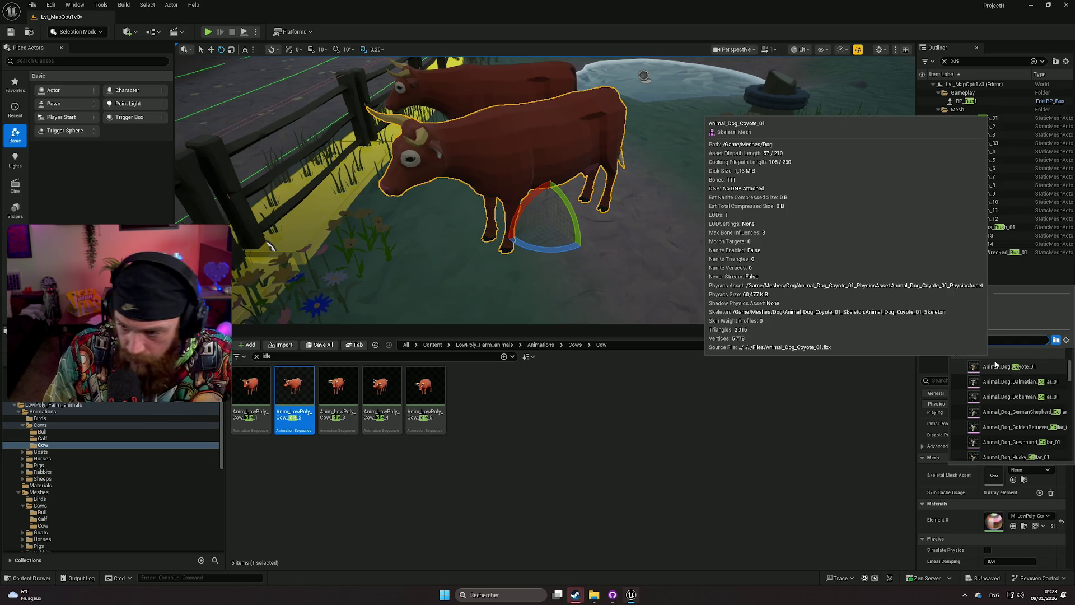
text(z)
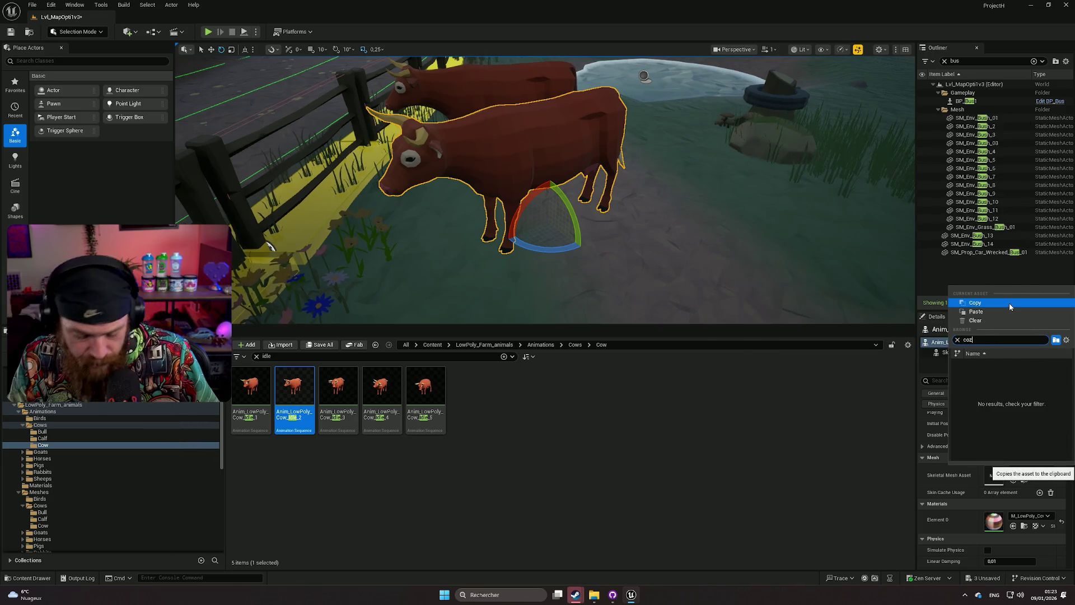
key(BackSpace)
text(w)
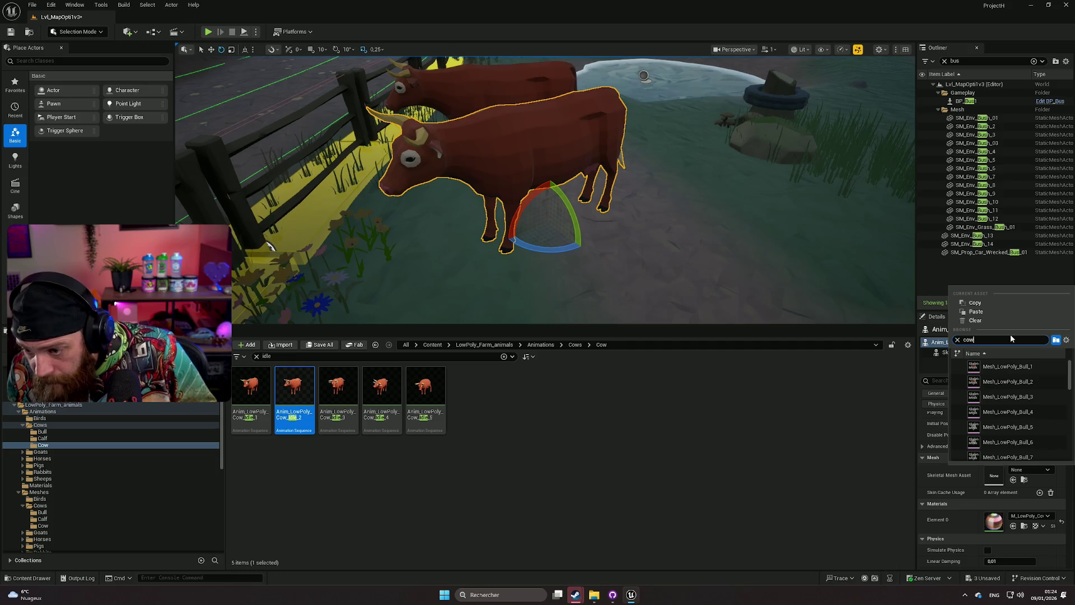
scroll(1044, 395, down, 2)
scroll(1036, 393, down, 2)
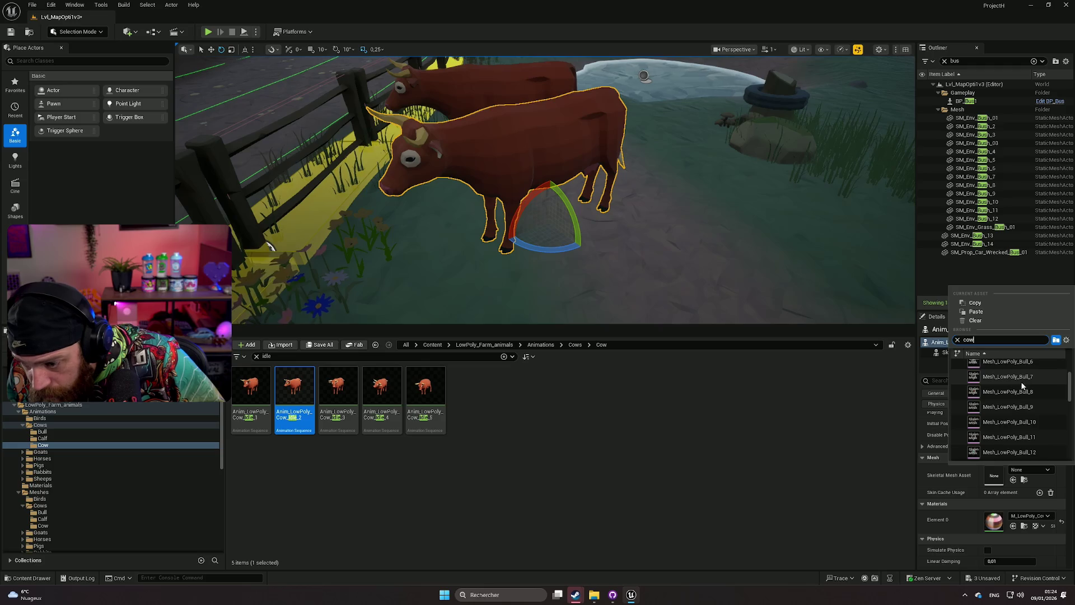
scroll(1036, 395, down, 5)
scroll(1035, 397, down, 3)
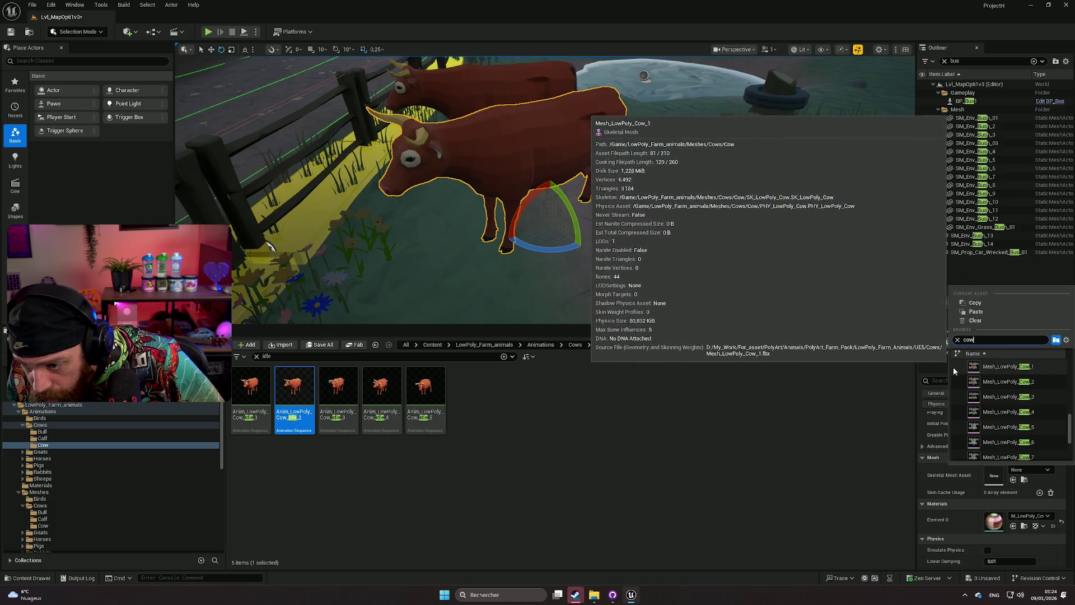
click(998, 383)
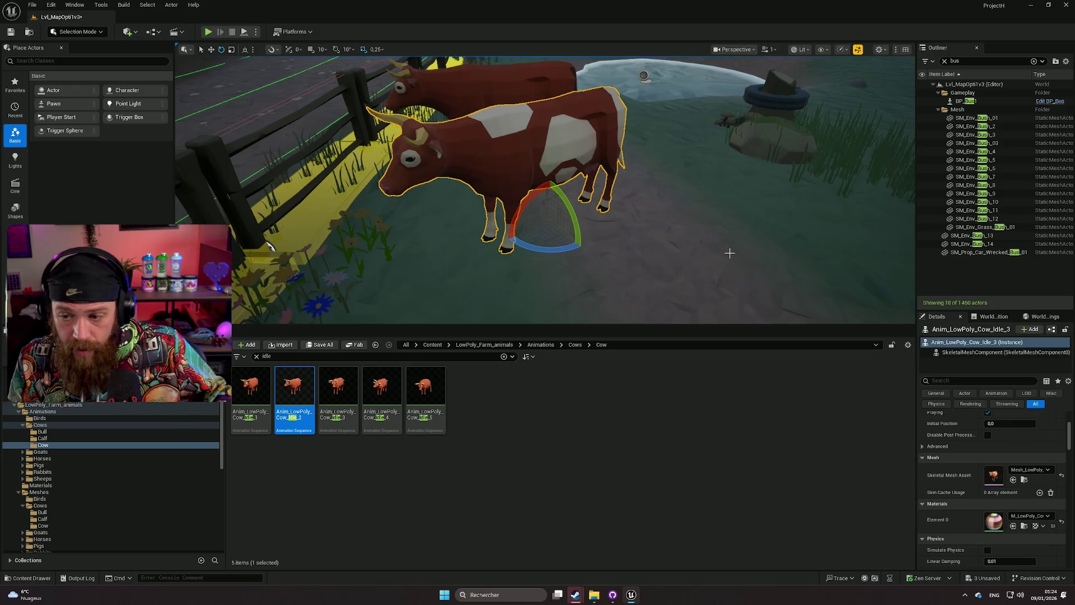
click(697, 236)
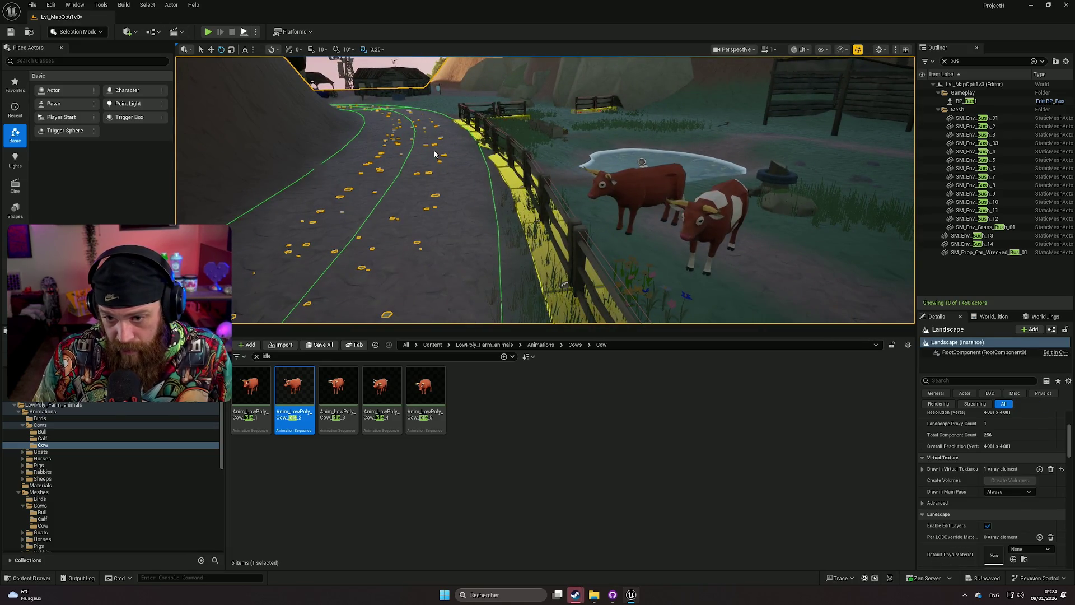
Play the level to preview the cows, then pick the Cow_Lie_start animation.
key(alt+p)
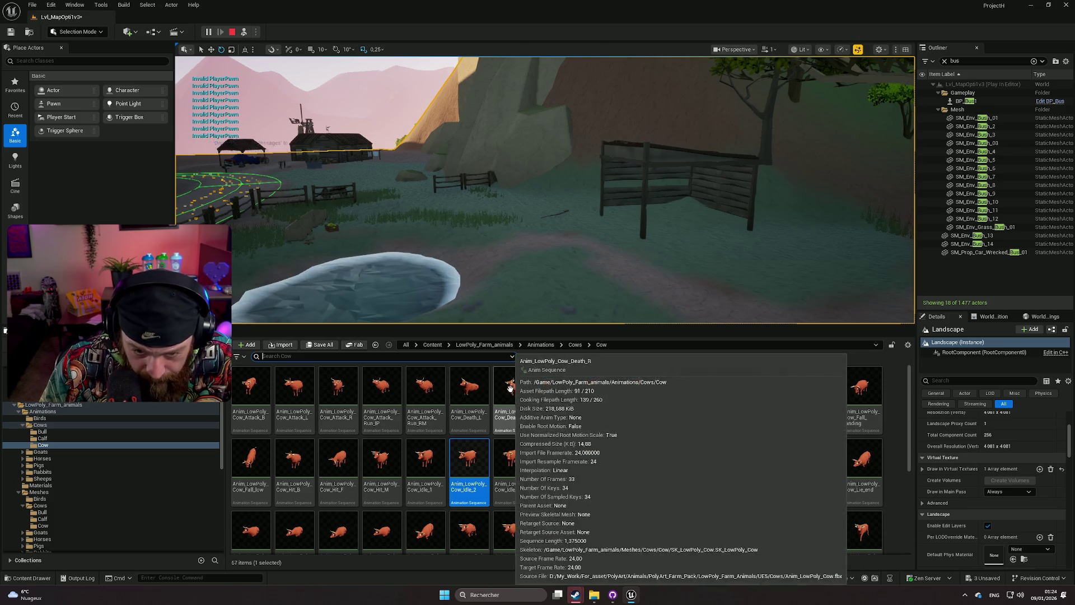
scroll(867, 467, down, 1)
scroll(856, 435, down, 3)
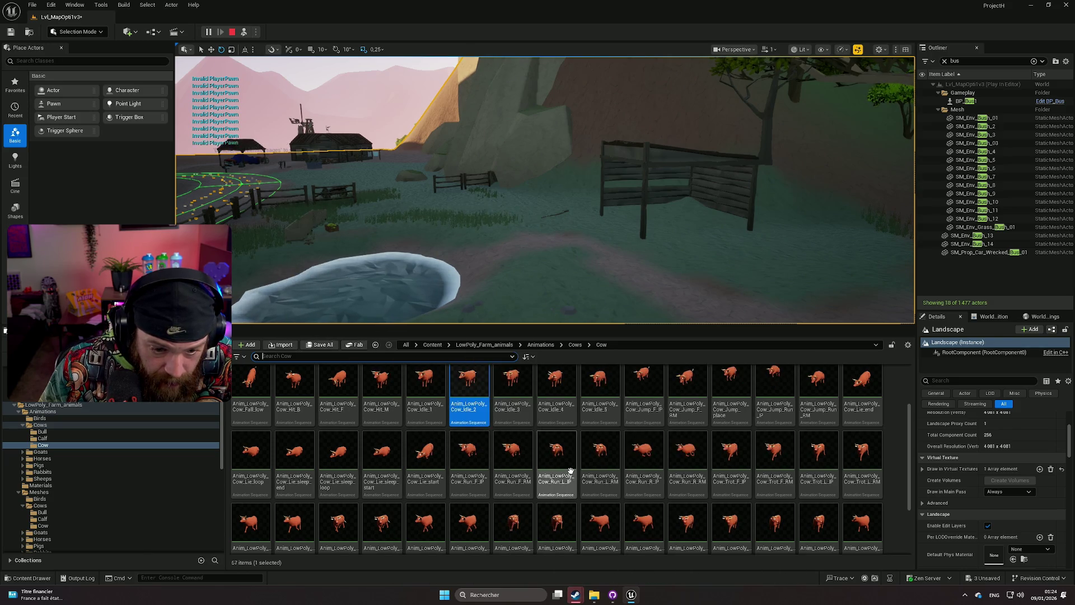
scroll(666, 481, down, 1)
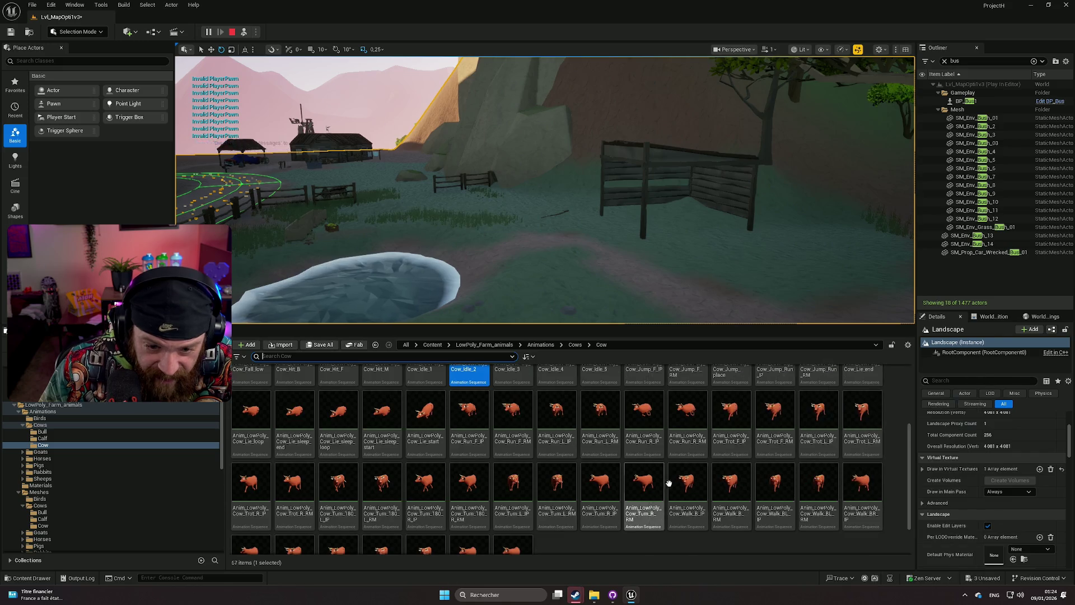
scroll(668, 482, down, 1)
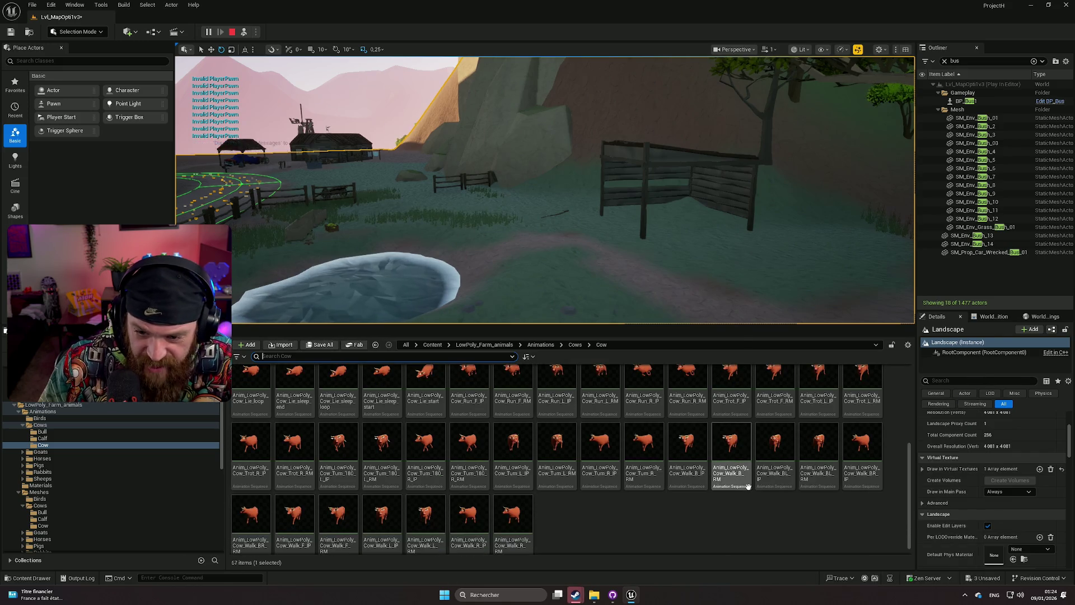
scroll(750, 450, up, 2)
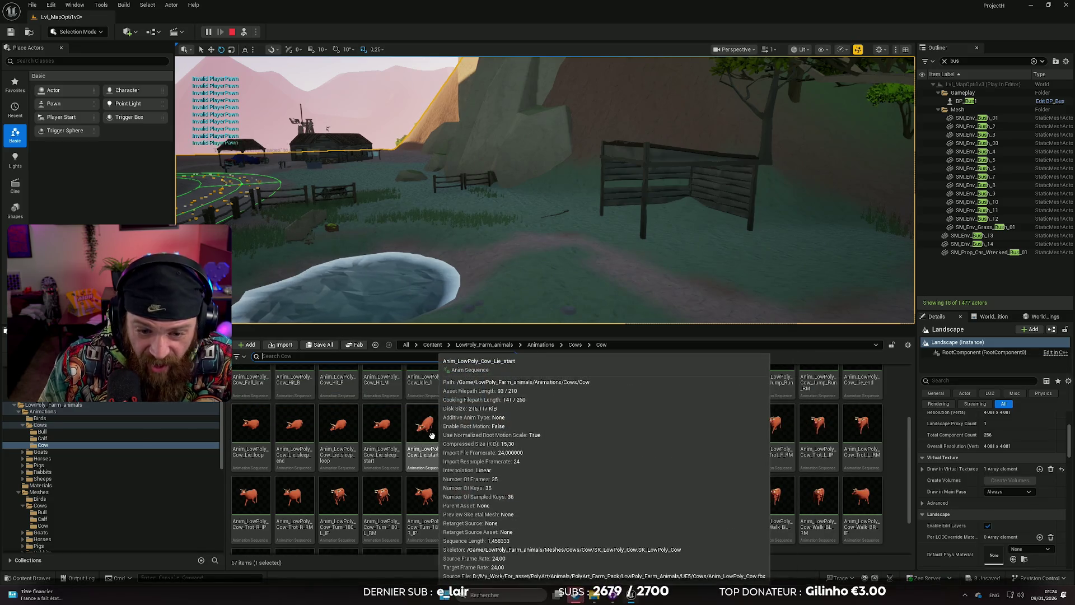
click(429, 429)
Preview Cow_Lie_start, then place a sleep-start cow by the pond, frame it, and delete it.
double_click(428, 429)
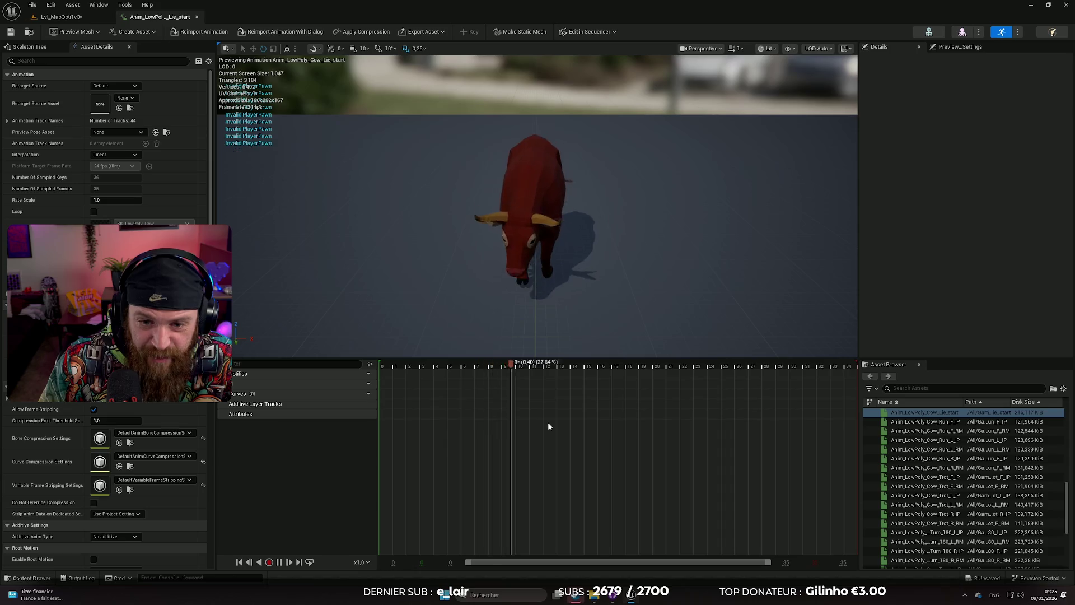
click(197, 19)
mouse_move(385, 436)
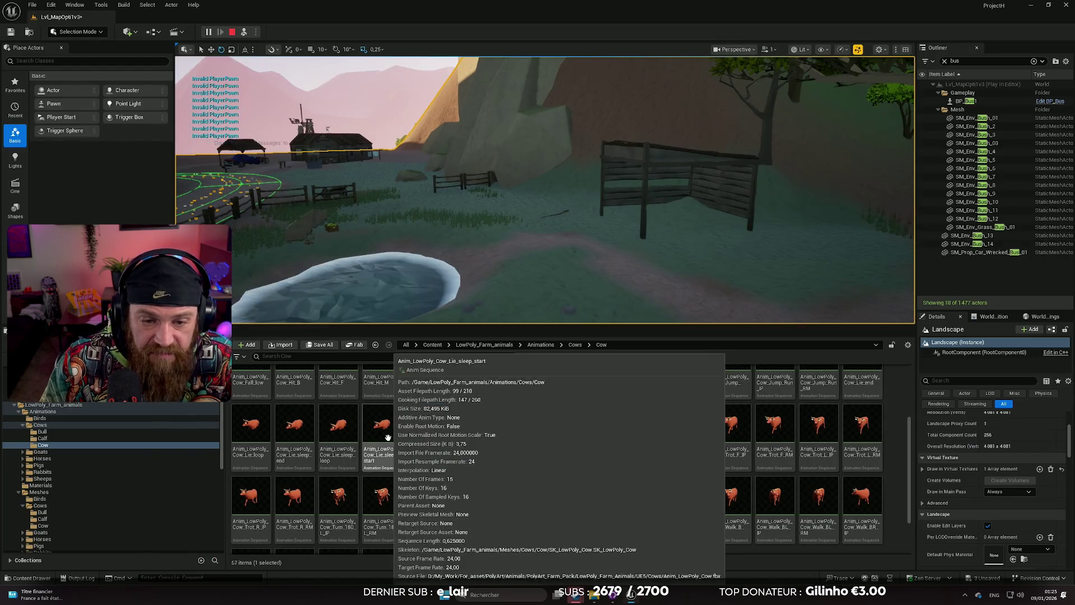
mouse_move(386, 437)
mouse_down()
mouse_move(499, 366)
mouse_move(571, 265)
mouse_move(538, 266)
mouse_move(558, 279)
mouse_move(547, 271)
mouse_up()
key(f)
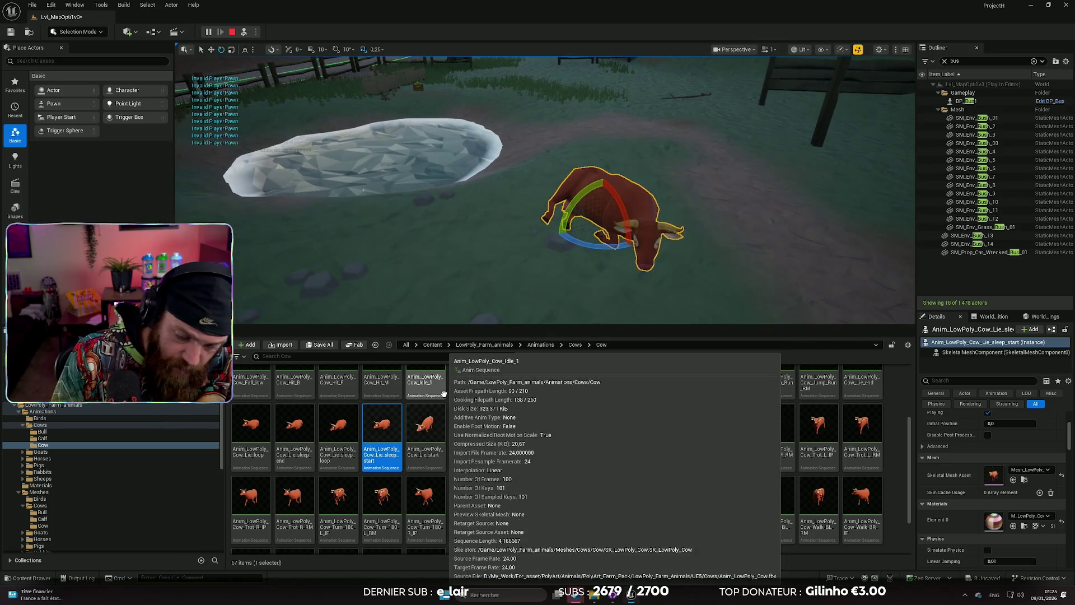
key(Delete)
Keep one turned Cow_Lie_sleep cow, remove a second rotated one, and stop the play session.
mouse_move(338, 428)
mouse_down()
mouse_move(577, 250)
mouse_move(586, 288)
mouse_move(499, 288)
mouse_up()
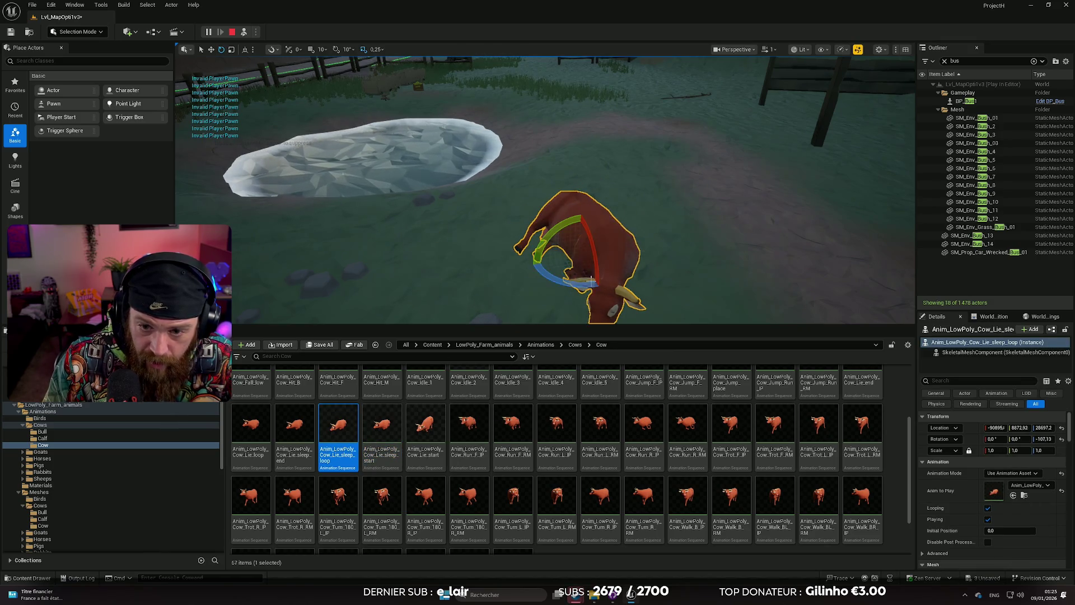
key(f)
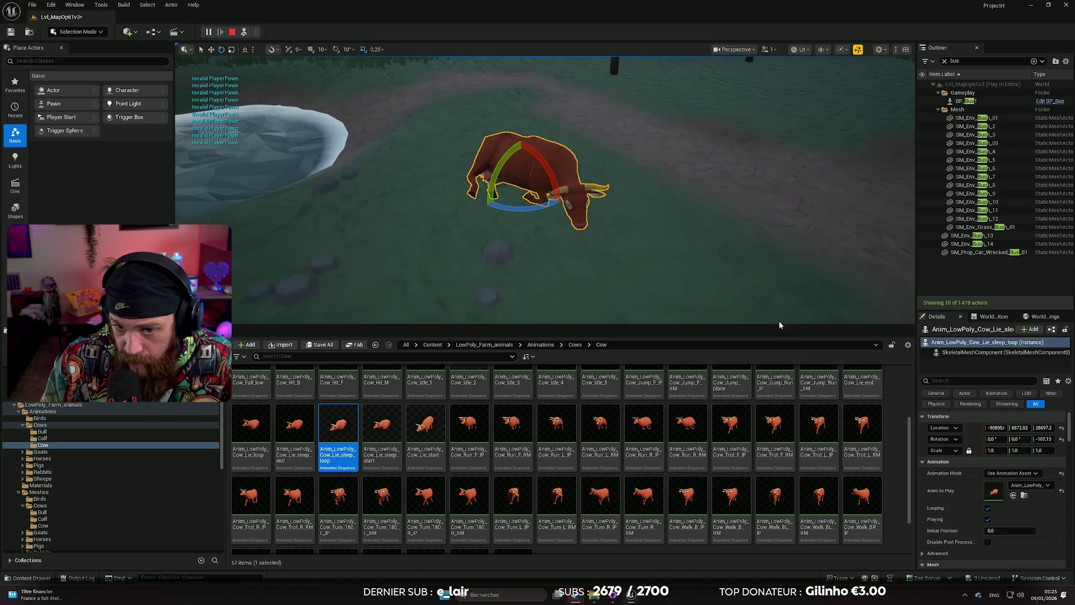
drag(344, 433, 705, 226)
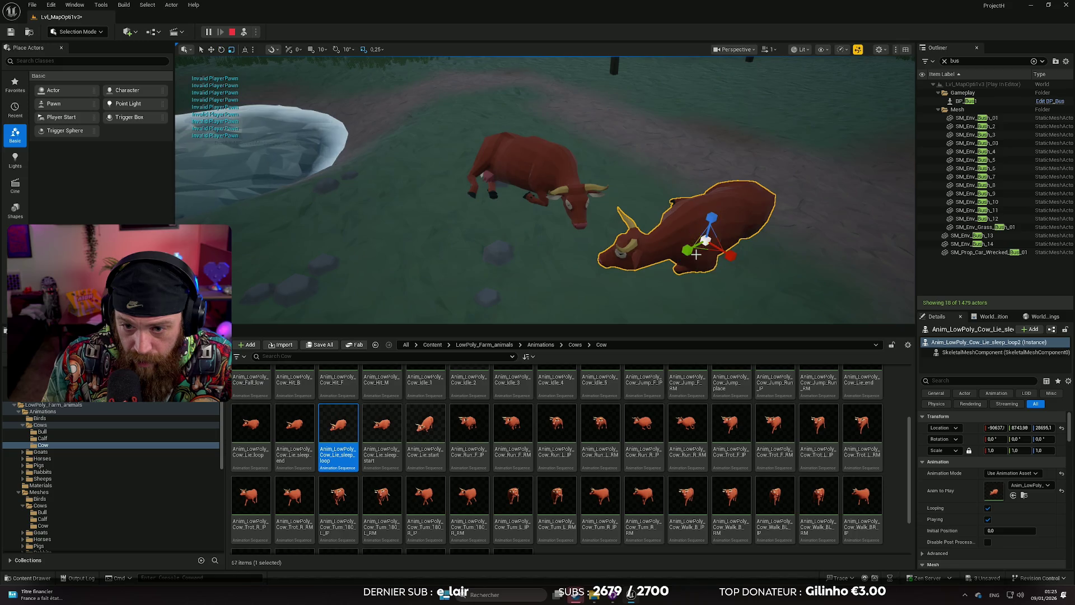
drag(710, 271, 728, 272)
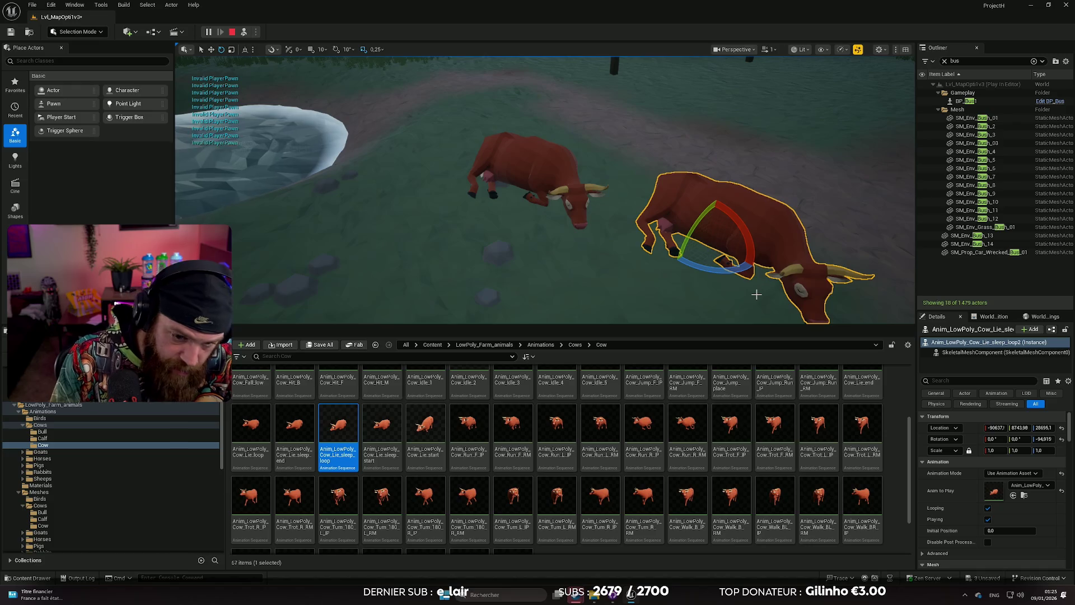
key(Delete)
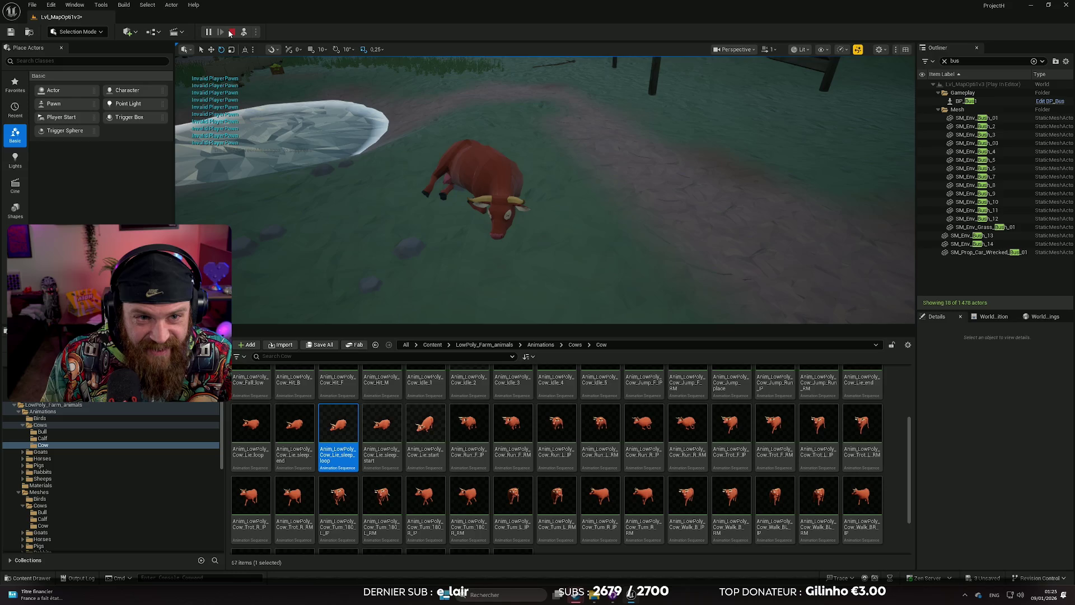
click(230, 32)
click(905, 126)
Place a Cow_Lie_loop cow by the pond, turn it sideways, and start play.
mouse_move(585, 200)
mouse_down()
mouse_move(537, 223)
mouse_move(555, 208)
mouse_up()
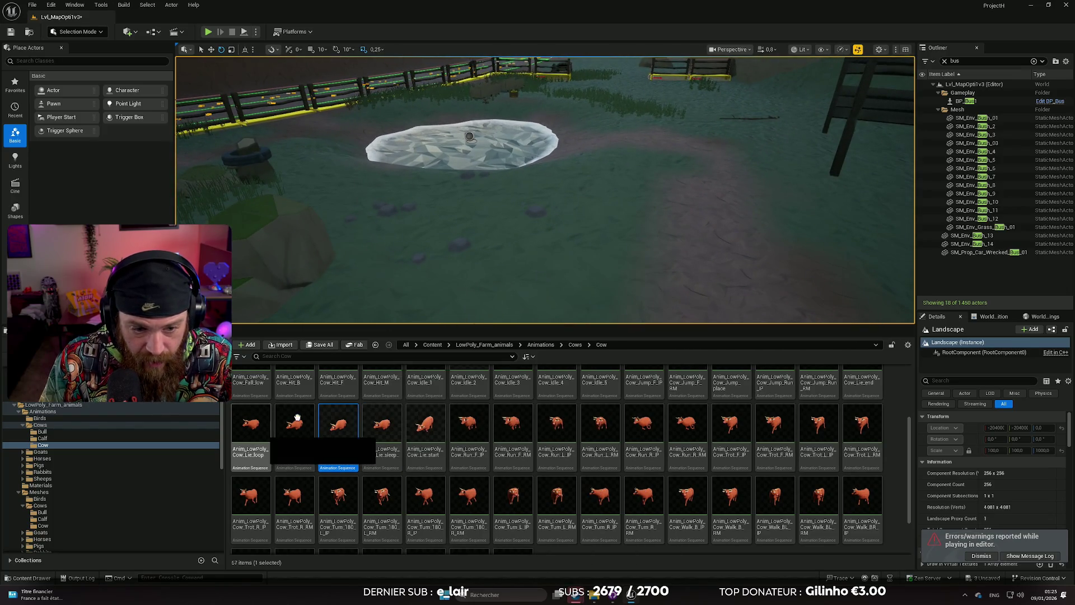
drag(251, 424, 528, 224)
drag(615, 245, 620, 254)
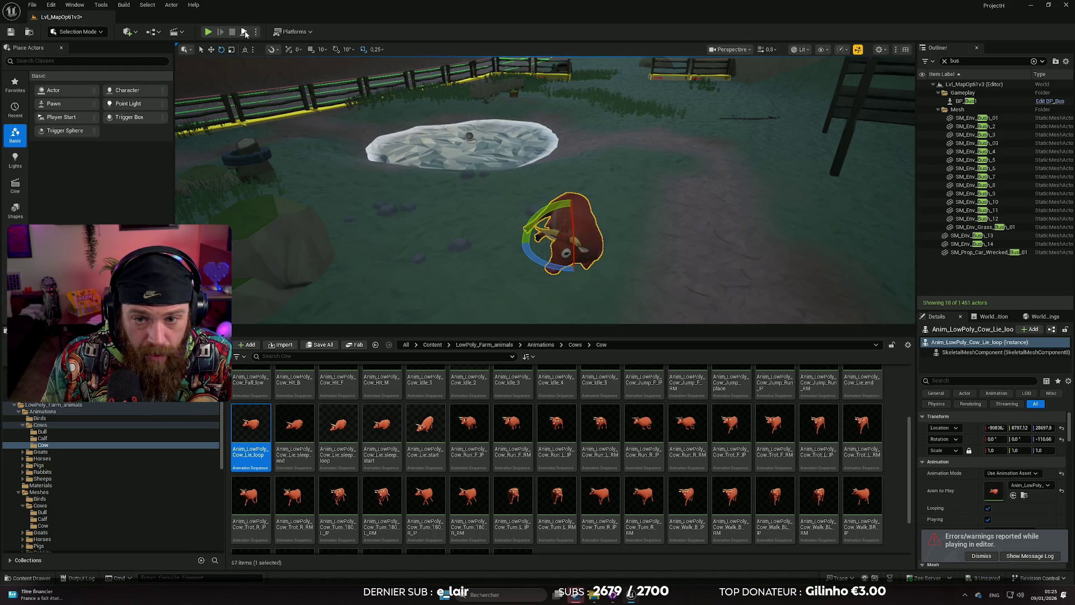
key(alt+p)
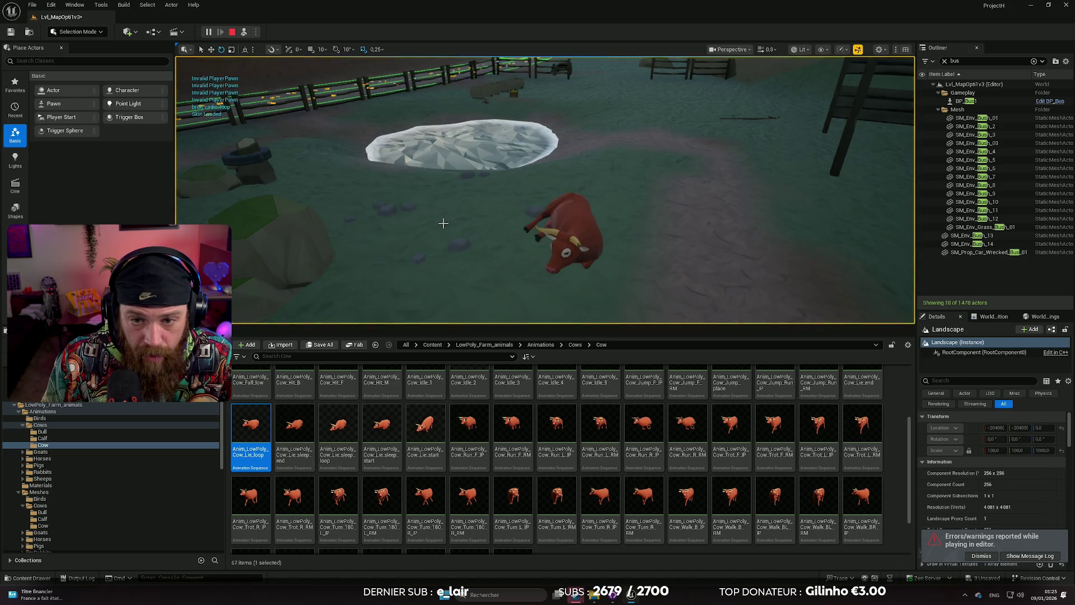
Set the lying animal's Skeletal Mesh Asset to the dark Mesh_LowPoly_Bull.
click(526, 222)
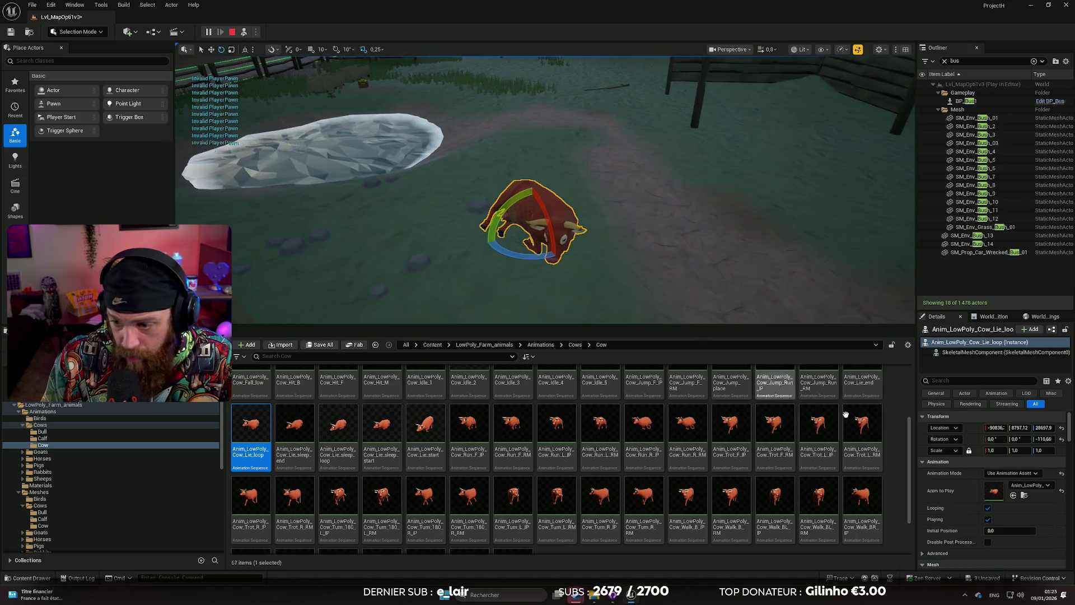
scroll(1027, 489, down, 3)
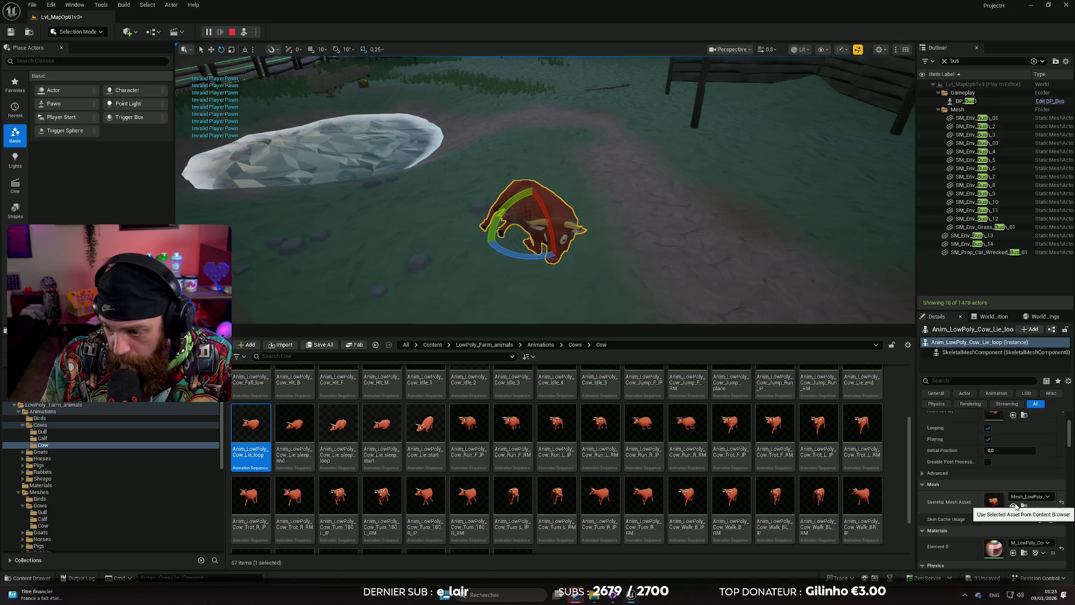
click(1031, 496)
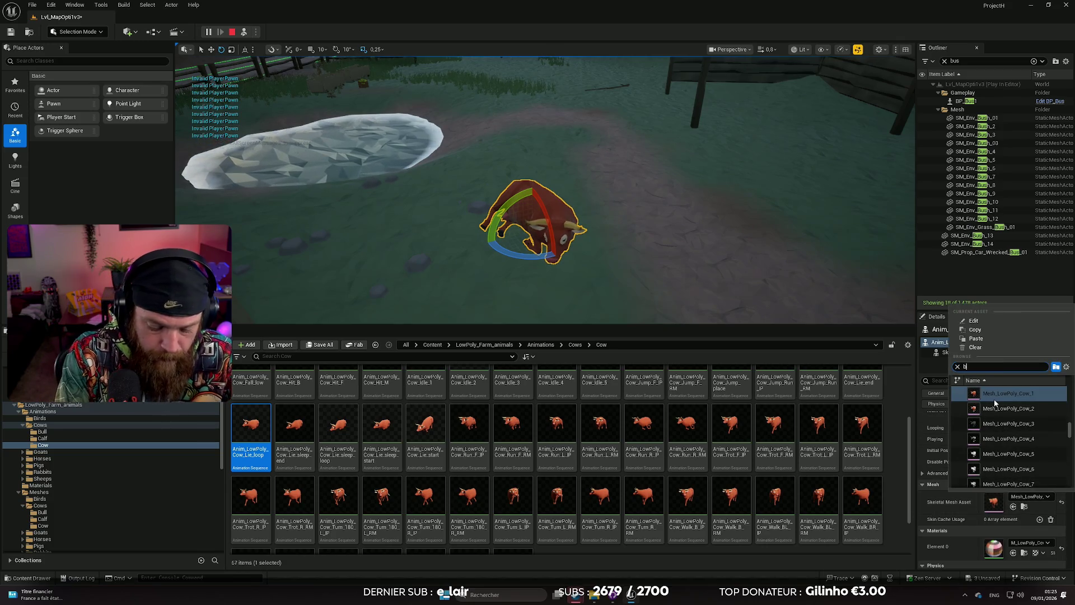
text(ull)
scroll(1043, 434, down, 3)
scroll(1036, 429, up, 2)
scroll(1023, 409, up, 2)
scroll(1009, 411, up, 2)
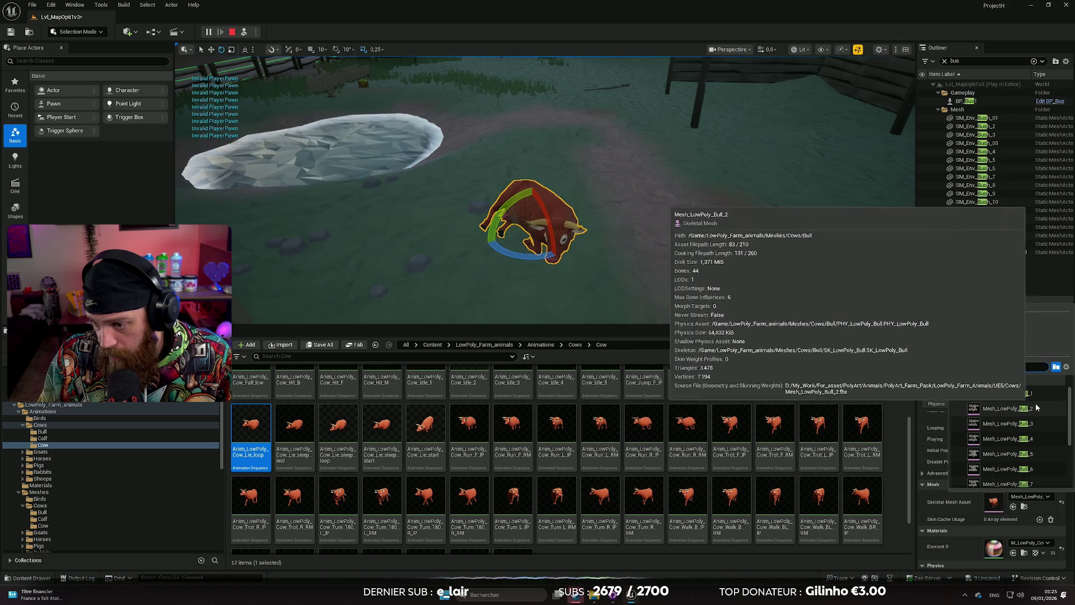
click(1010, 410)
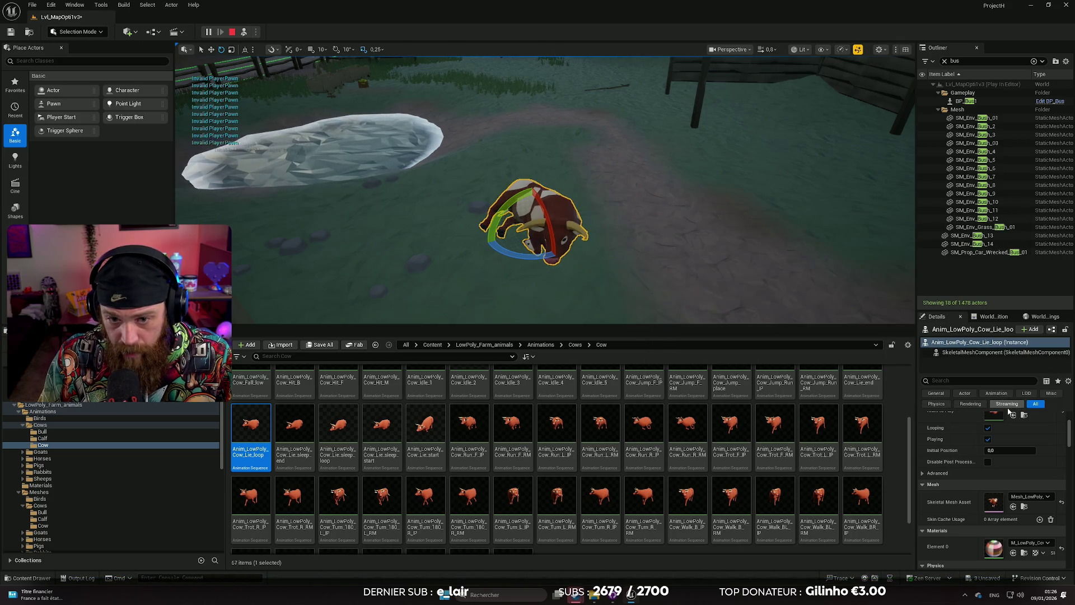
click(1029, 496)
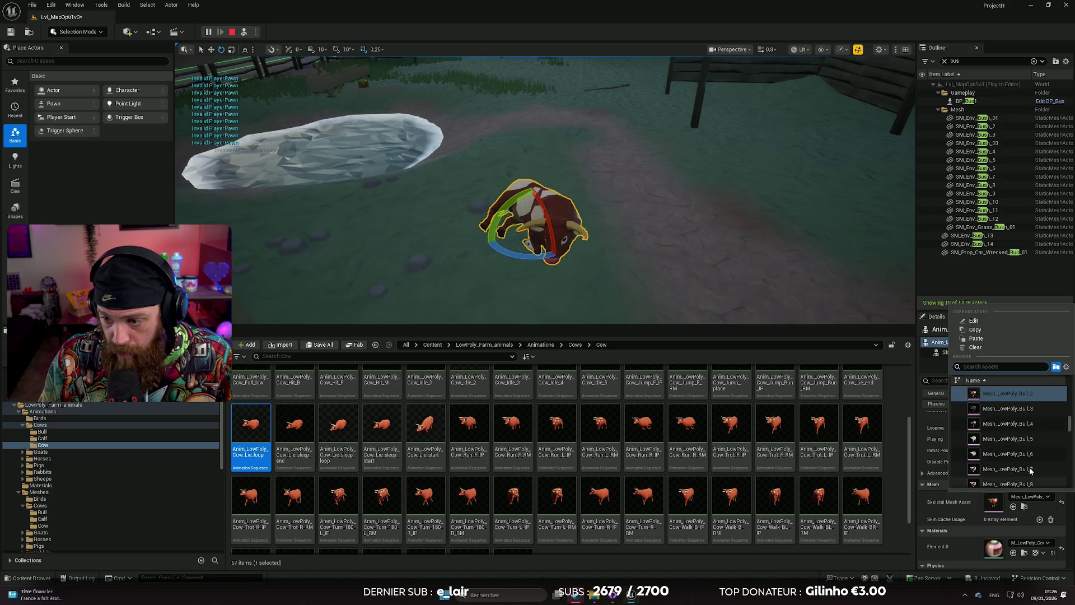
click(1007, 409)
drag(587, 234, 587, 234)
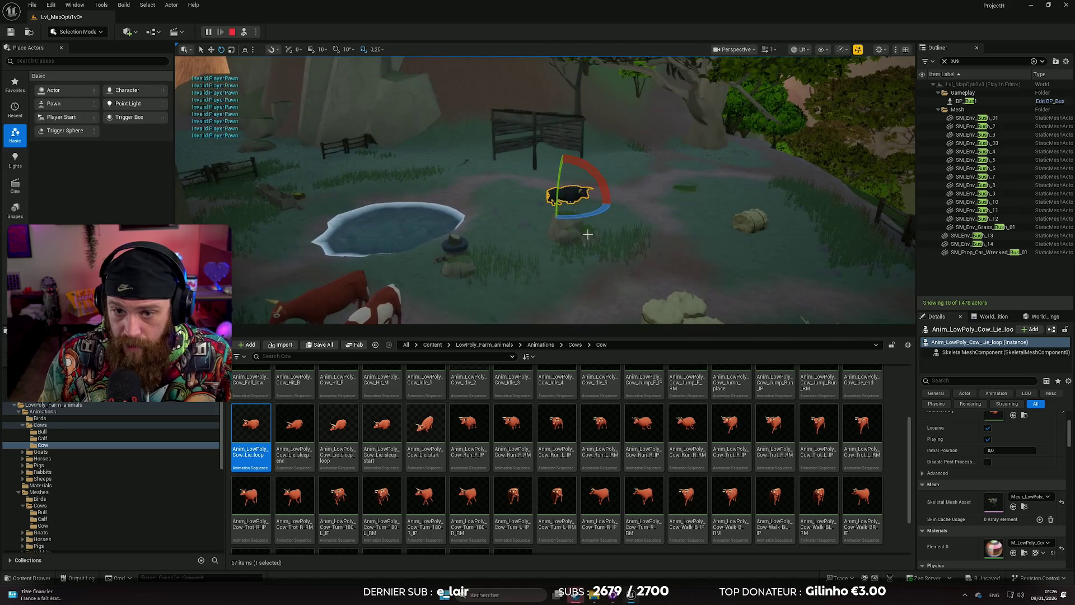
Deselect the bull, fly to view the pond, fence and RANCH sign, and shrink the Content Drawer.
click(526, 250)
drag(526, 250, 527, 250)
drag(545, 190, 545, 190)
scroll(544, 189, up, 1)
drag(602, 321, 600, 370)
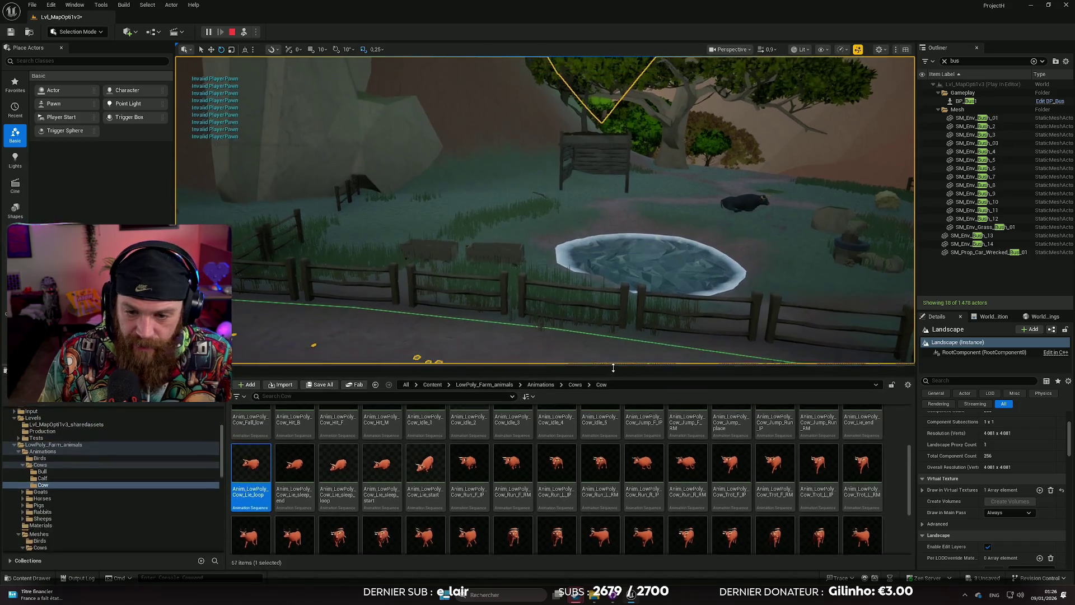
drag(663, 253, 663, 254)
scroll(662, 253, up, 3)
drag(747, 227, 748, 227)
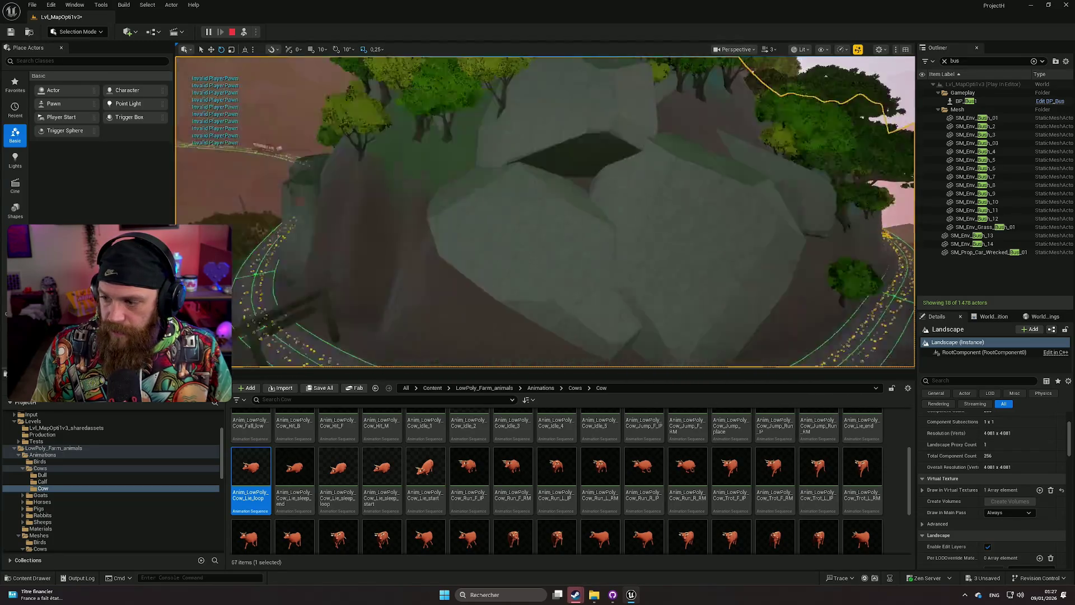
Lower the camera fly speed and save all unsaved ranch level changes.
scroll(545, 212, down, 1)
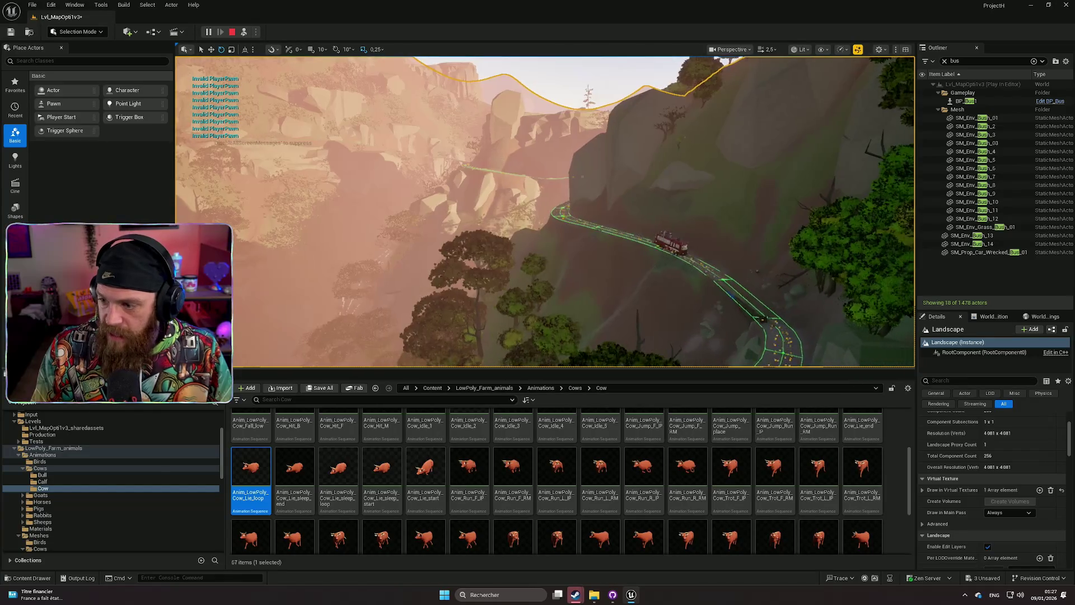
scroll(545, 211, down, 1)
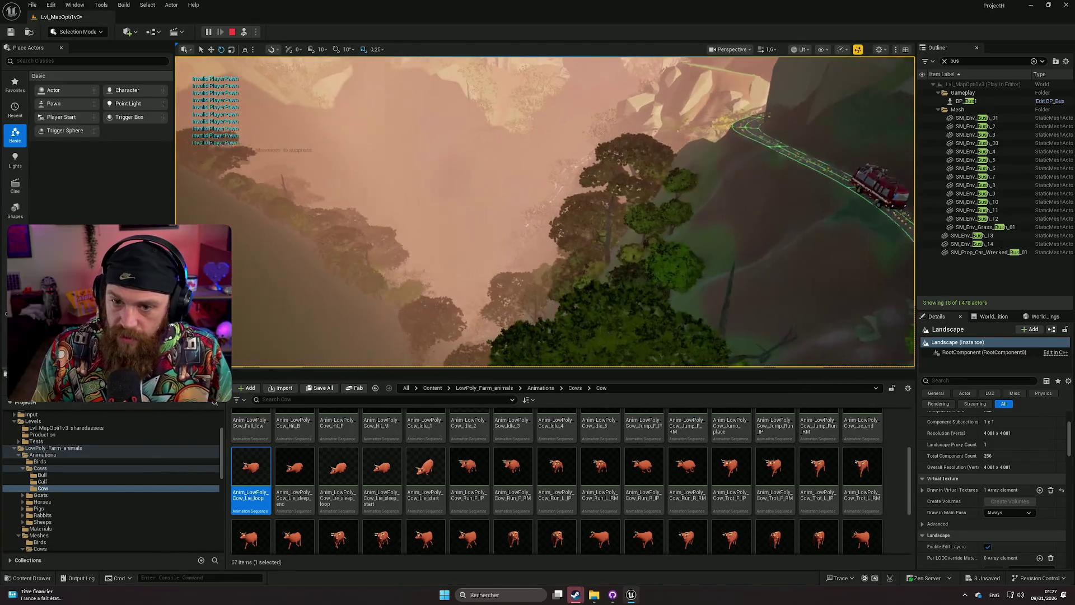
scroll(545, 212, down, 1)
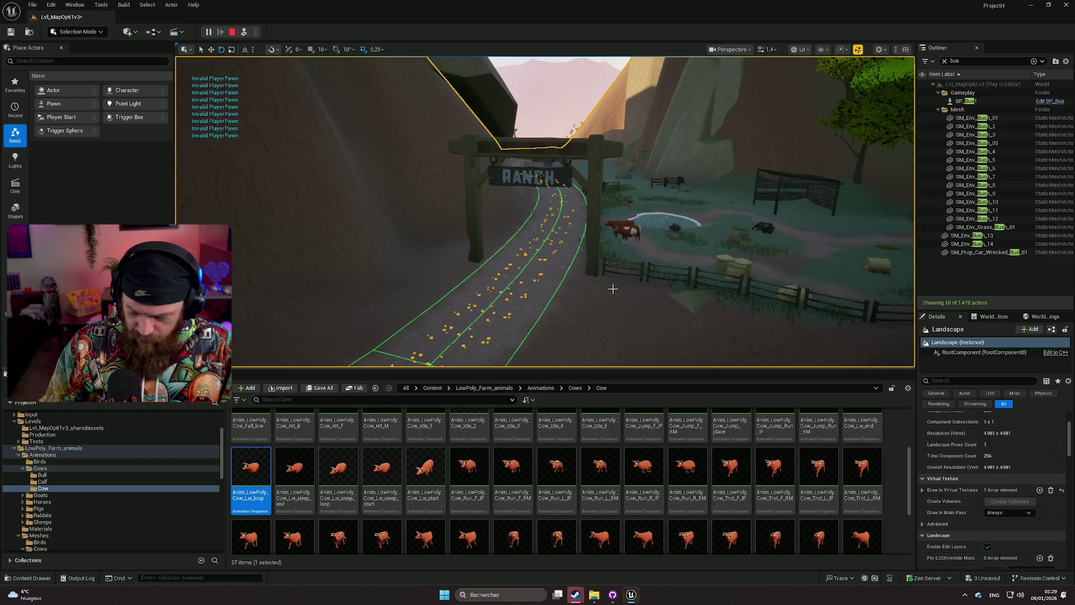
key(ctrl+s)
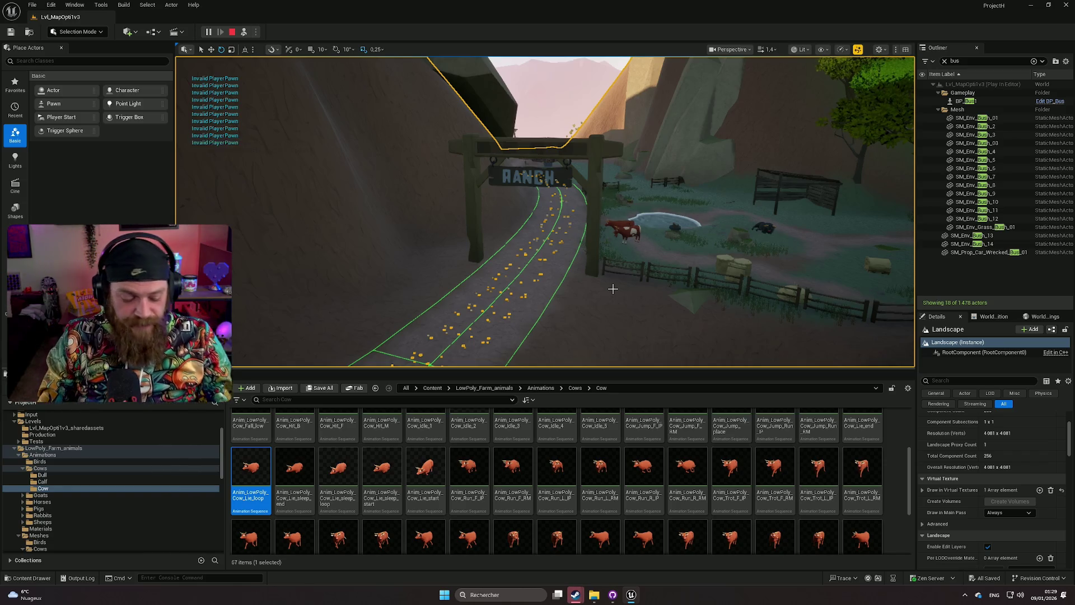
drag(608, 285, 602, 302)
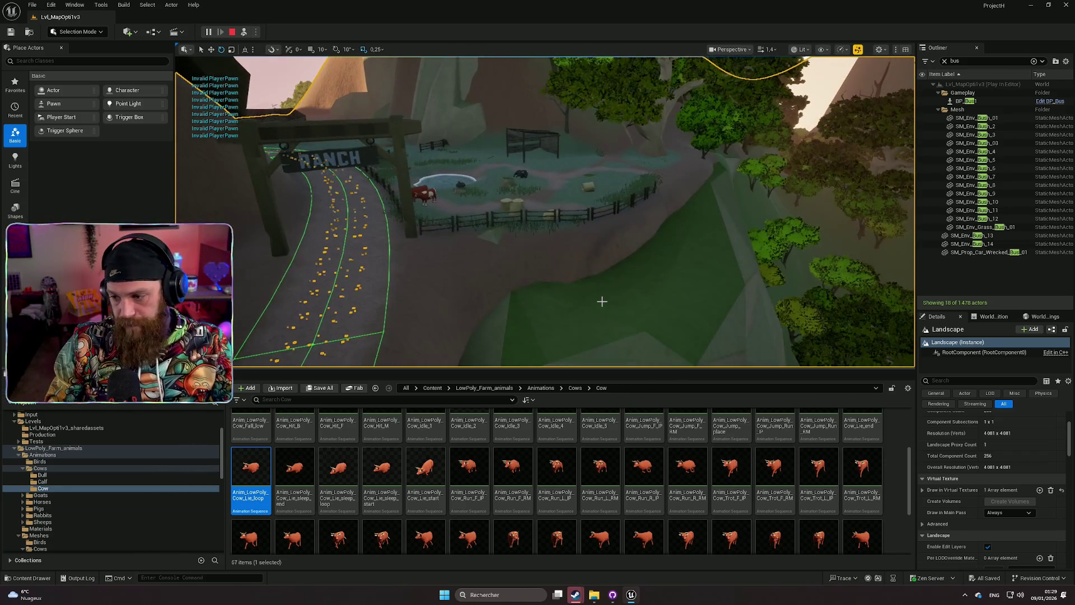
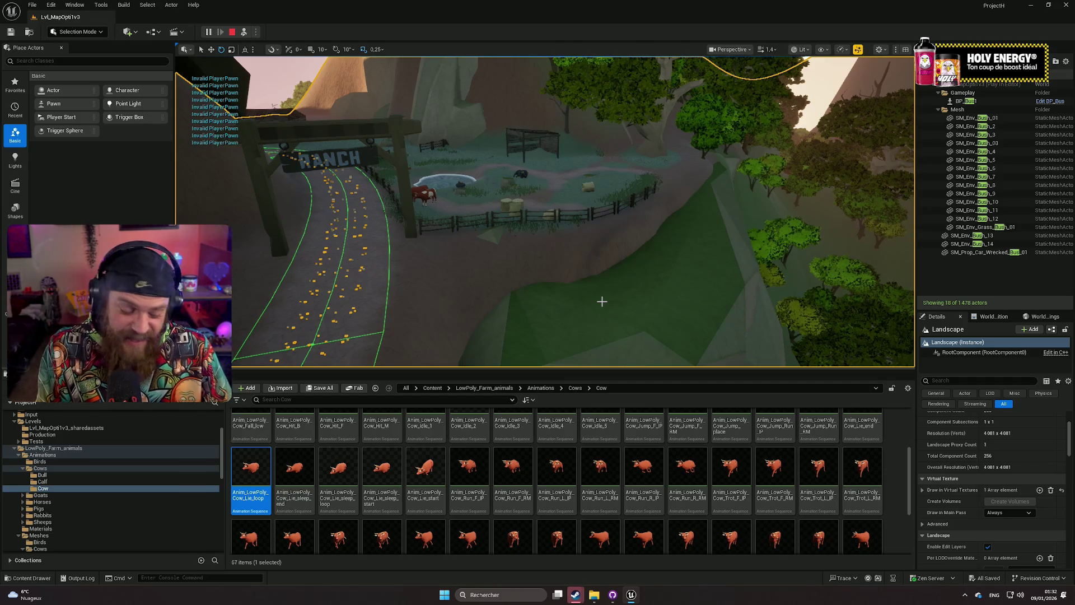
Fly the camera from the ranch road through the farmhouse interior and out over the canyon, varying flight speed.
scroll(601, 301, up, 2)
key(w)
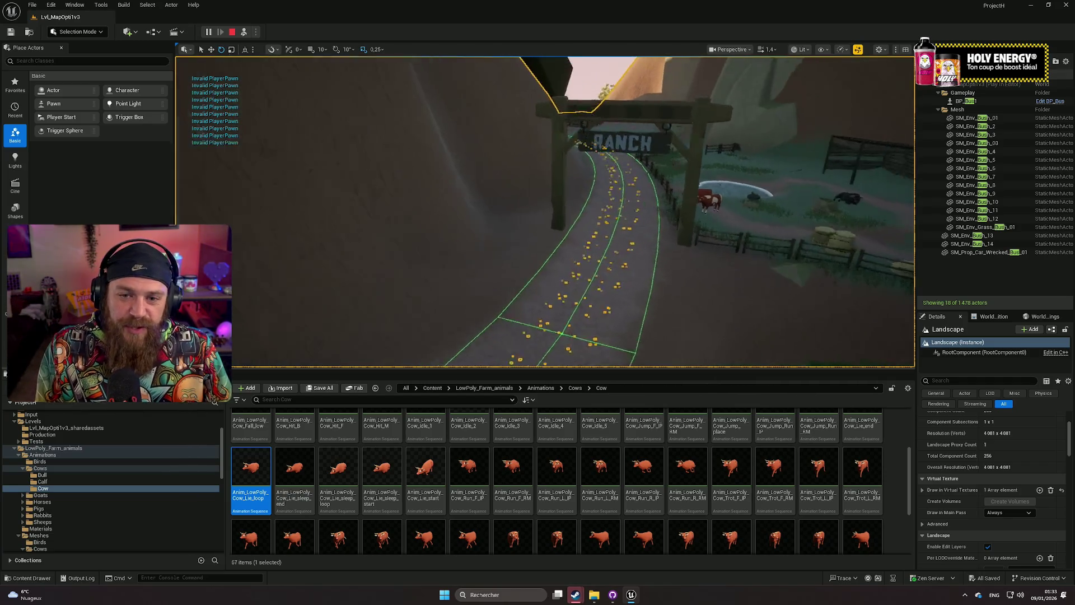
scroll(546, 212, down, 2)
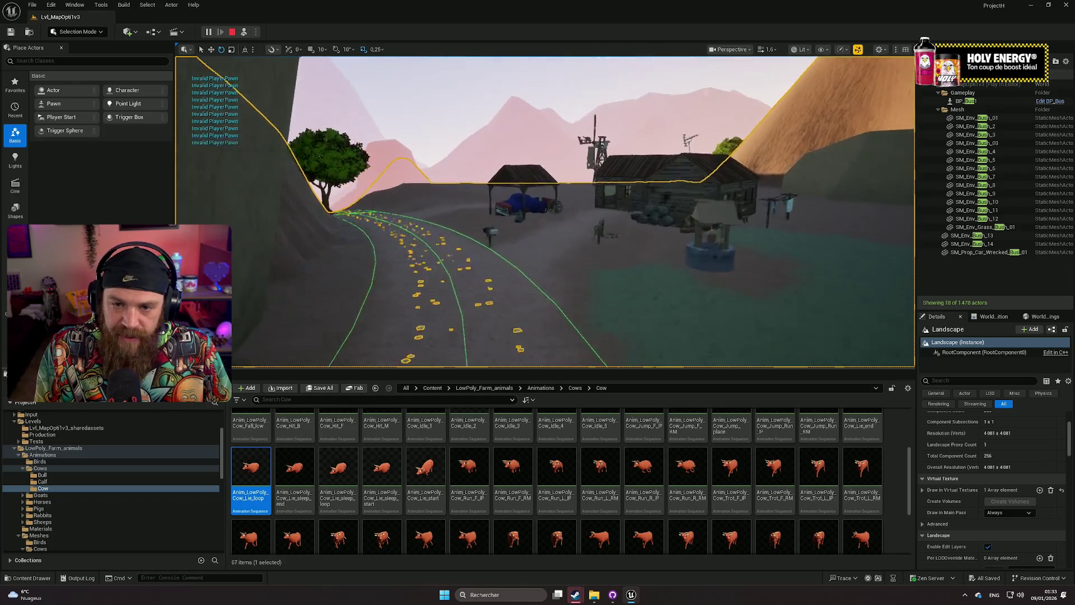
scroll(546, 212, down, 1)
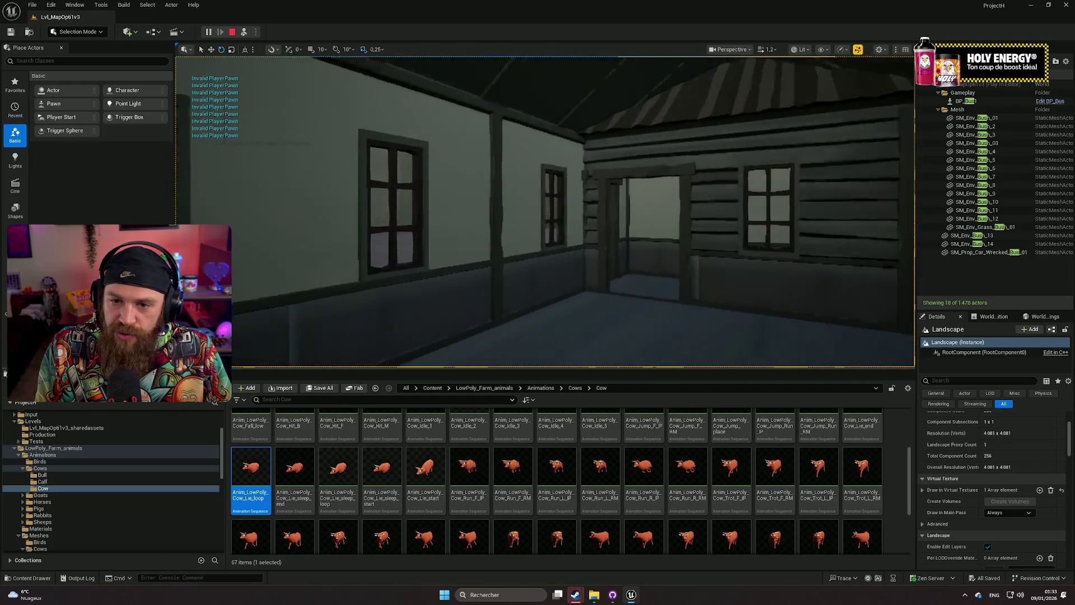
scroll(545, 212, down, 1)
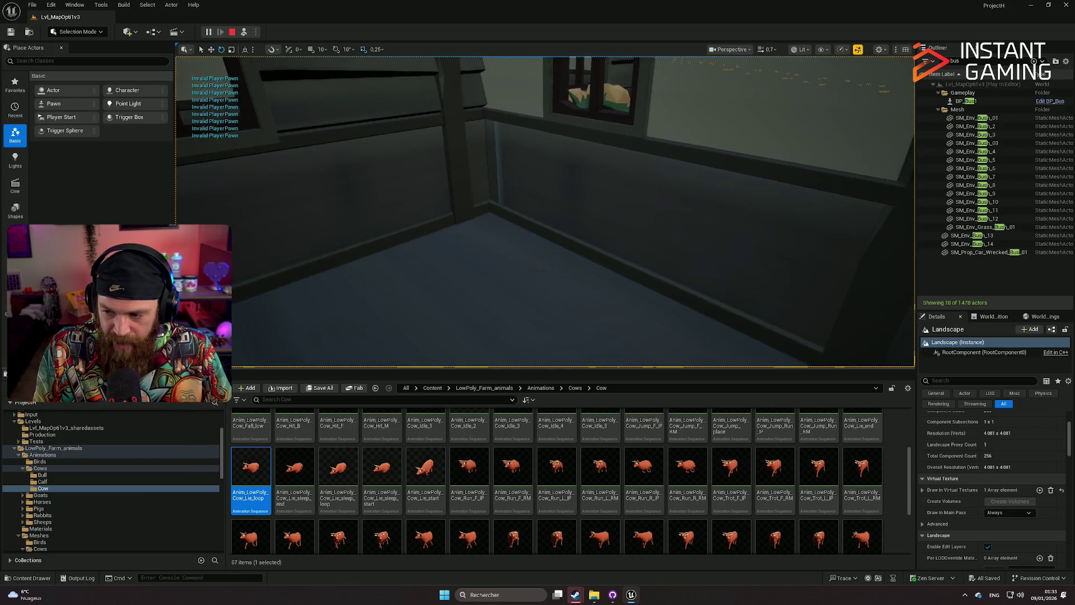
scroll(545, 211, up, 3)
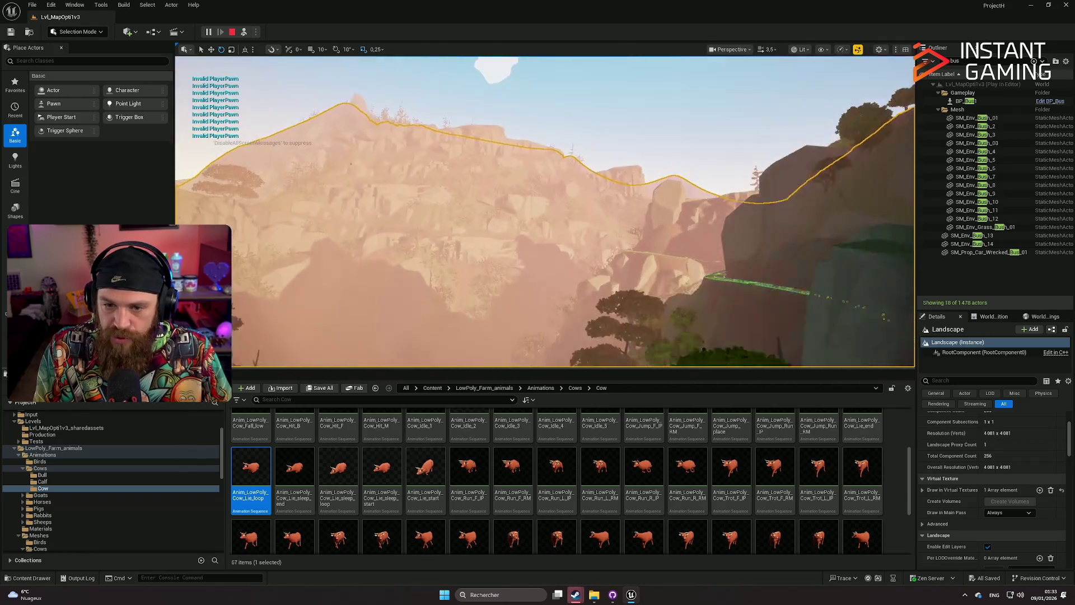
Fly into the red bus's cab and look around the steering wheel and dashboard.
scroll(545, 211, down, 2)
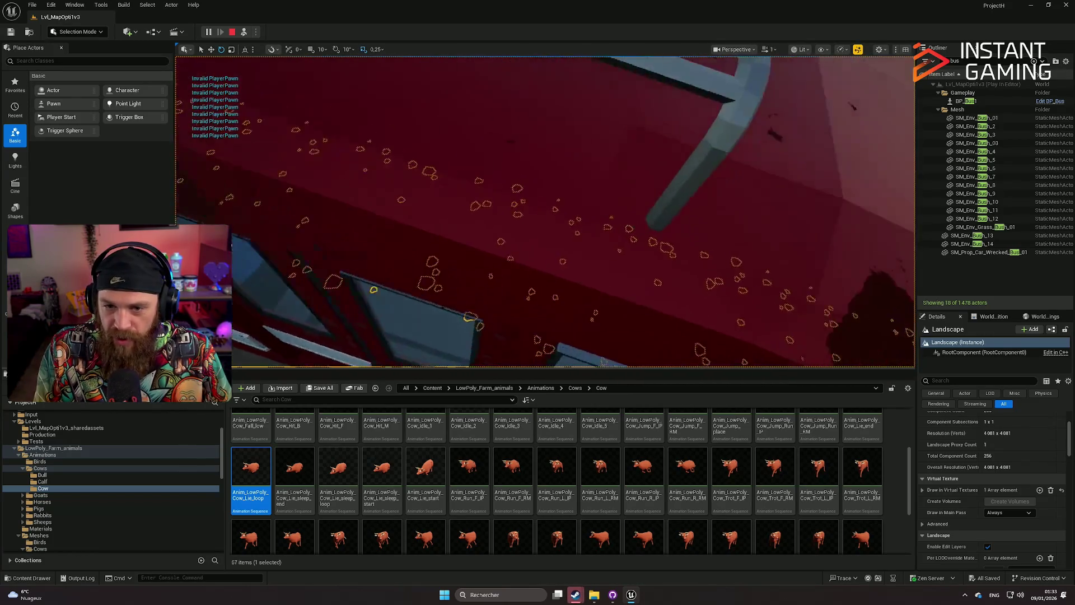
scroll(545, 210, down, 1)
drag(499, 356, 655, 260)
mouse_move(467, 219)
mouse_down()
mouse_move(459, 224)
mouse_move(467, 219)
mouse_up()
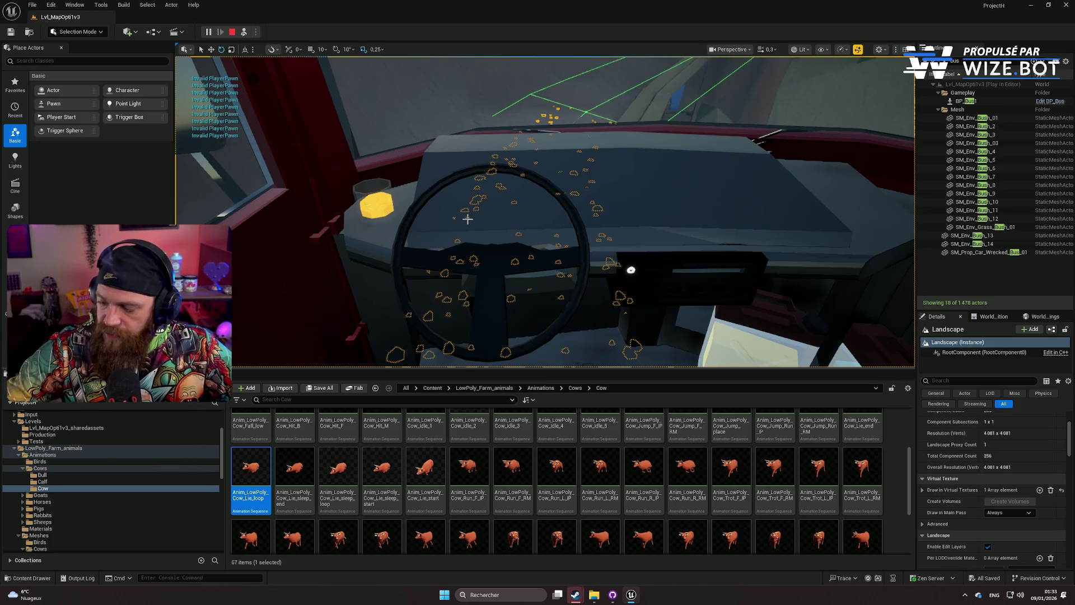
Pull the camera back out beside and above the bus, and enlarge the level view.
scroll(468, 219, up, 4)
mouse_move(468, 219)
mouse_down()
mouse_move(448, 291)
mouse_move(529, 275)
mouse_up()
scroll(448, 274, up, 1)
scroll(540, 281, down, 3)
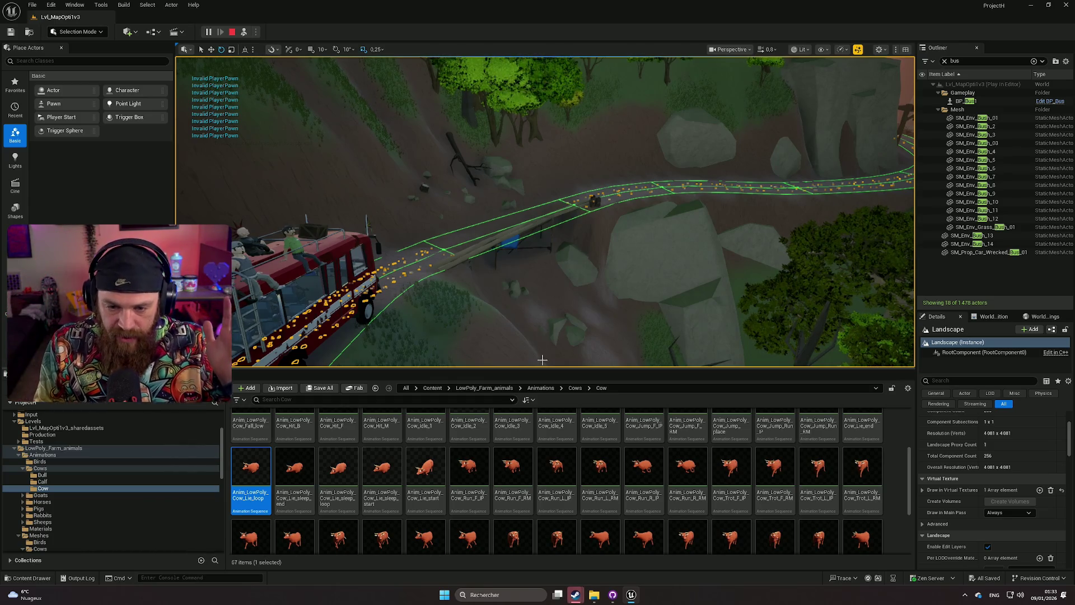
drag(542, 367, 541, 448)
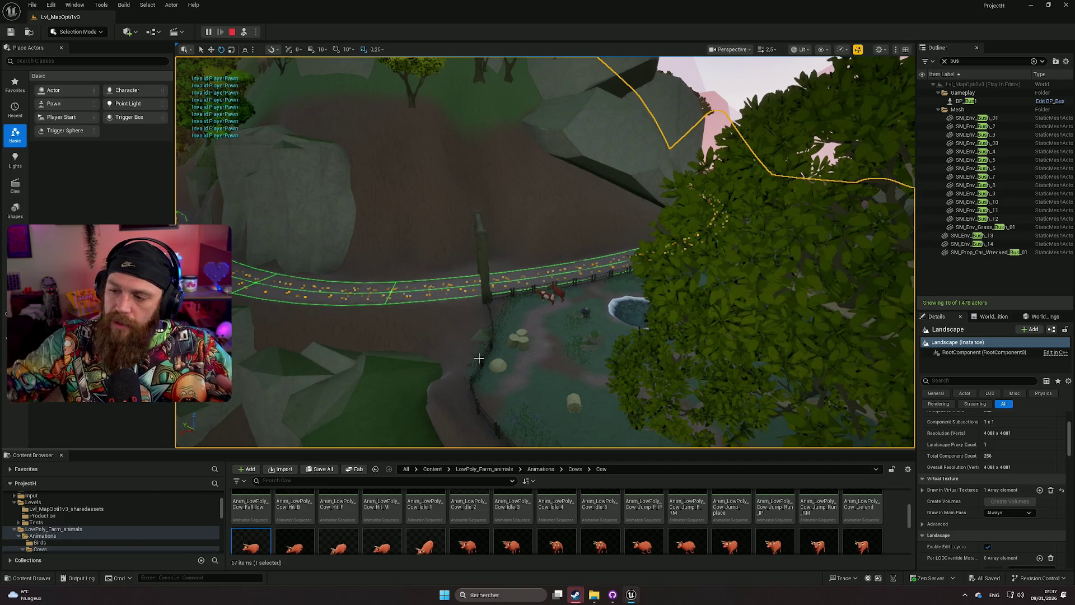
Finish touring the ranch road, then stop the Play-in-Editor session with Esc.
scroll(479, 359, down, 5)
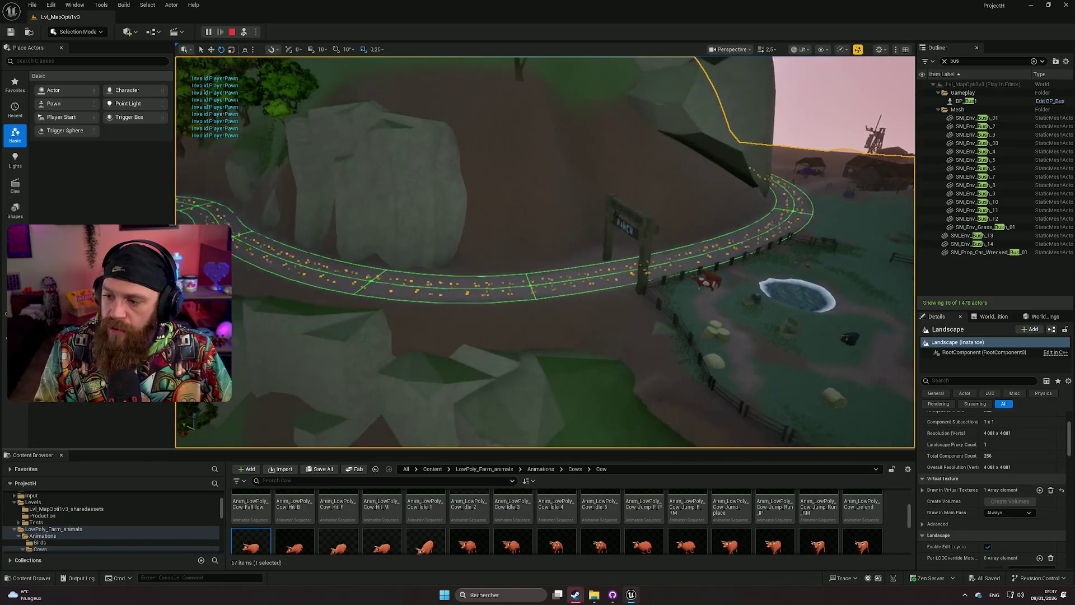
scroll(545, 252, down, 3)
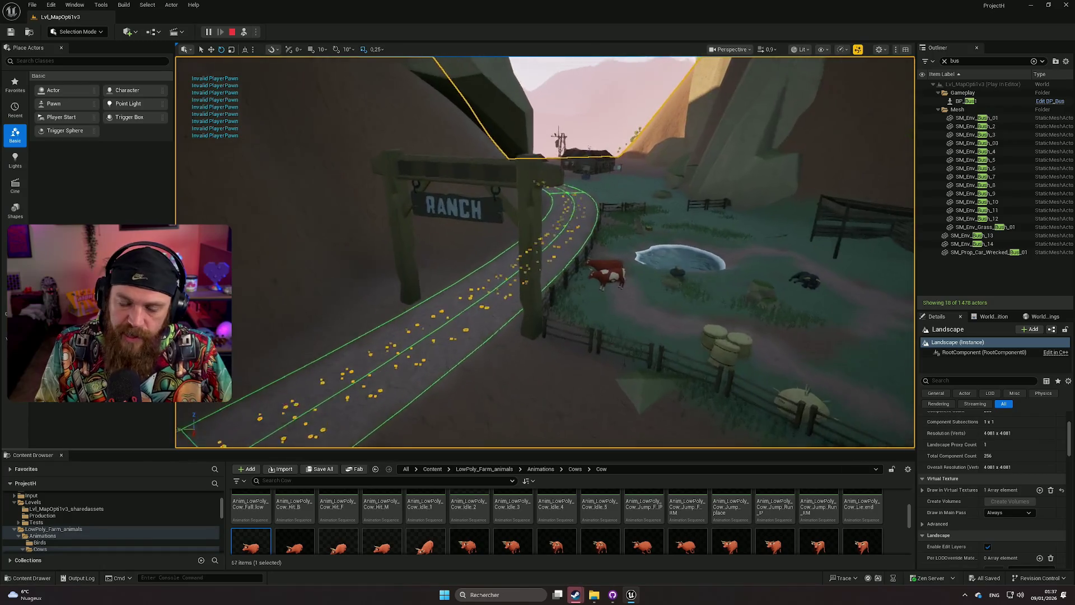
scroll(469, 332, up, 5)
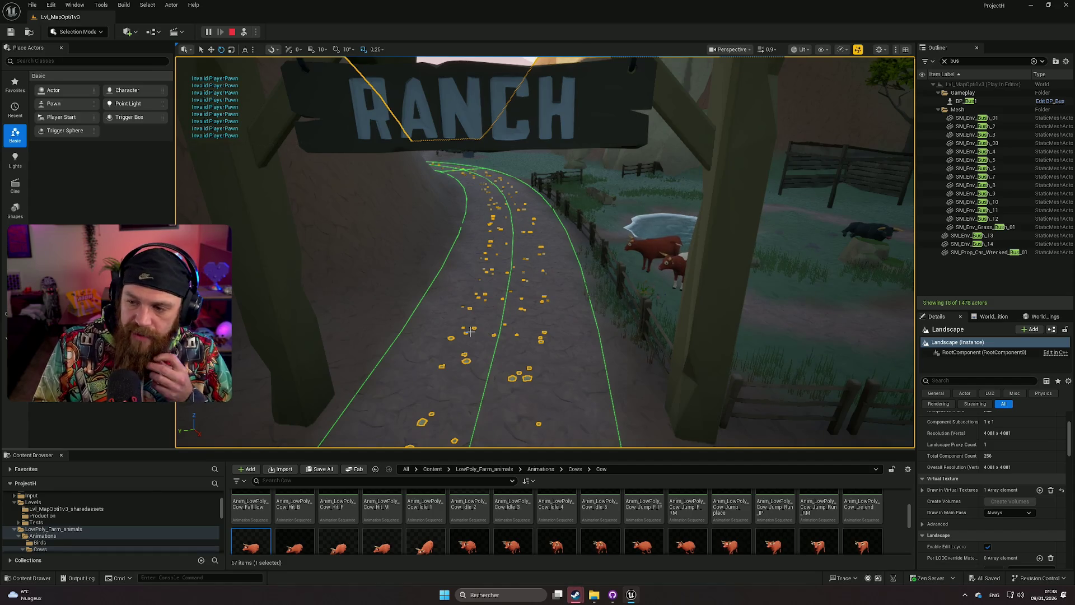
scroll(470, 332, up, 2)
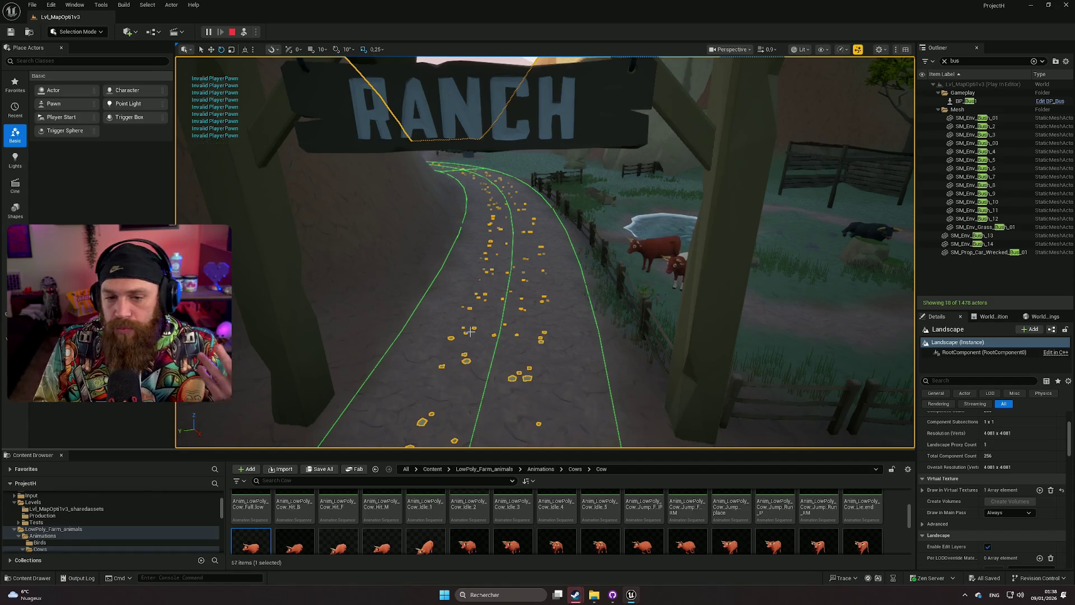
scroll(544, 252, down, 2)
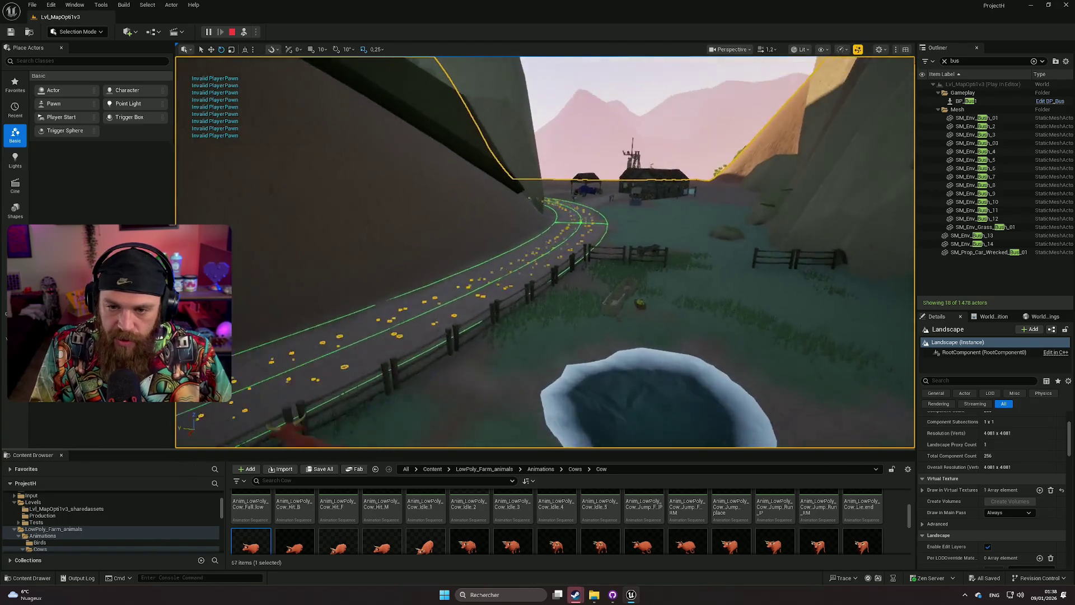
scroll(545, 252, up, 3)
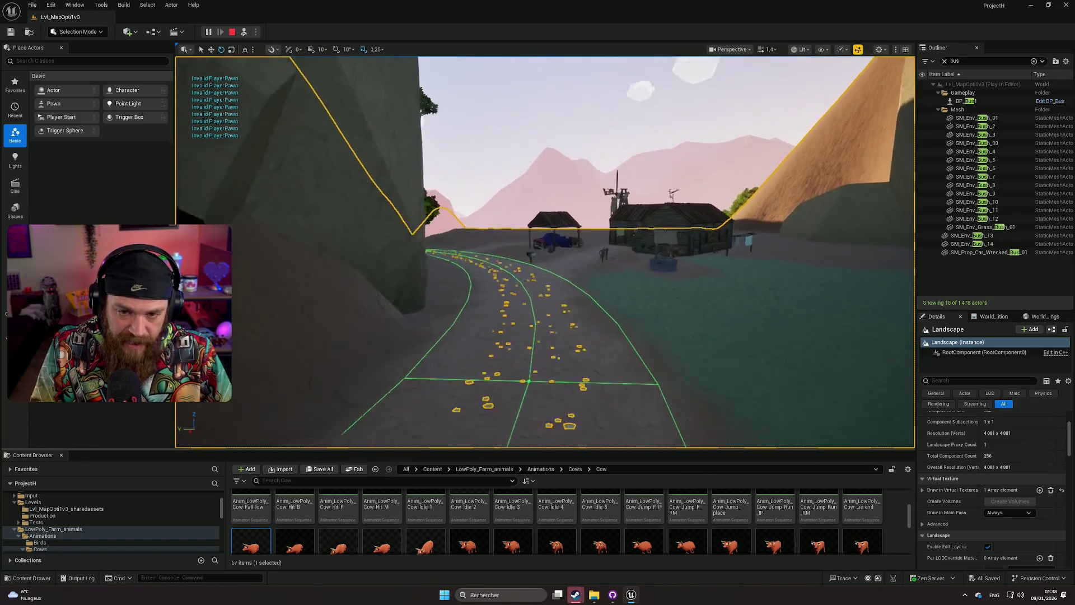
scroll(544, 252, down, 2)
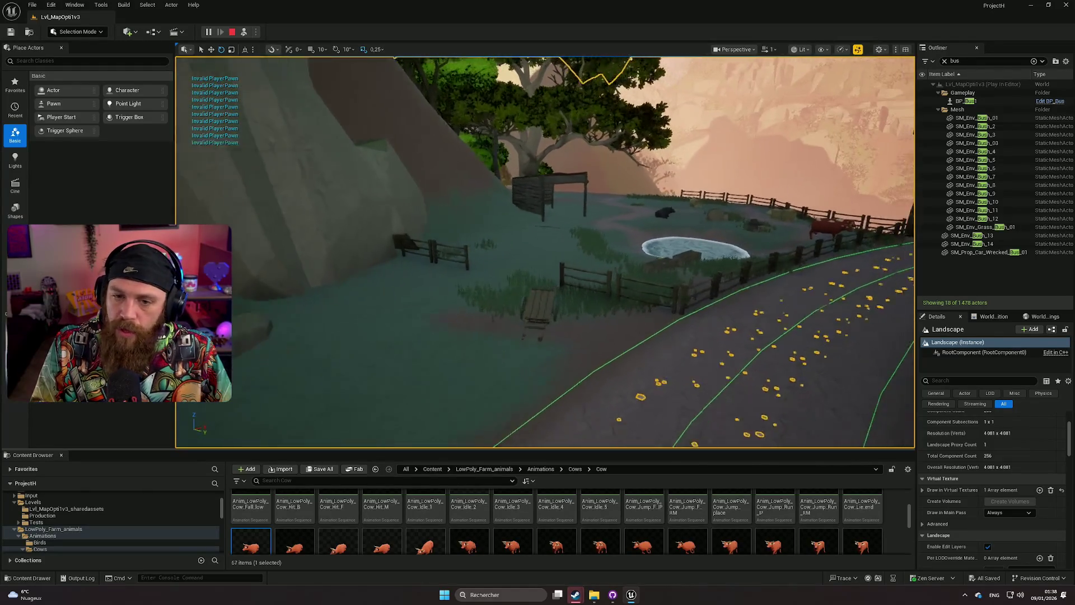
scroll(545, 252, down, 1)
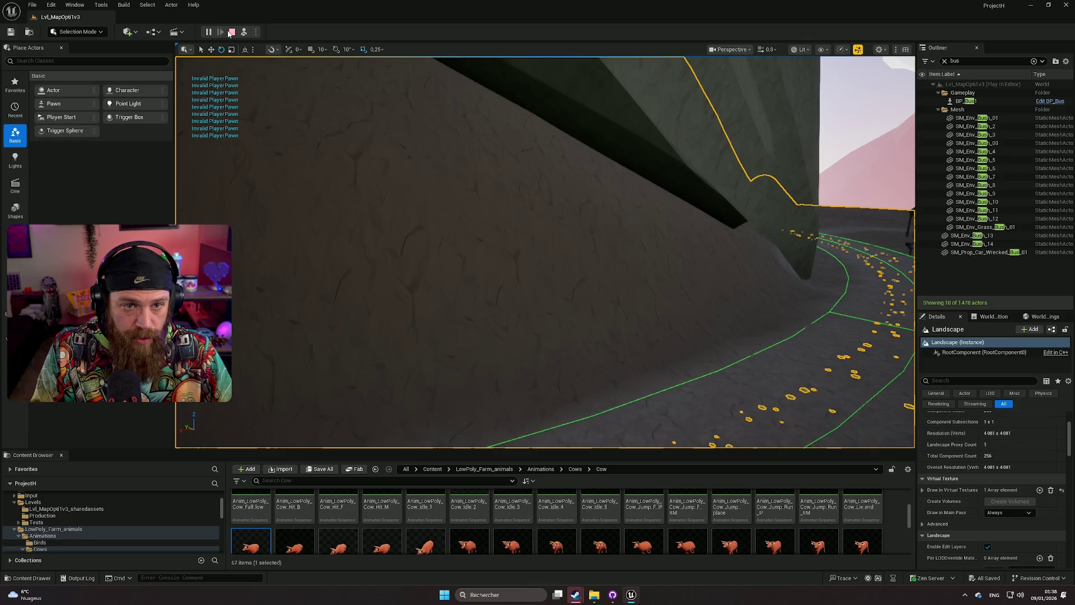
key(Escape)
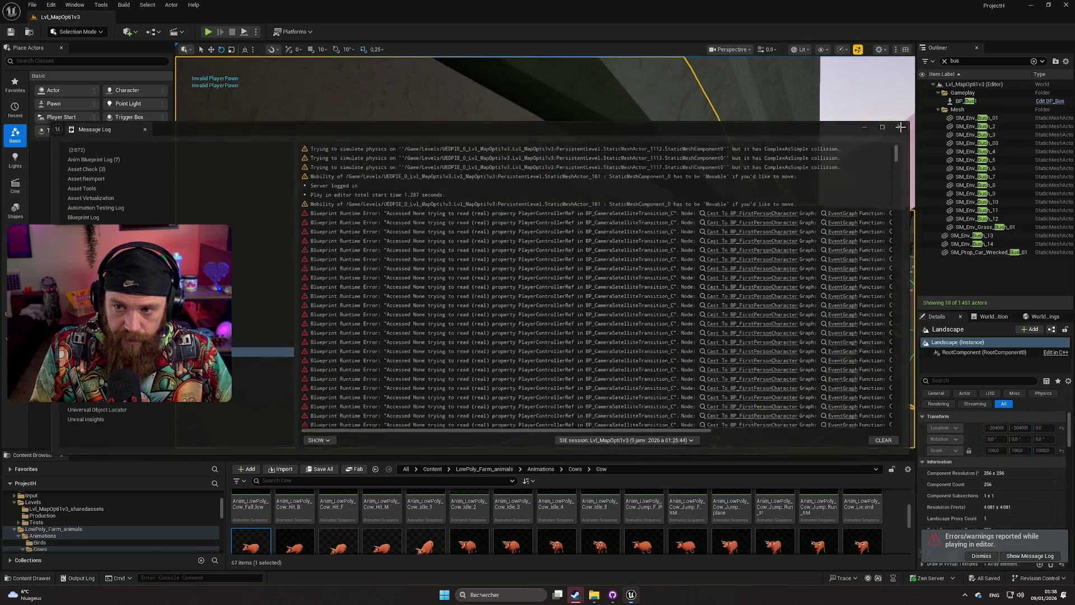
Move in on the bus, swing to a side view, then rise overhead to see the winding road.
key(s)
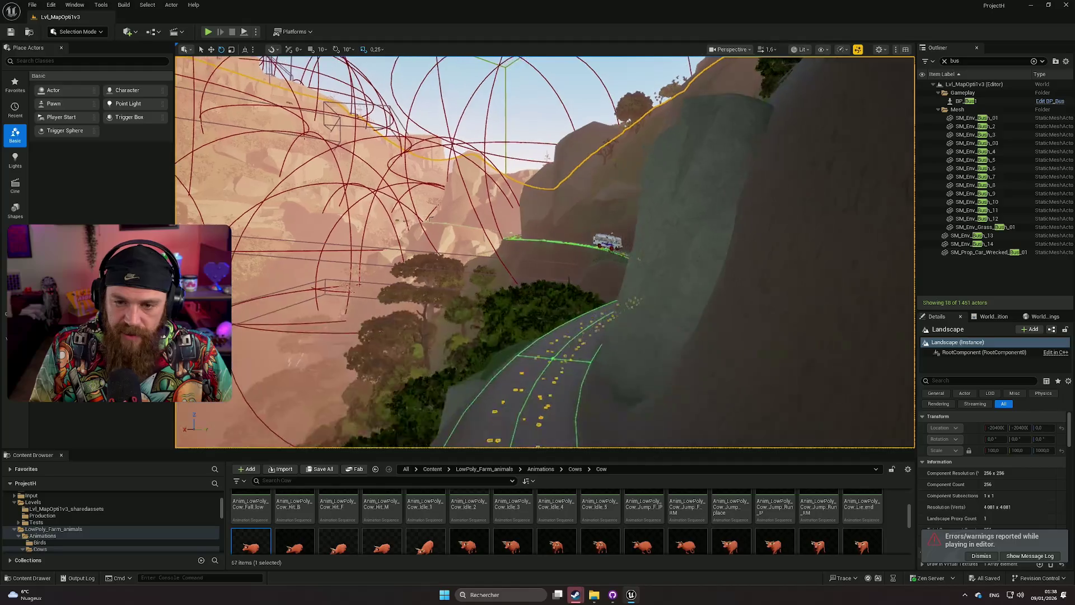
key(w)
scroll(545, 252, up, 1)
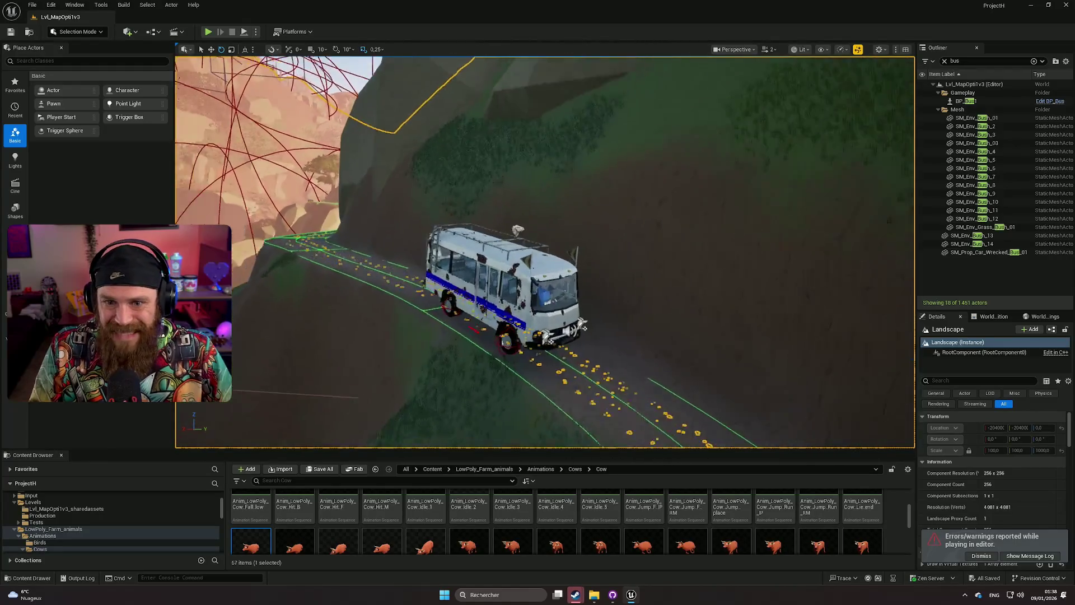
key(s)
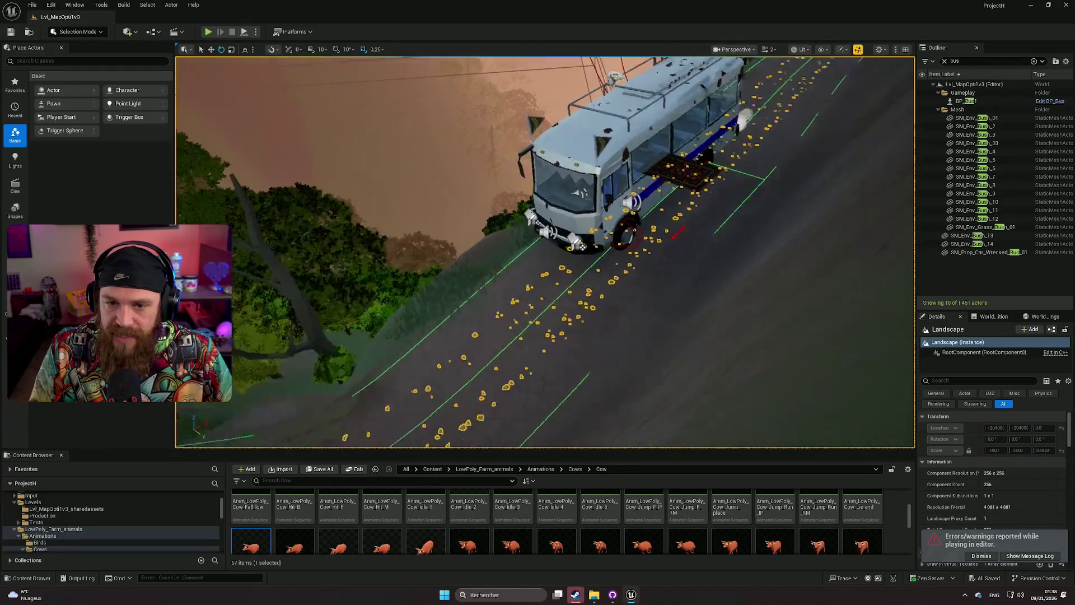
key(e)
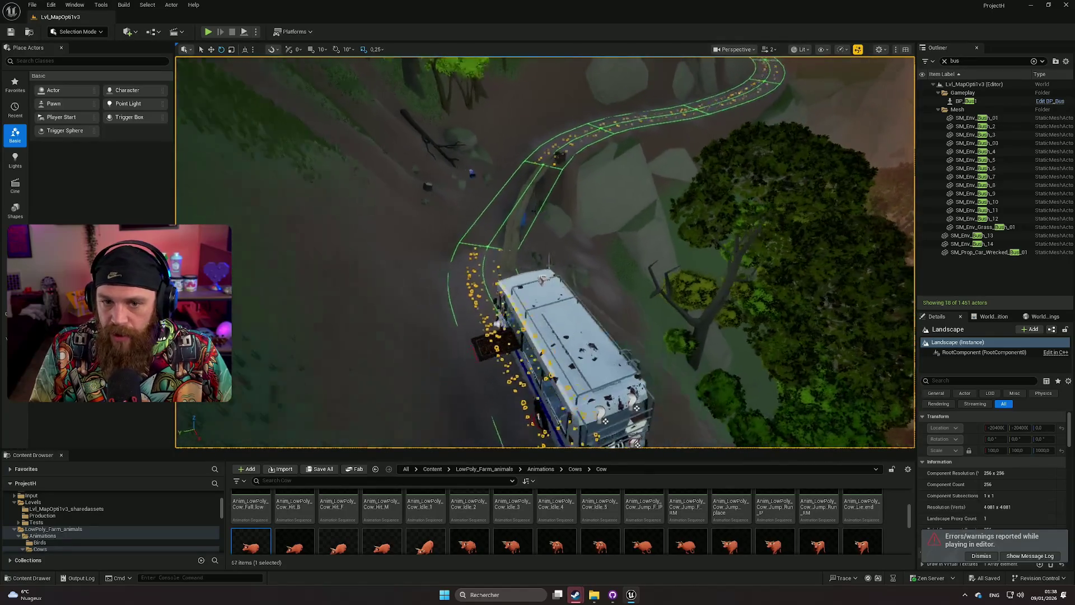
key(e)
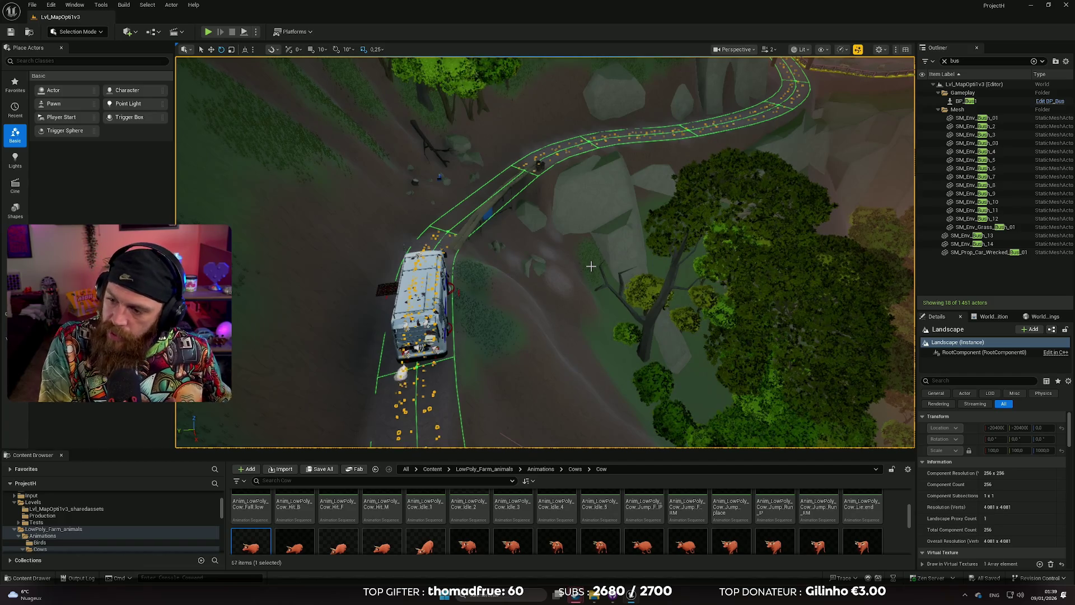
Orbit close around the weathered white bus, ending on a wide side view.
mouse_move(637, 250)
mouse_down()
mouse_move(594, 235)
mouse_move(566, 252)
mouse_move(521, 255)
mouse_move(474, 228)
mouse_up()
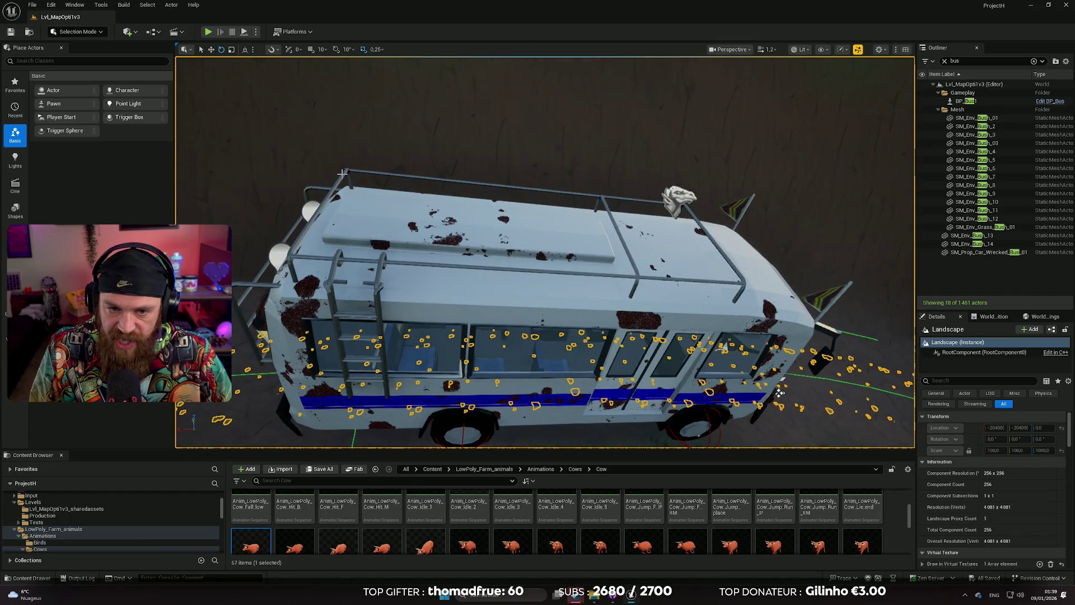
mouse_move(627, 225)
mouse_down()
mouse_move(535, 164)
mouse_move(678, 232)
mouse_move(604, 355)
mouse_move(619, 443)
mouse_up()
drag(480, 273, 505, 271)
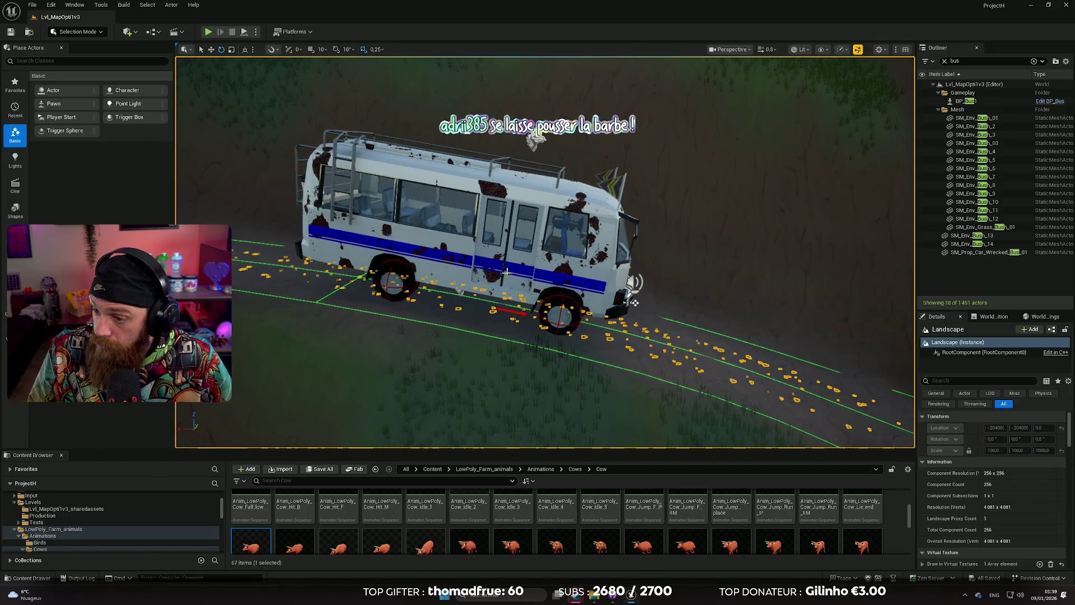